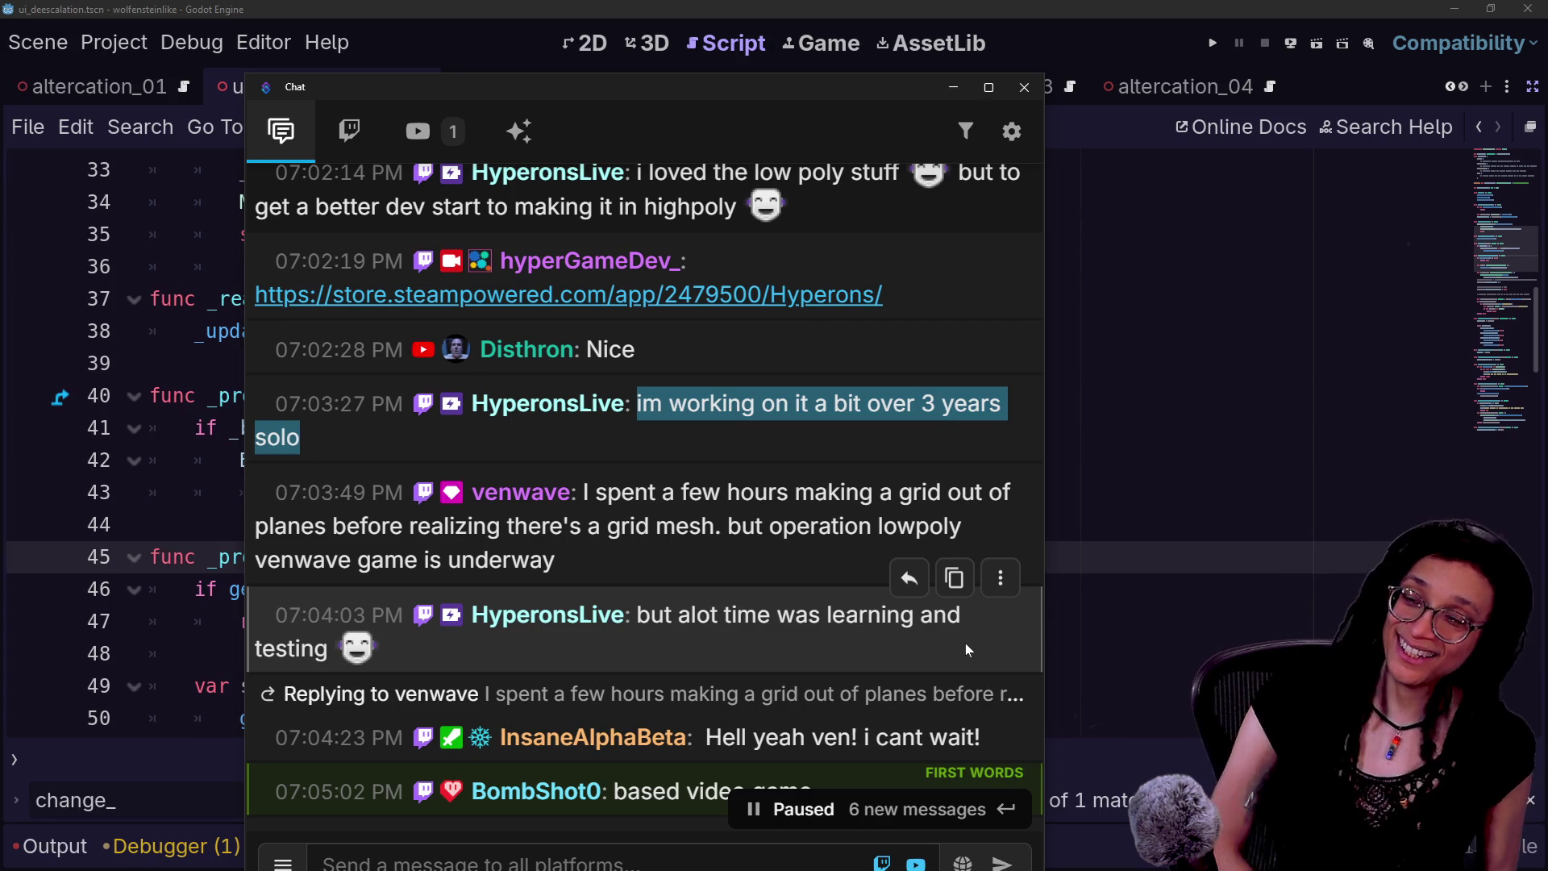
Scroll the chat to the newest messages, then switch back to ui_deescalation.gd in Godot.
scroll(807, 420, down, 3)
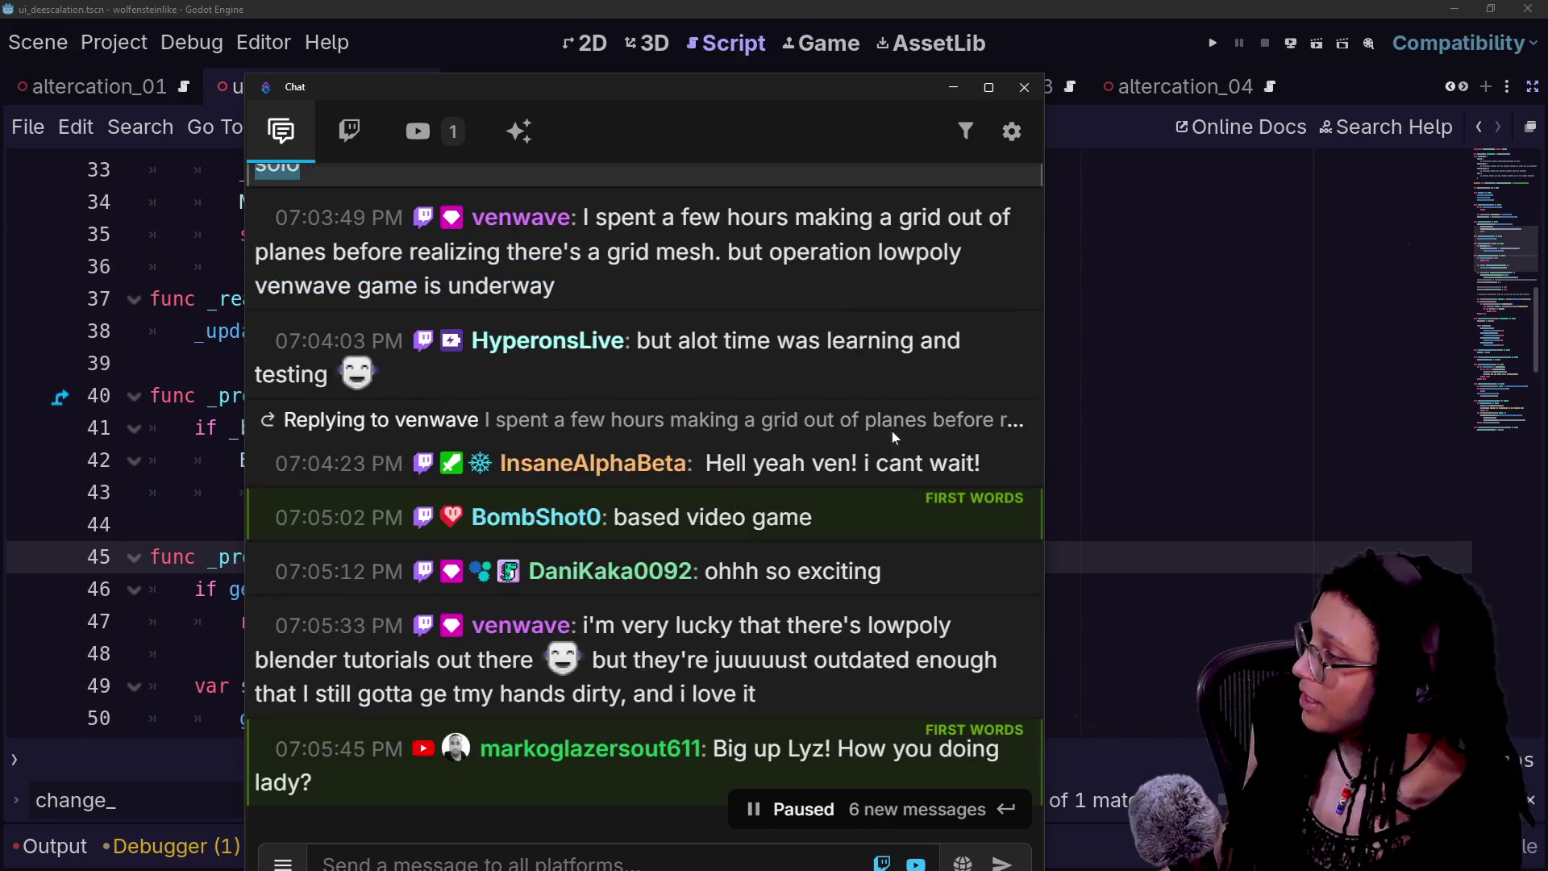
scroll(931, 631, down, 3)
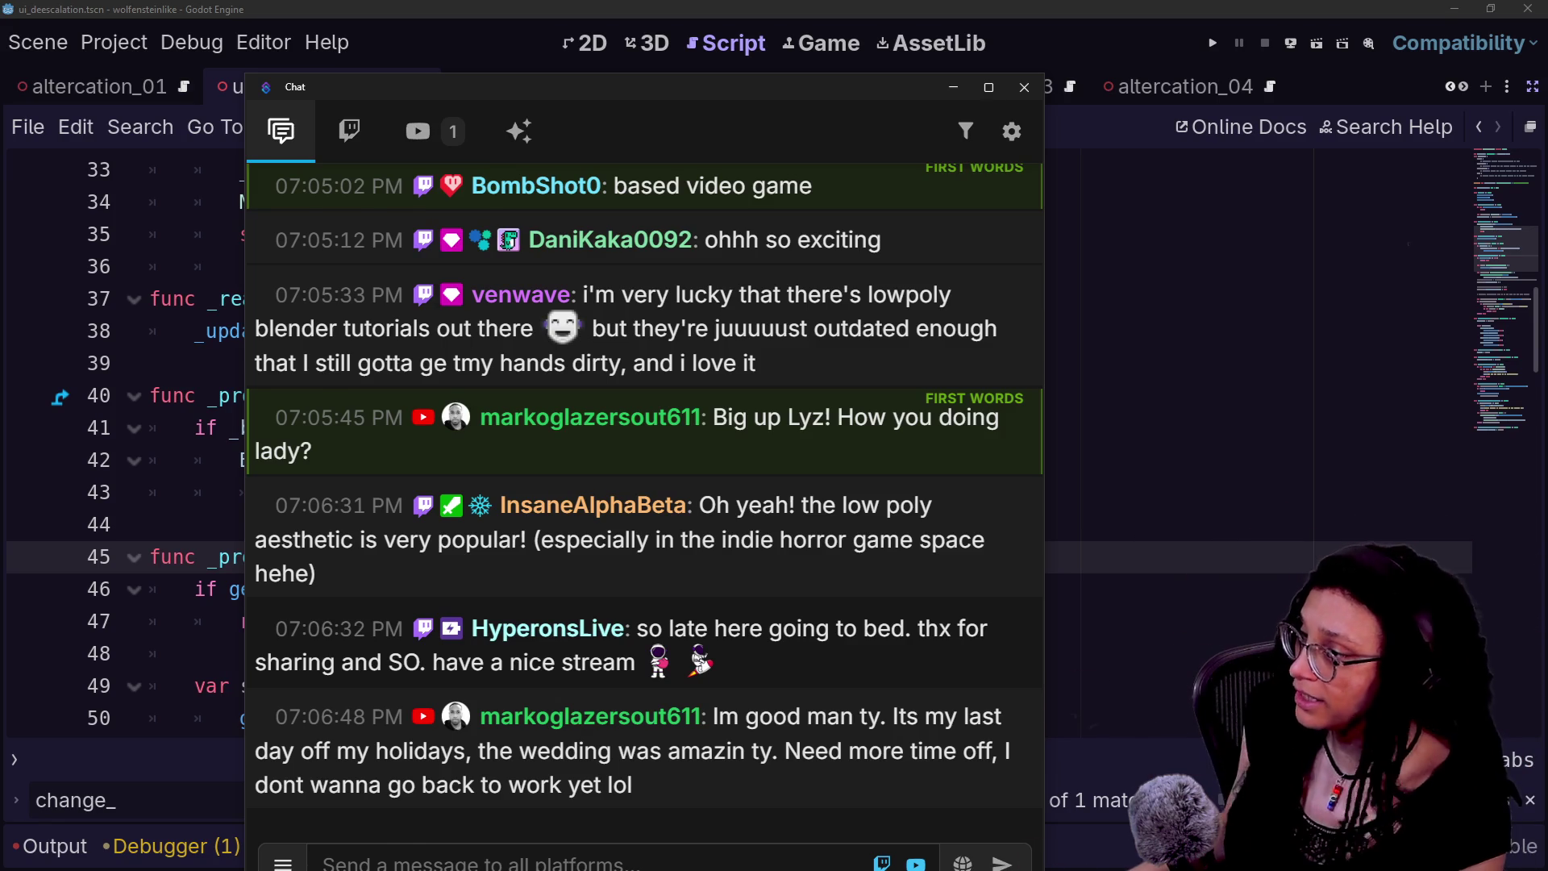
key(alt+Tab)
key(Down)
key(Down)
key(Down)
click(597, 462)
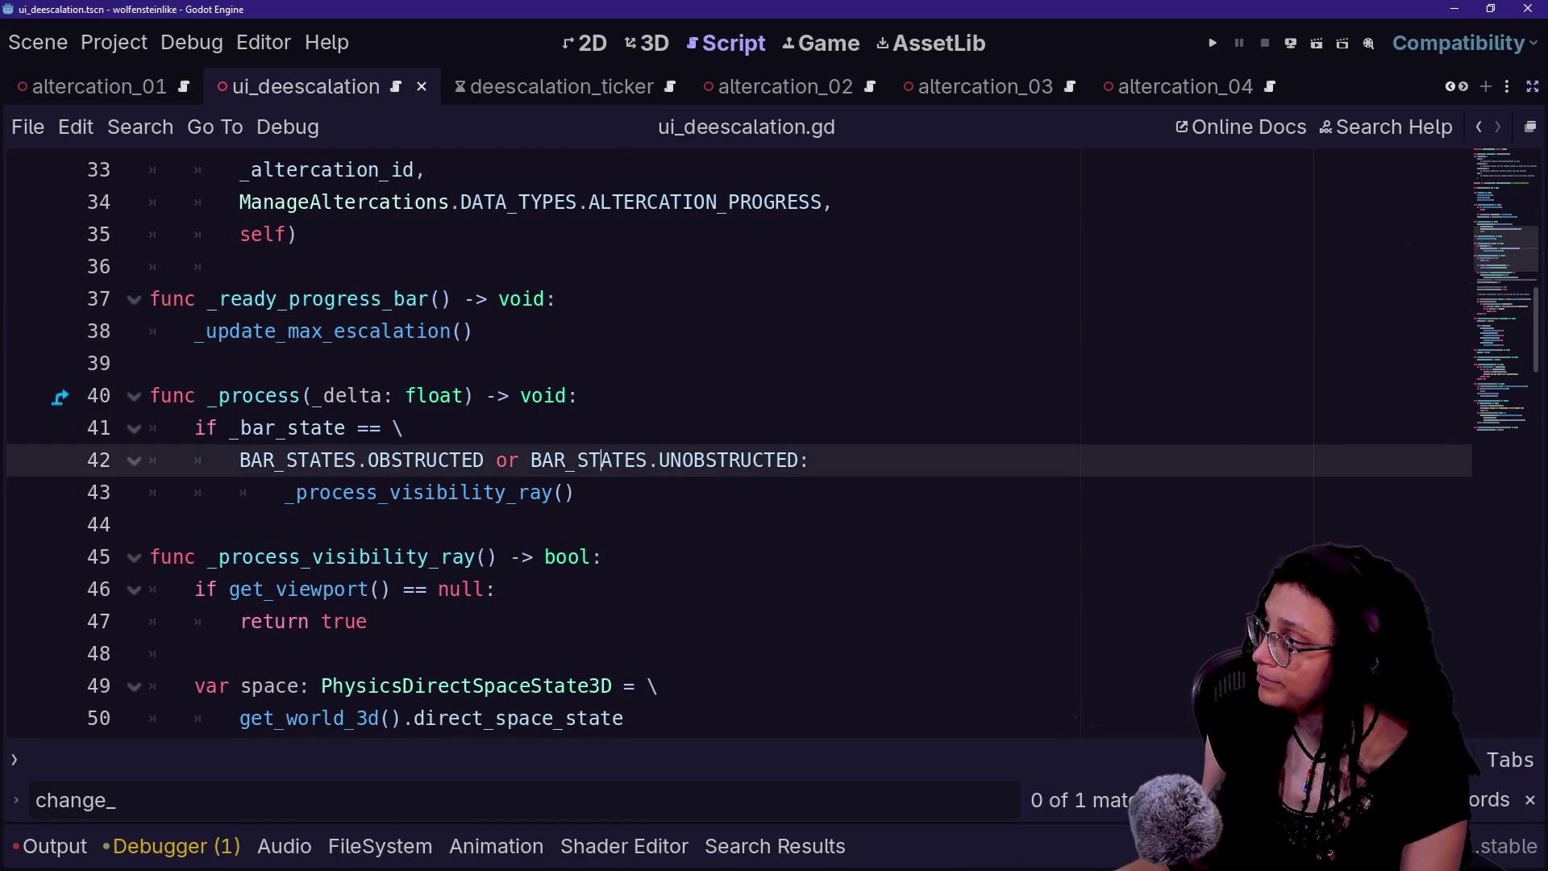
scroll(603, 461, up, 3)
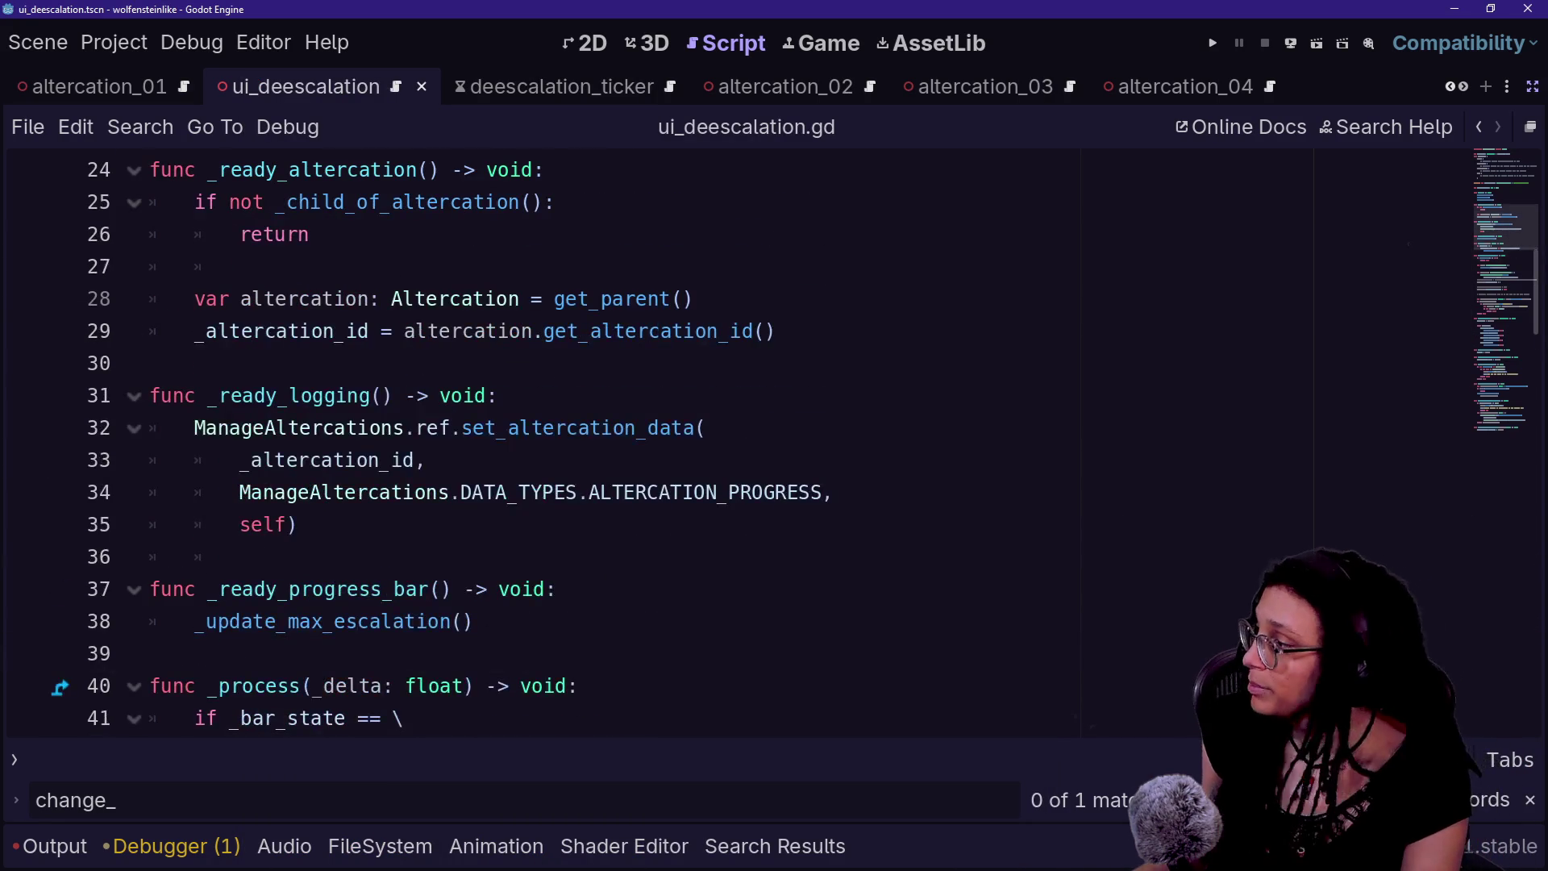
scroll(603, 461, down, 3)
click(604, 524)
click(234, 428)
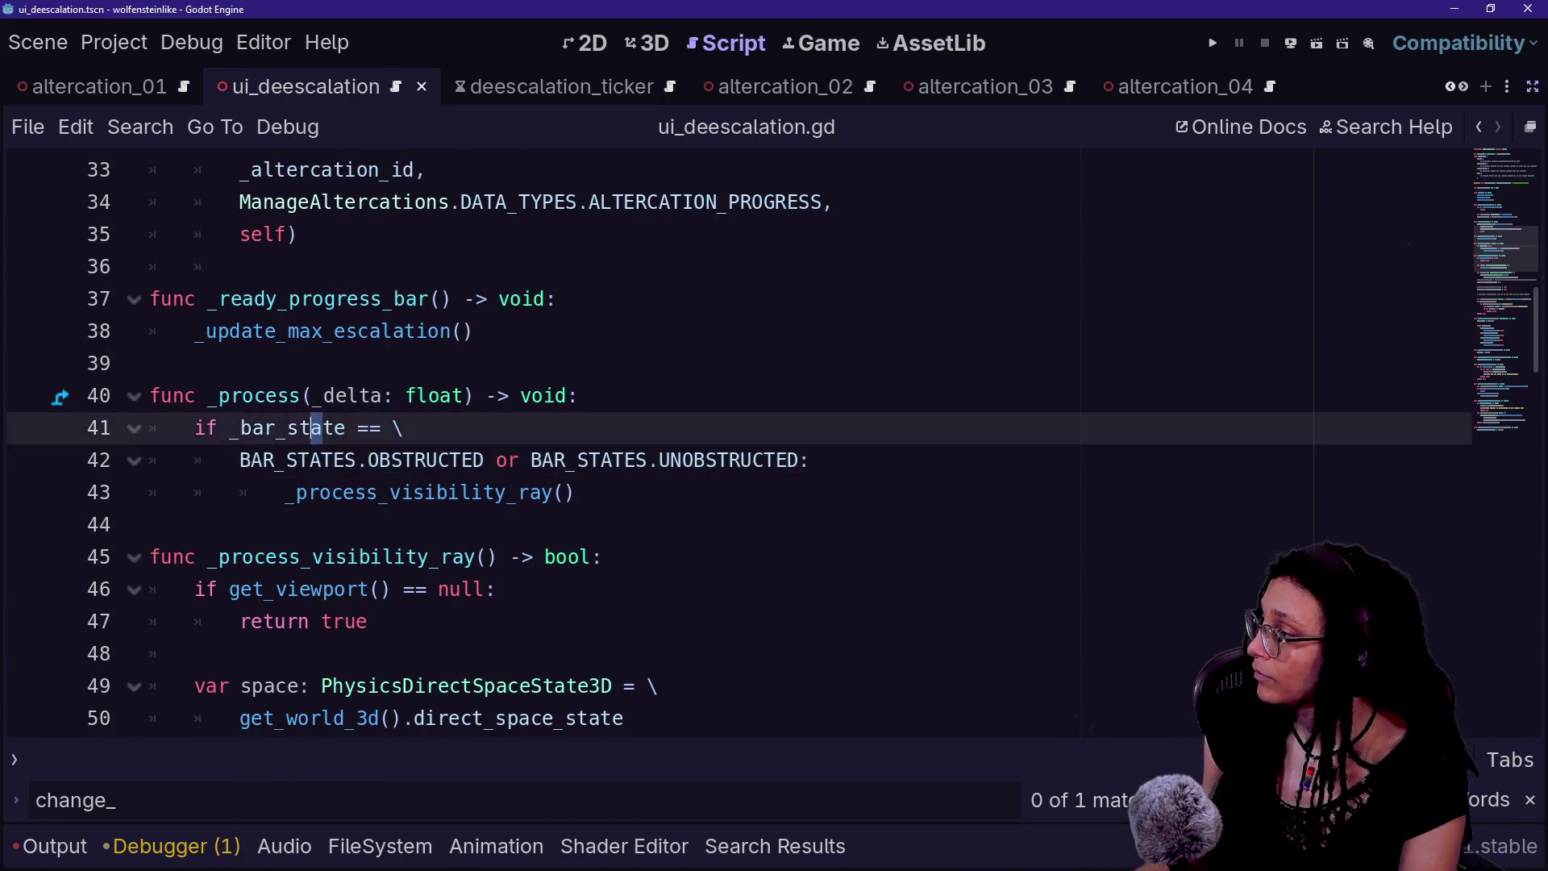
click(707, 460)
scroll(726, 443, down, 9)
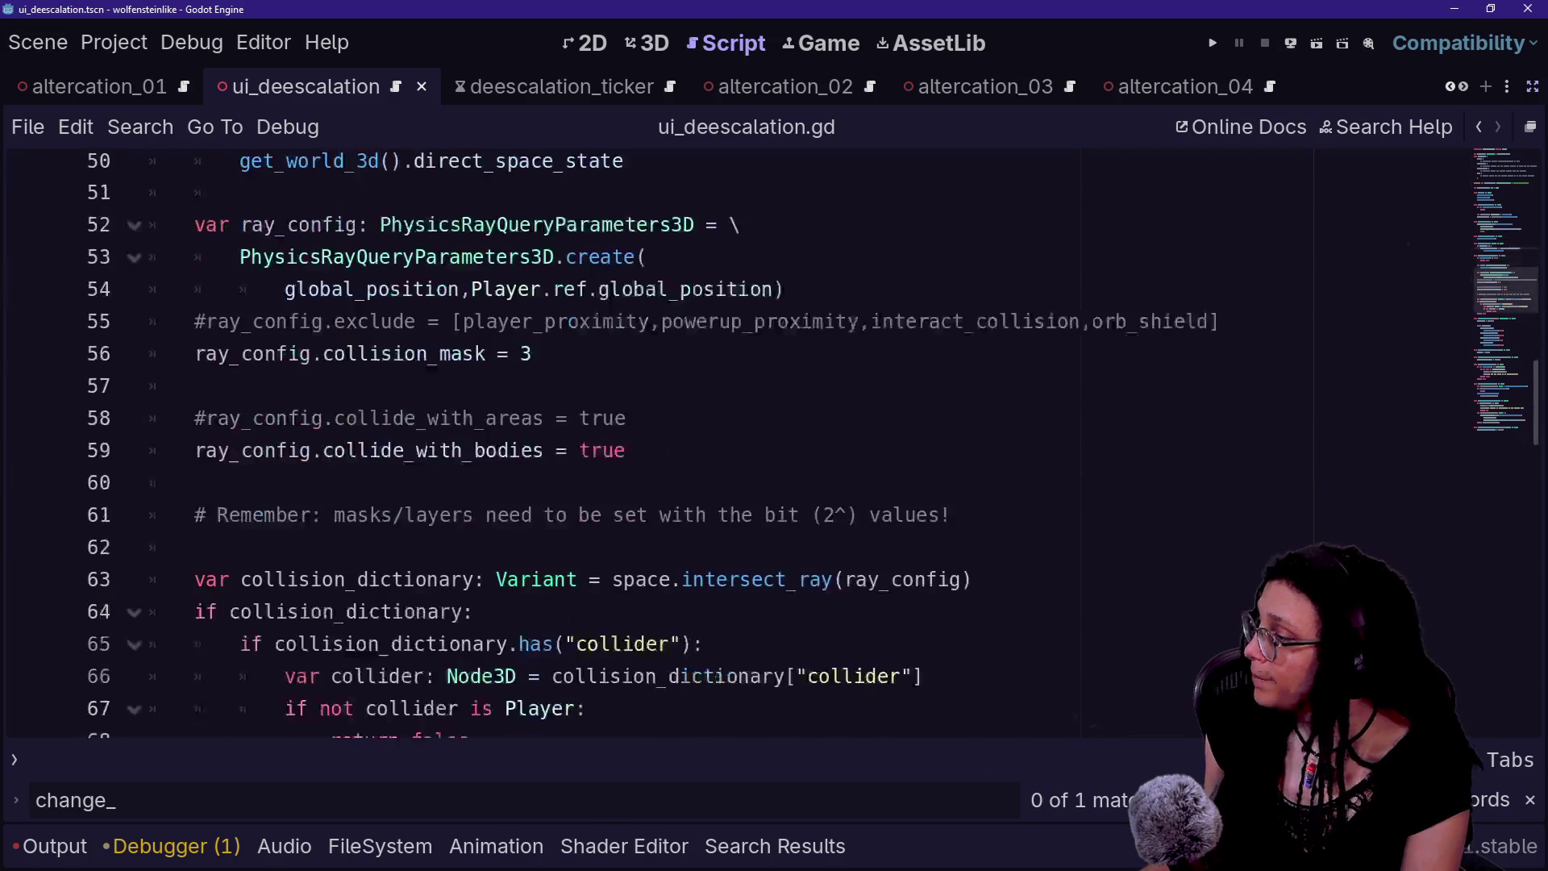
scroll(726, 443, up, 5)
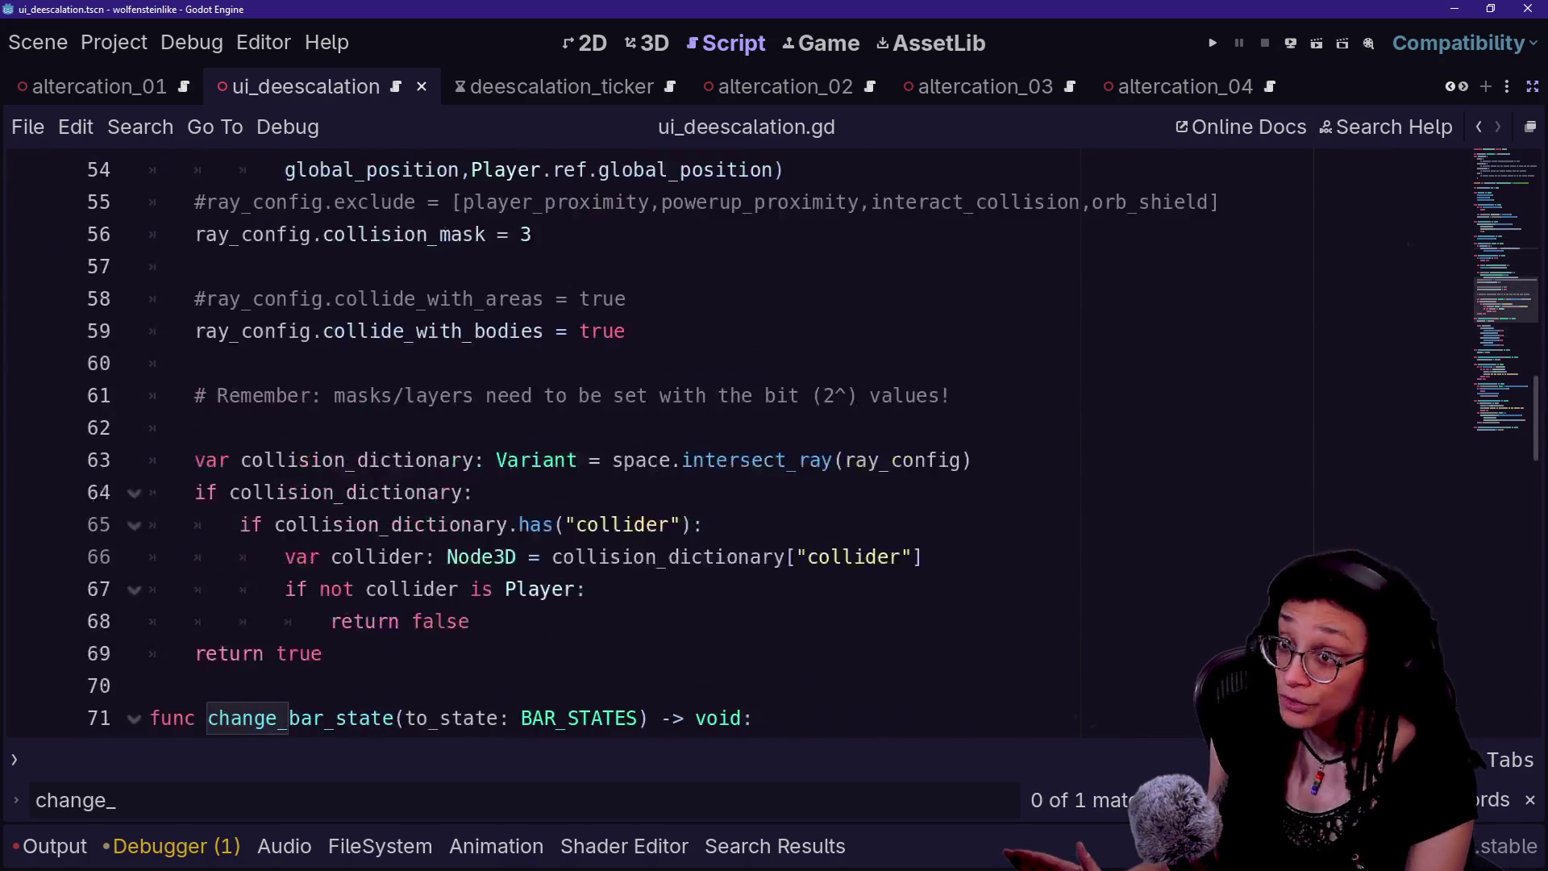
scroll(726, 444, up, 3)
scroll(726, 443, down, 2)
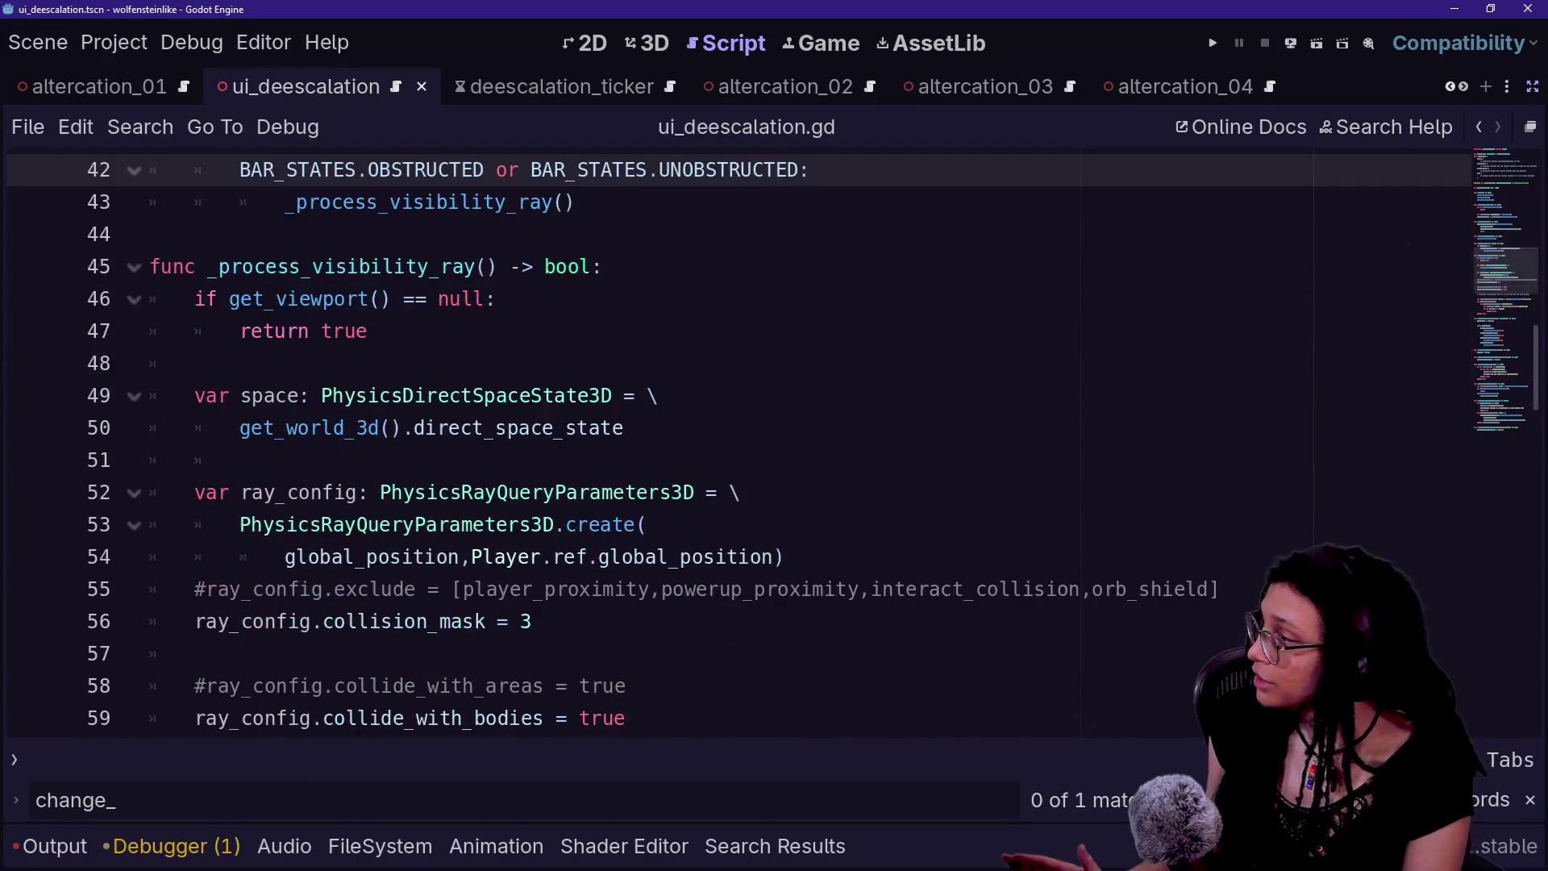
scroll(725, 443, up, 2)
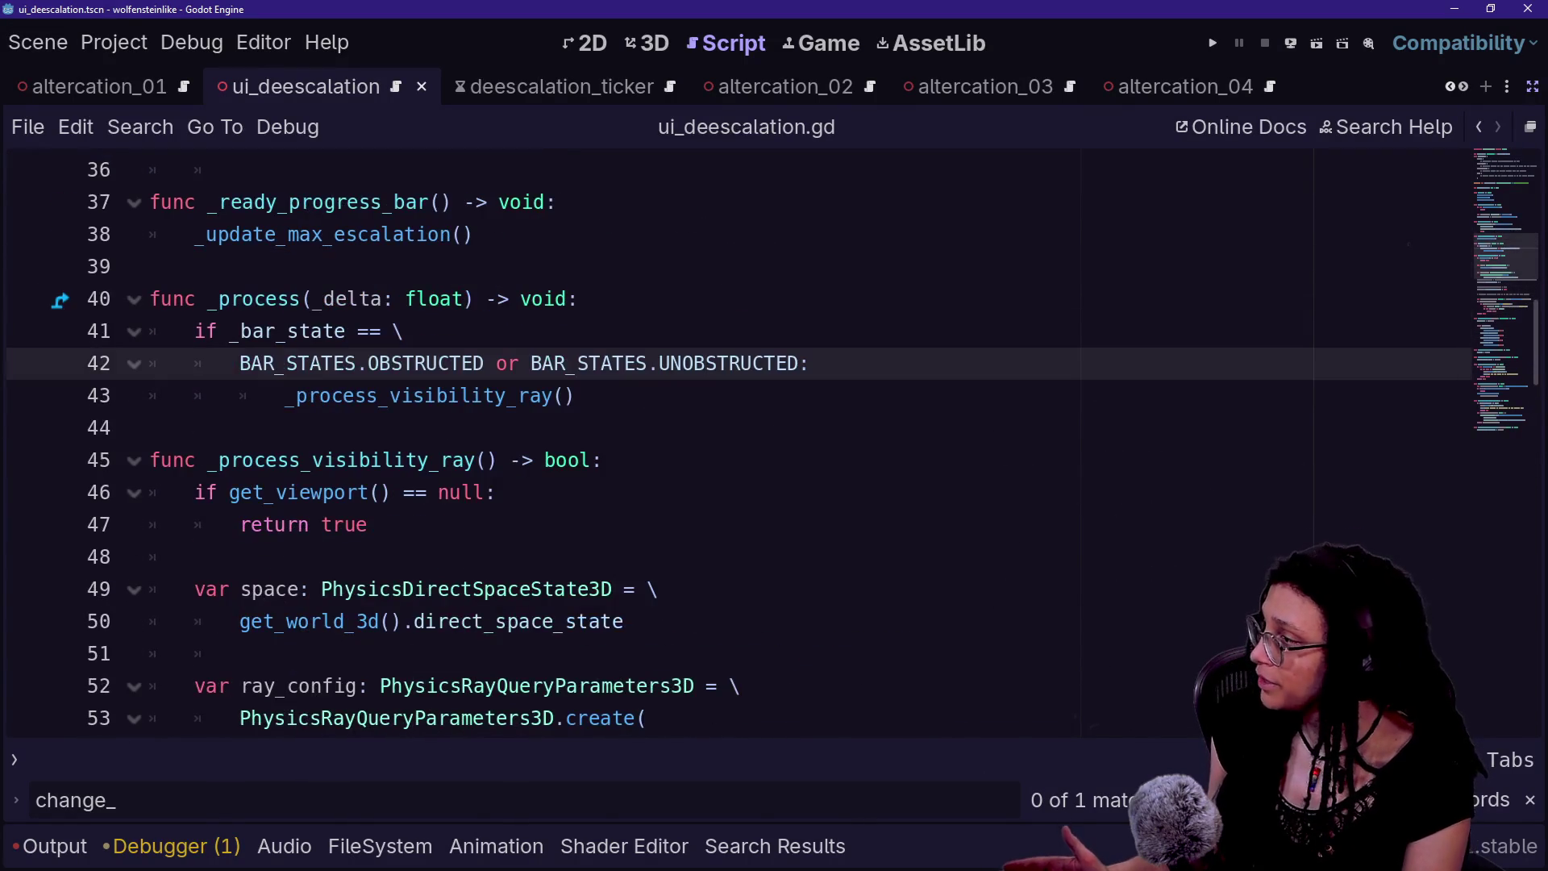
ctrl+click(373, 410)
click(84, 408)
click(498, 492)
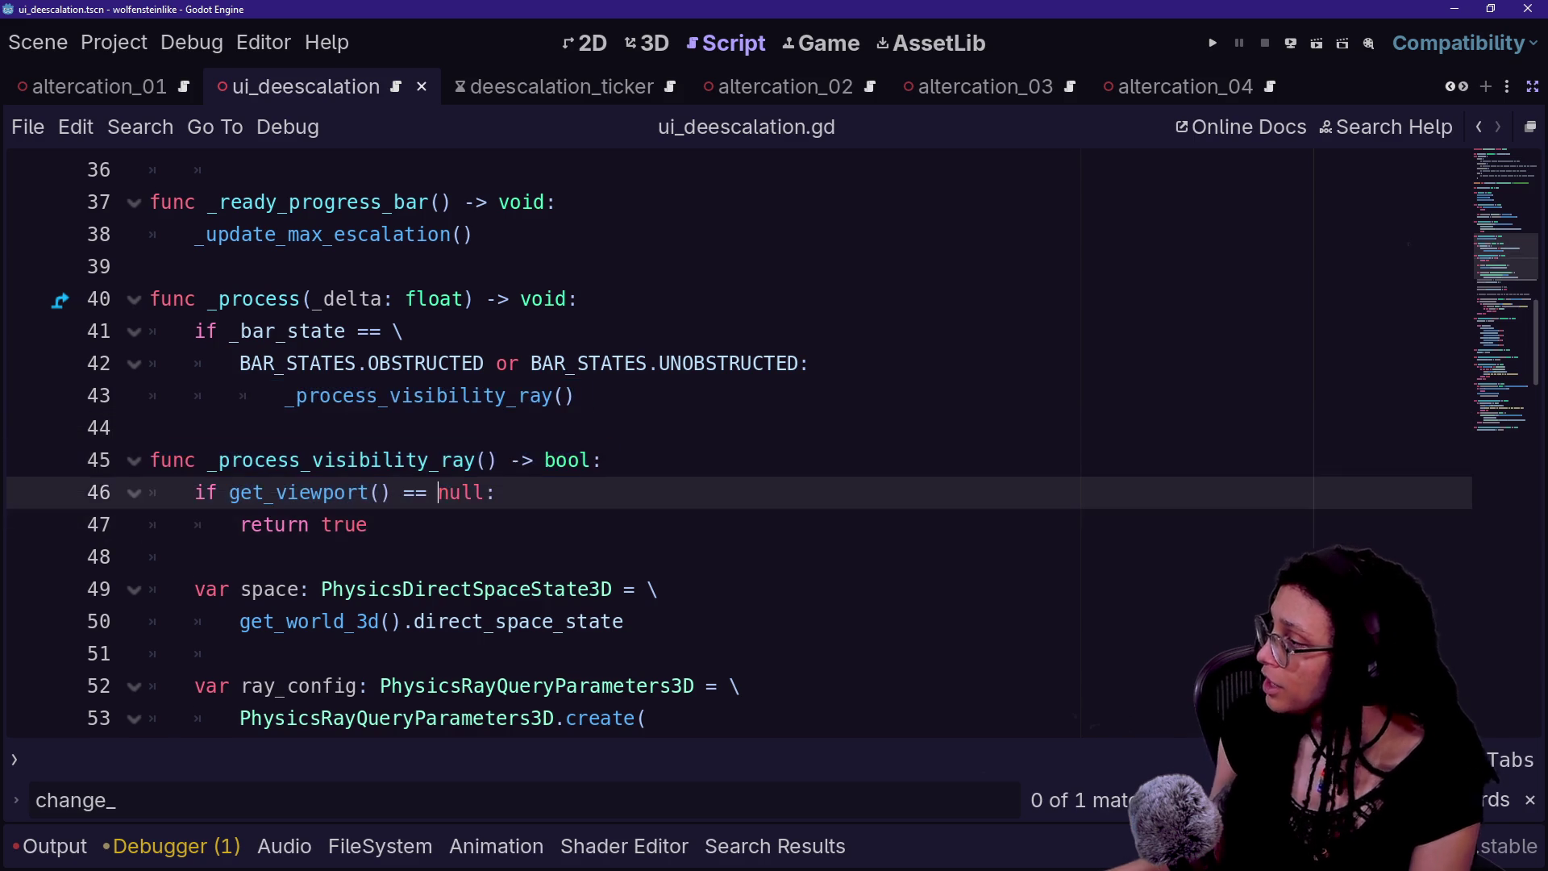
click(242, 428)
click(564, 395)
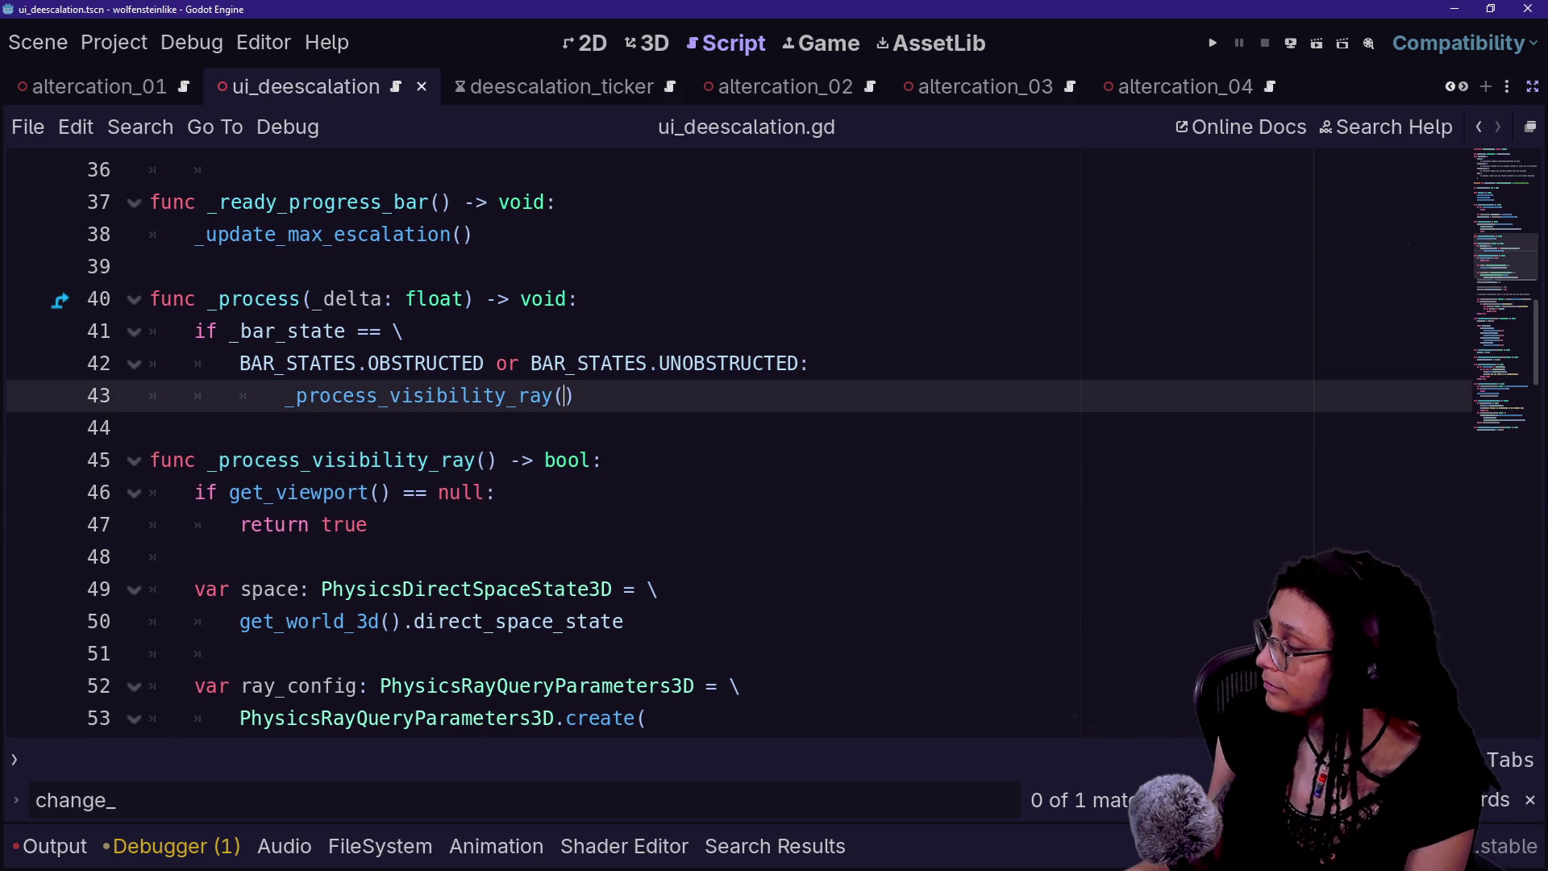
double_click(344, 524)
Change _process_visibility_ray's return type from bool to void and delete the true and false return values.
key(BackSpace)
double_click(568, 459)
text(void)
click(194, 557)
scroll(411, 456, down, 5)
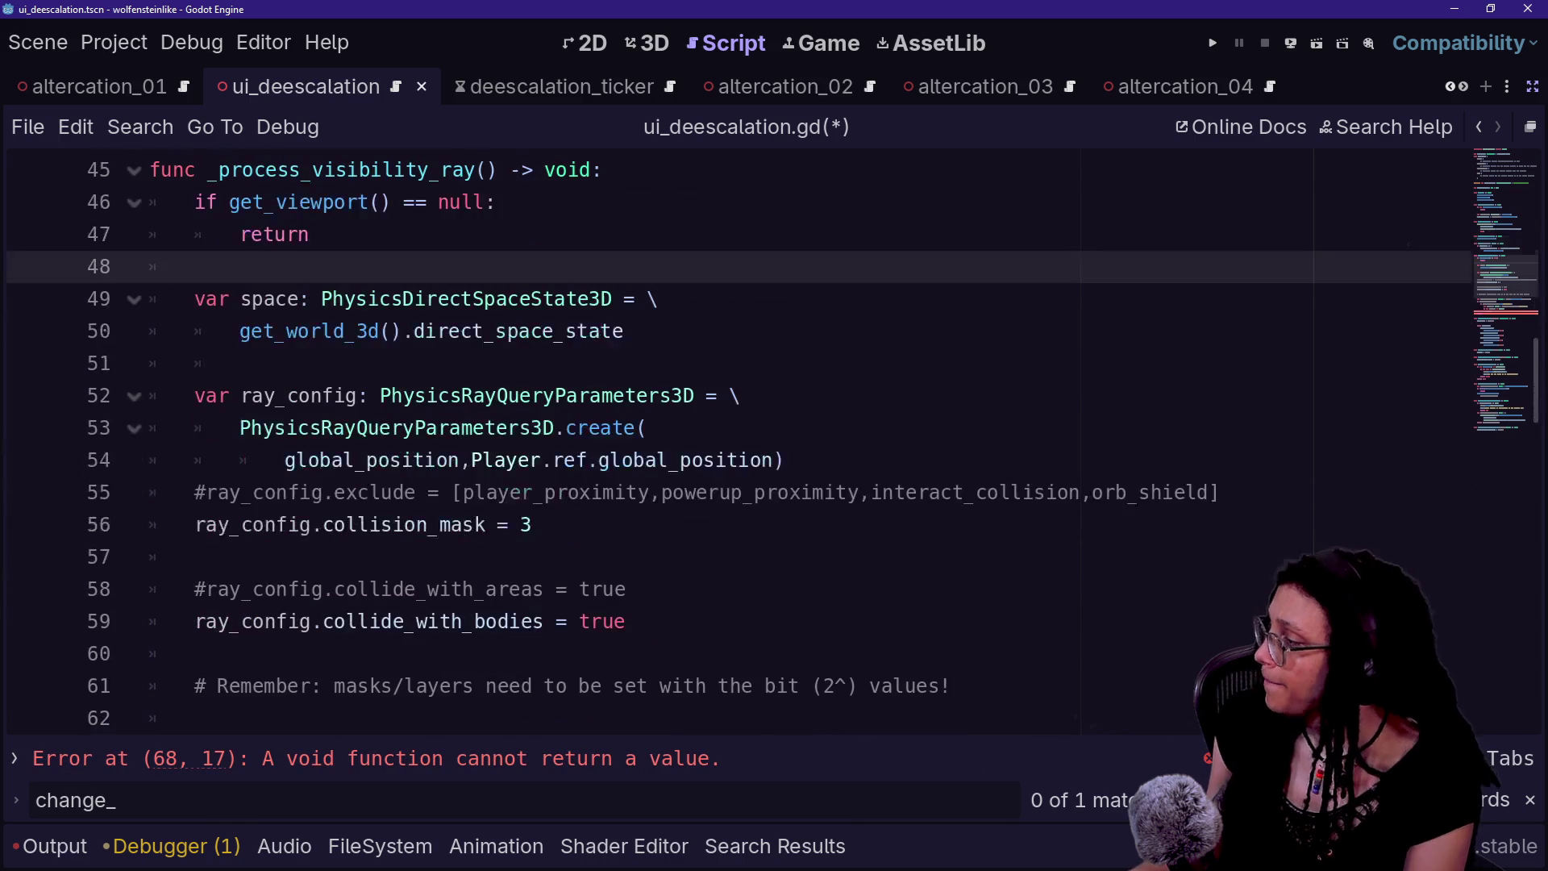
scroll(411, 456, down, 2)
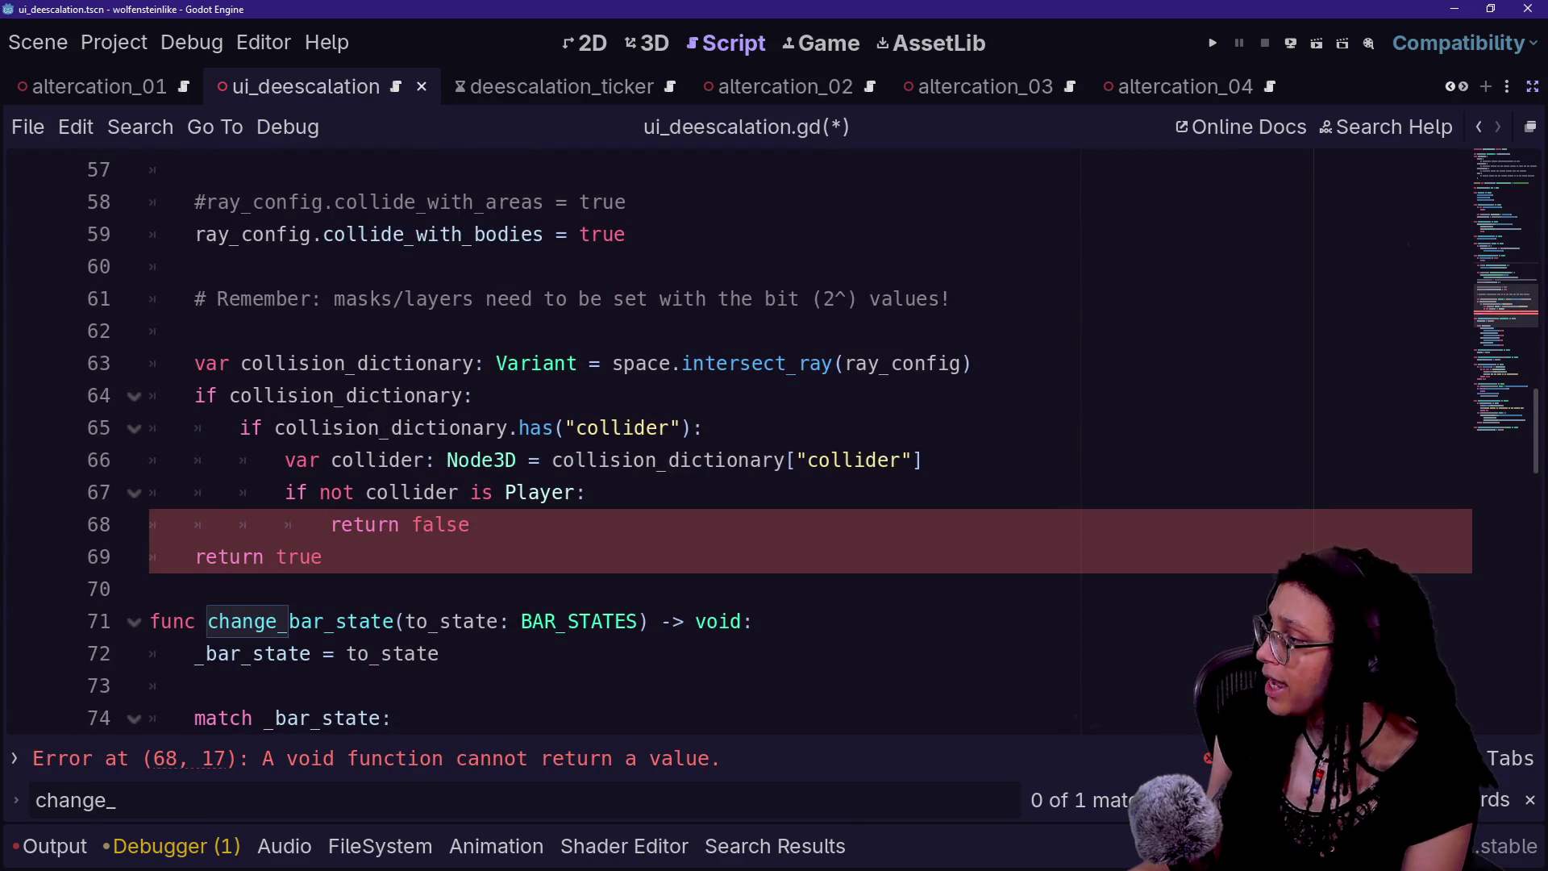
mouse_move(470, 524)
mouse_down()
mouse_move(286, 492)
mouse_move(422, 524)
mouse_move(400, 524)
mouse_up()
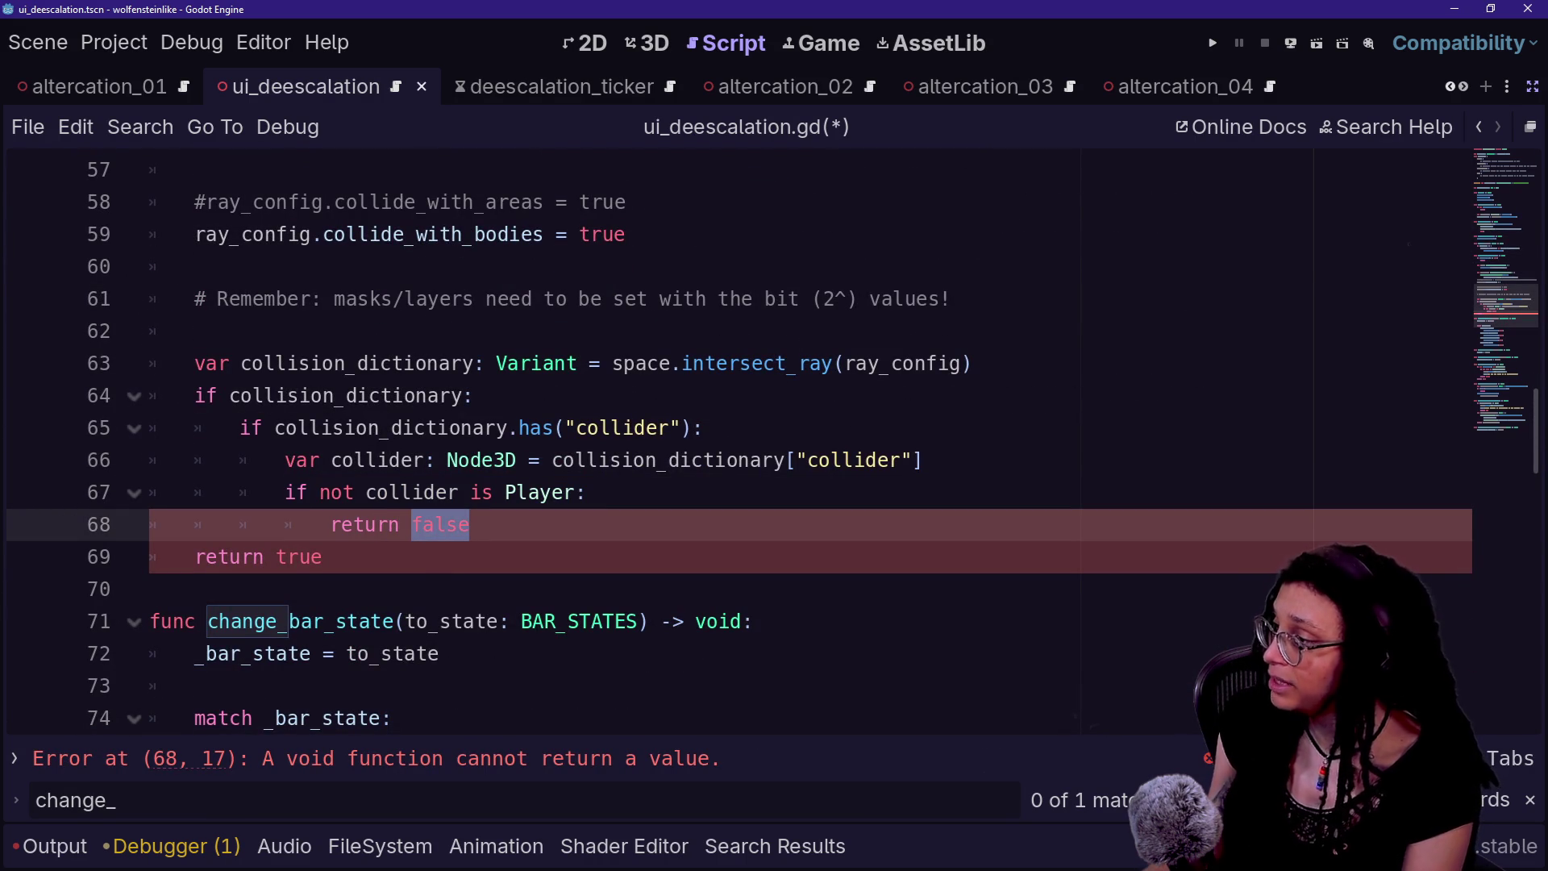
key(BackSpace)
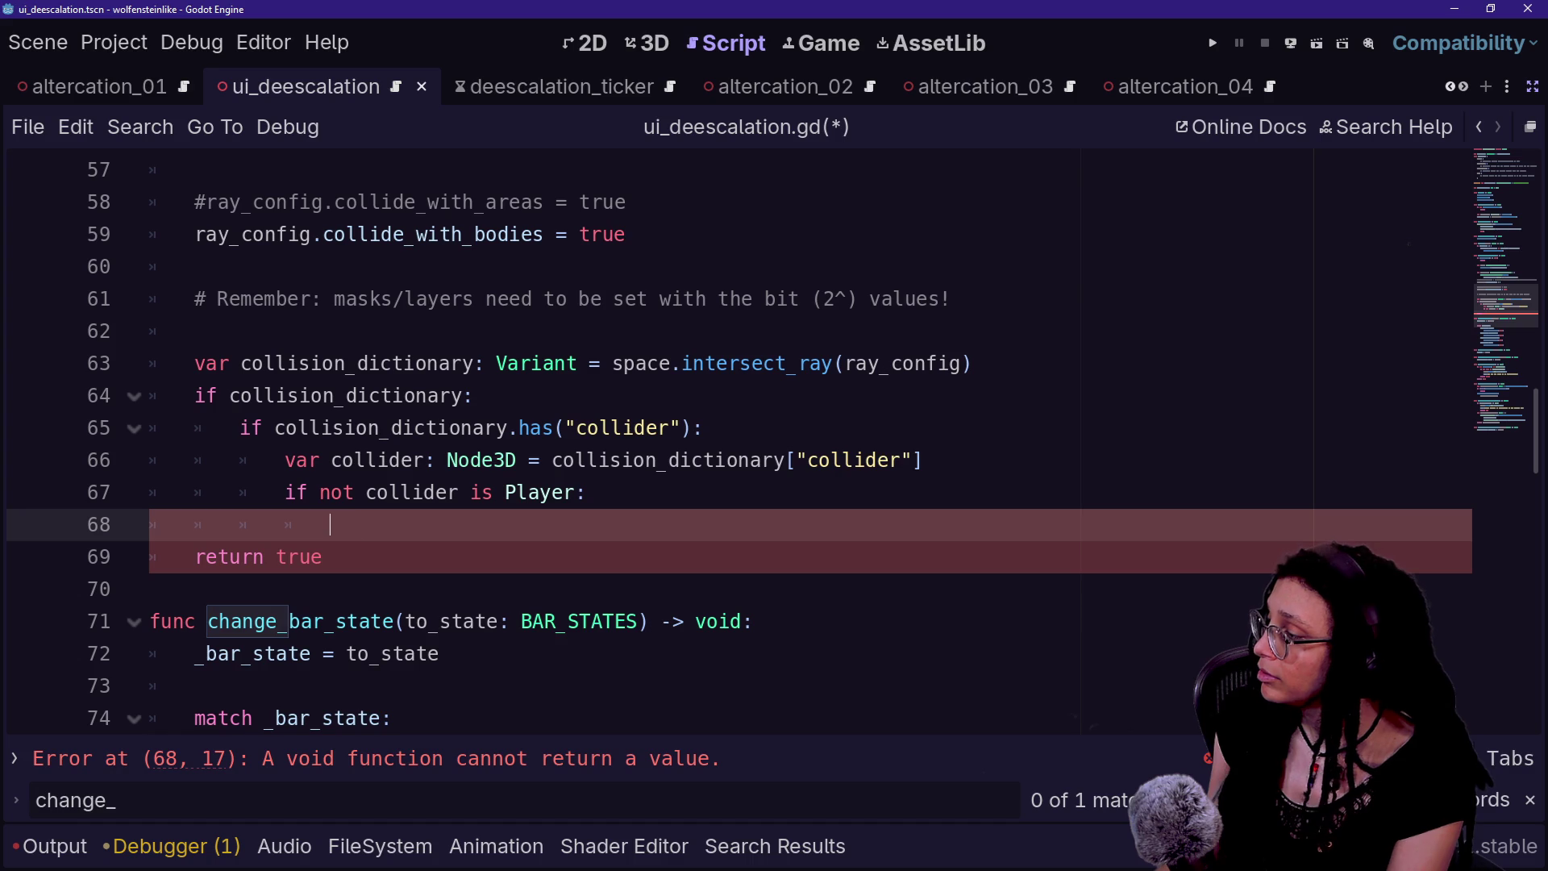
Open a new line under the if statement and remove the two trailing return lines.
key(Up)
key(Up)
key(Down)
key(End)
key(Return)
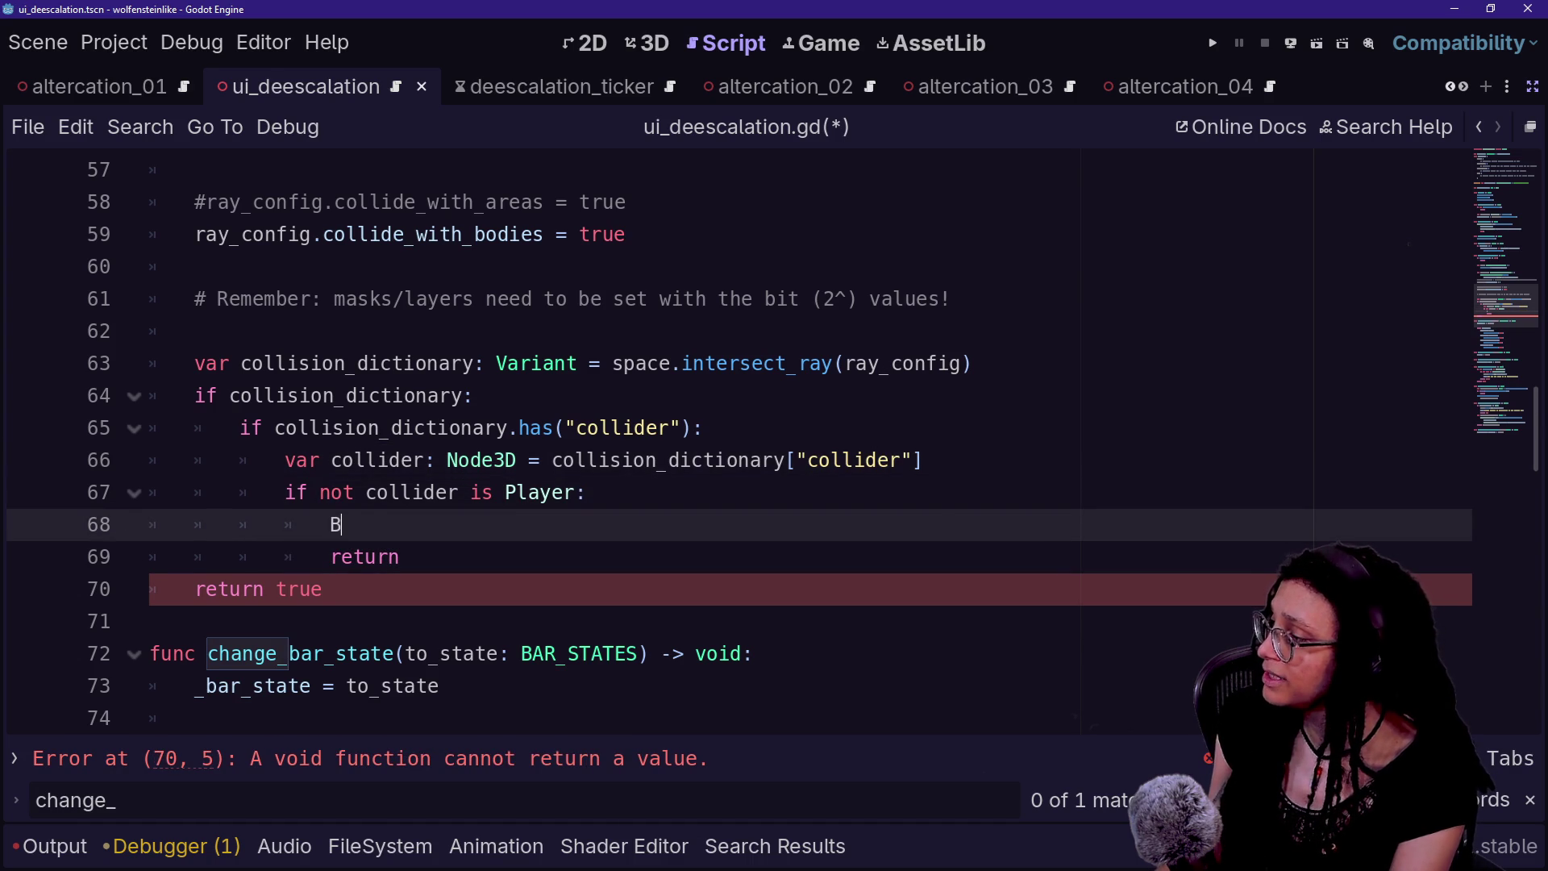
key(BackSpace)
key(shift+Down)
key(shift+Down)
key(BackSpace)
Fix the 'if not collider is Player' condition and add a return line beneath it.
click(364, 492)
key(BackSpace)
key(BackSpace)
key(BackSpace)
key(BackSpace)
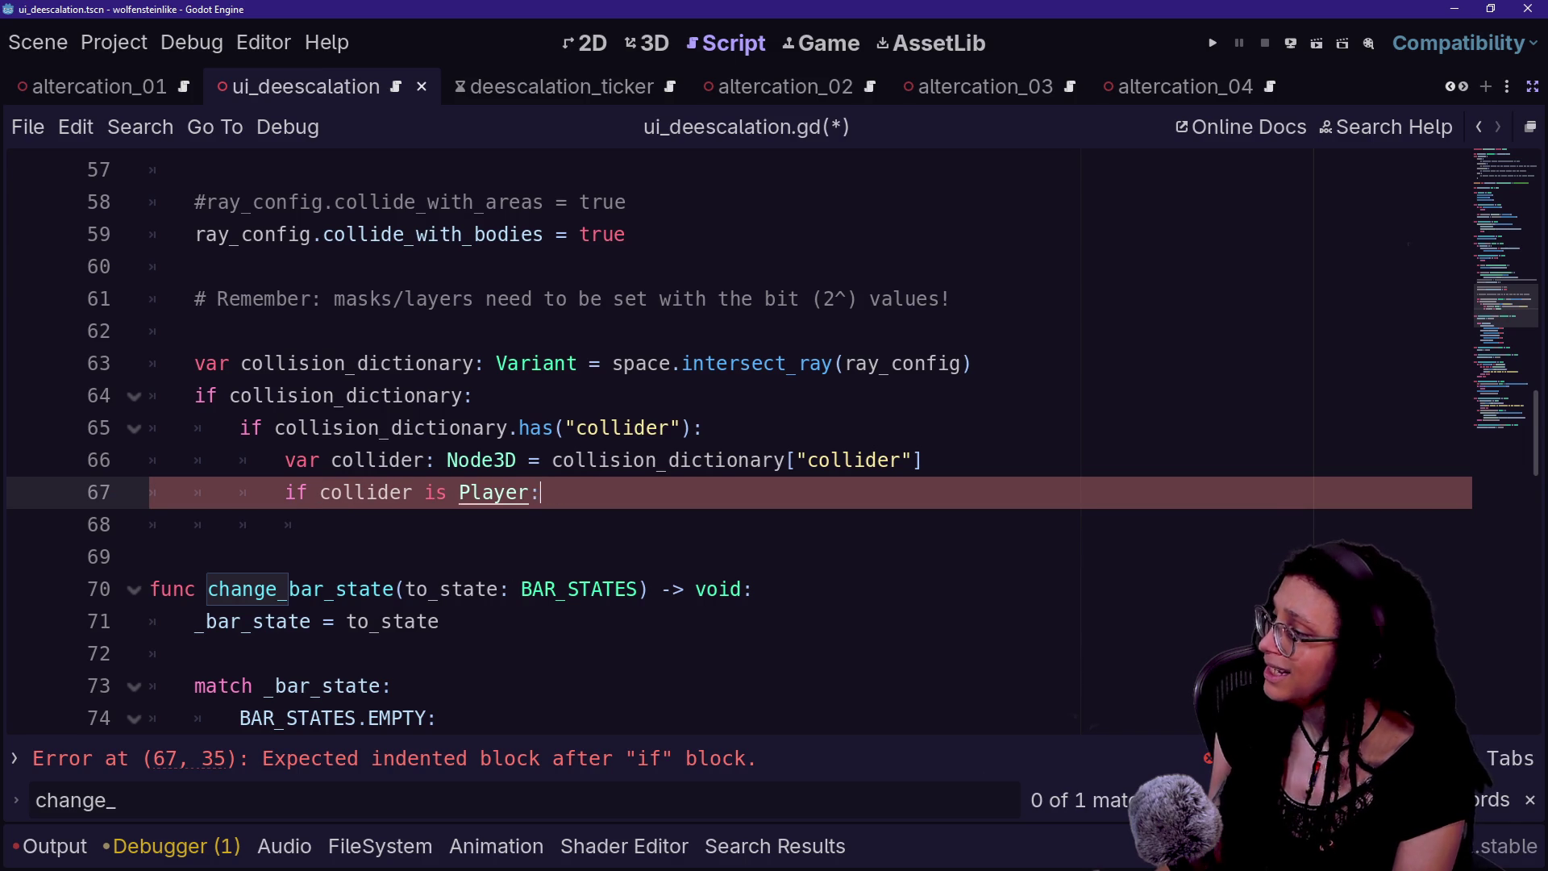
text(not)
key(Down)
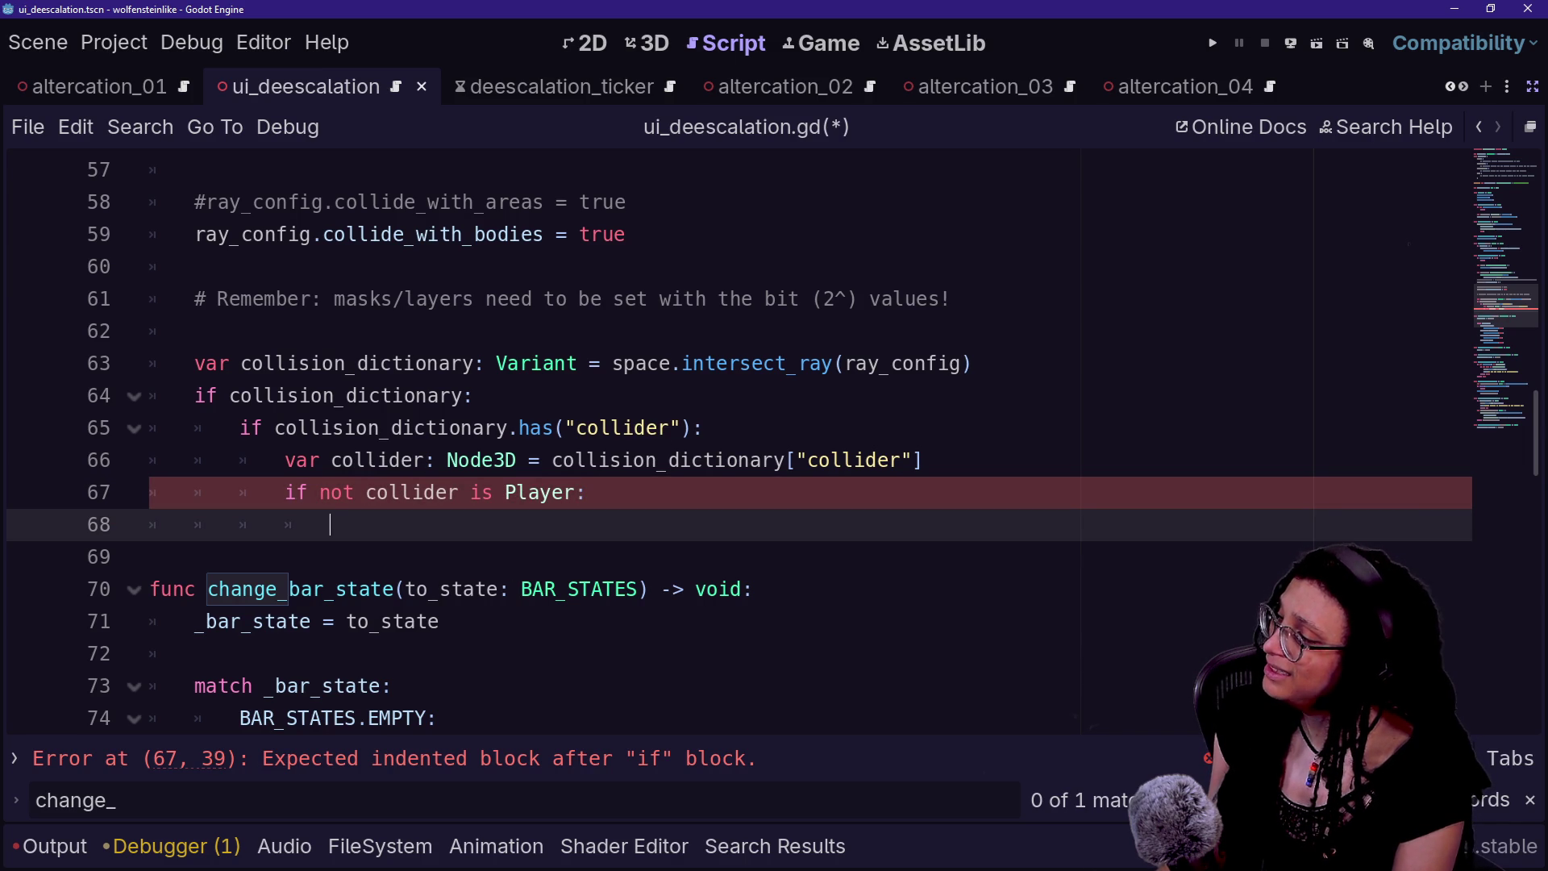
key(Return)
text(return)
Insert change_bar_state(BAR_STATES.OBSTRUCTED) above the return in the not-Player branch.
click(330, 524)
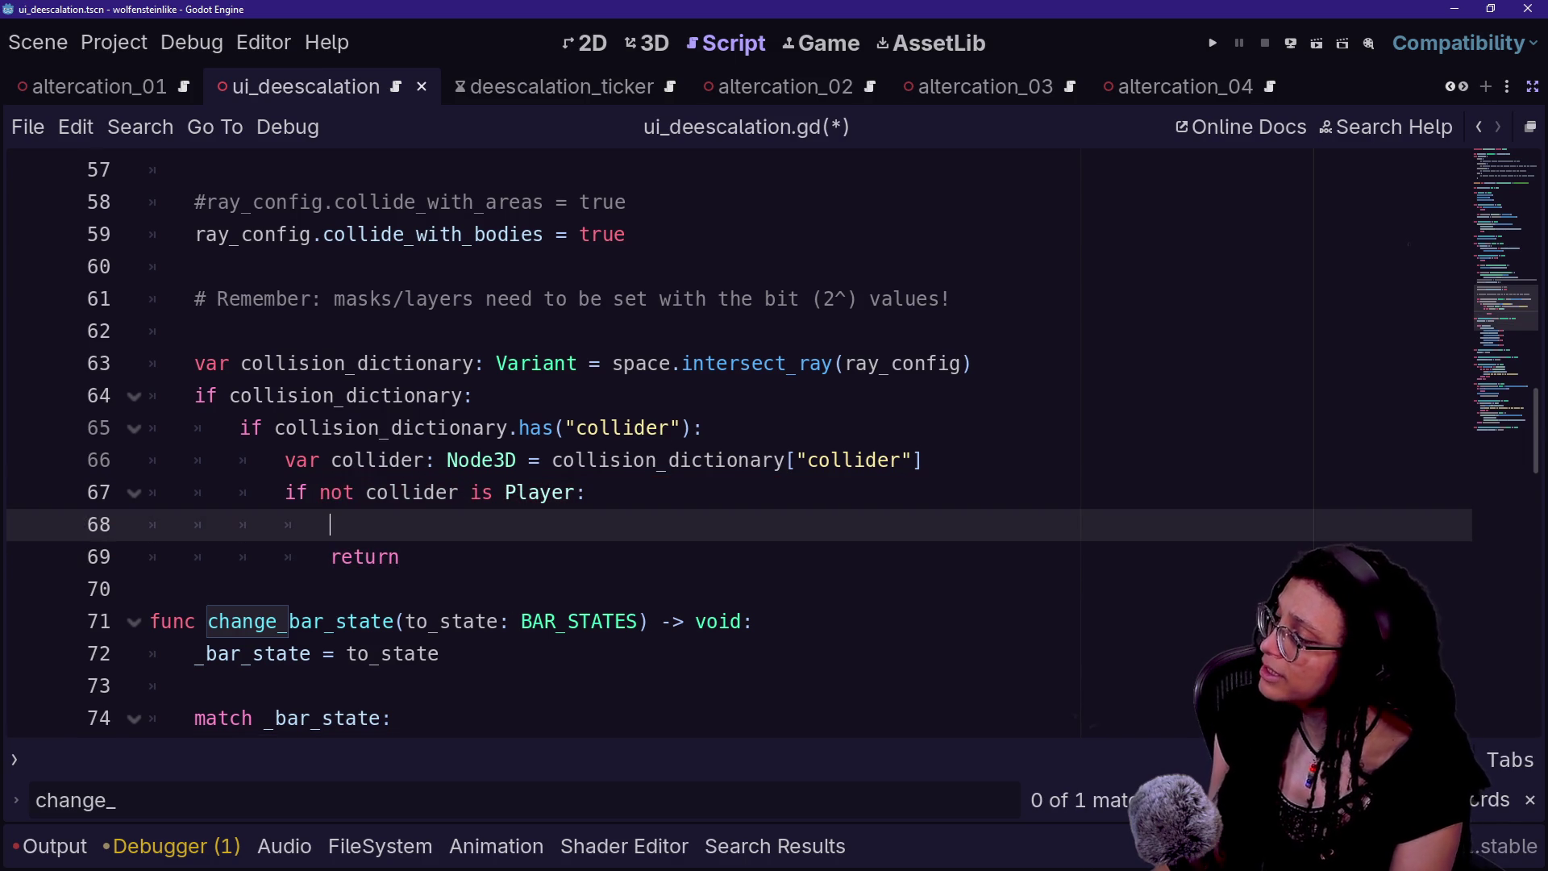
text(T)
key(BackSpace)
text(B)
key(BackSpace)
text(ange)
key(Return)
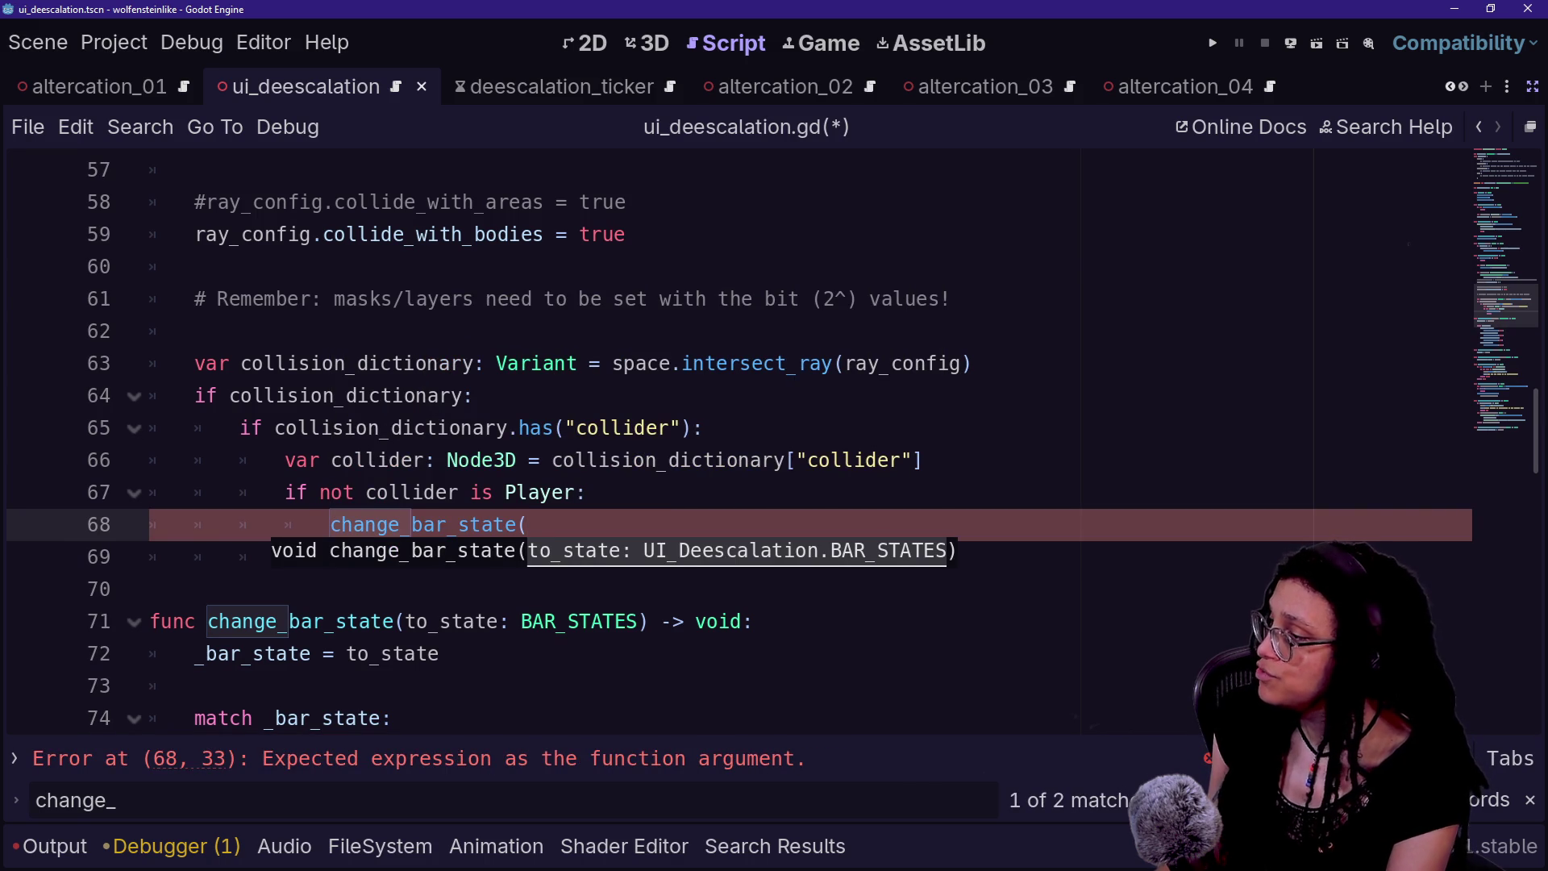
text(AR_STATES.)
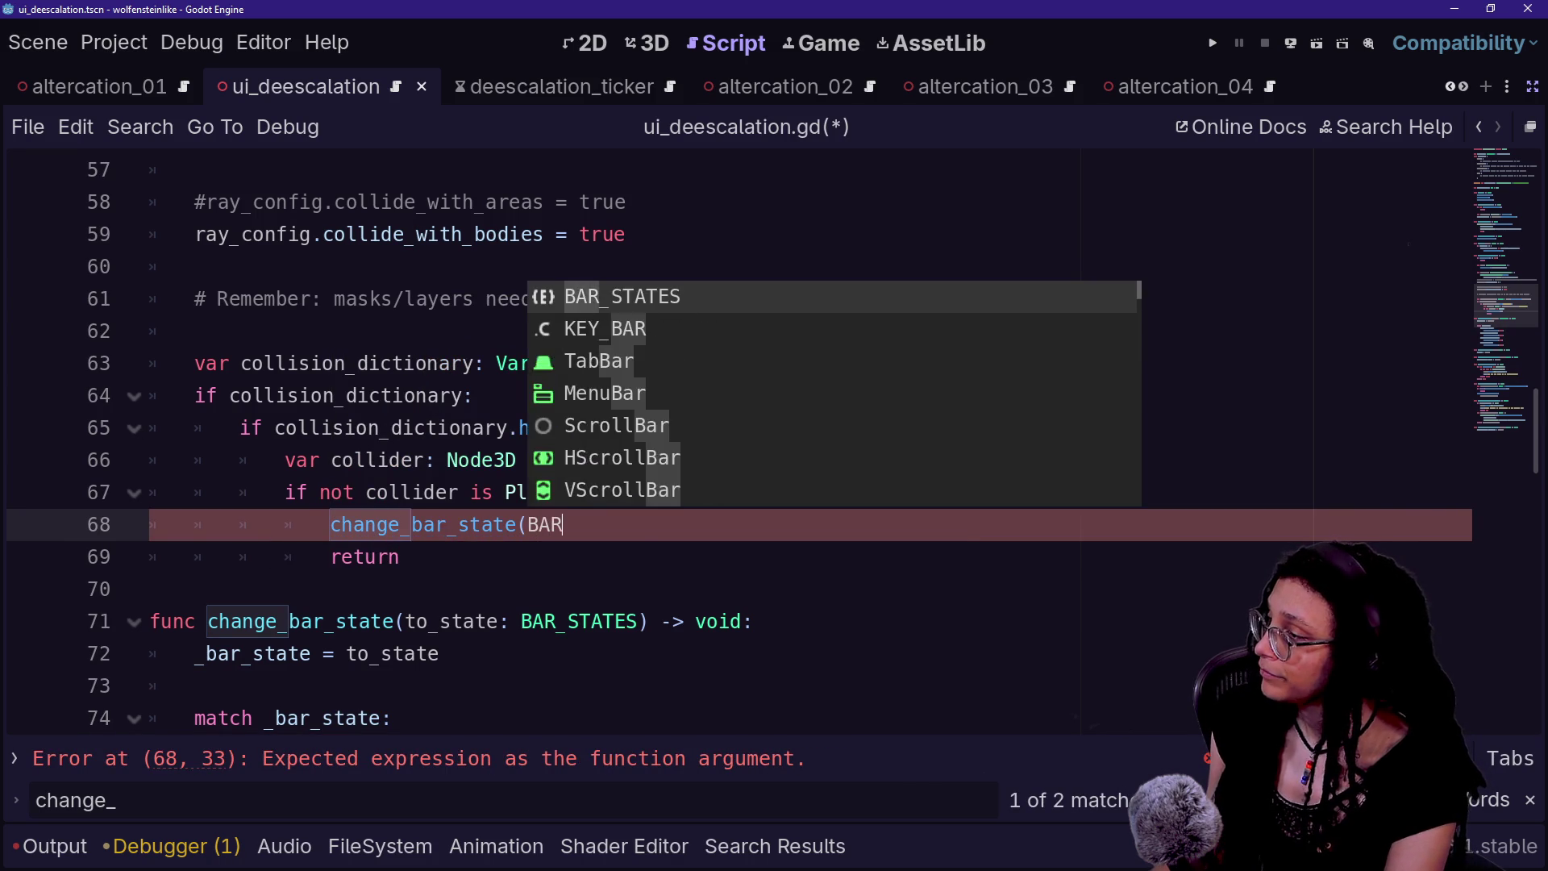
key(Return)
text(.)
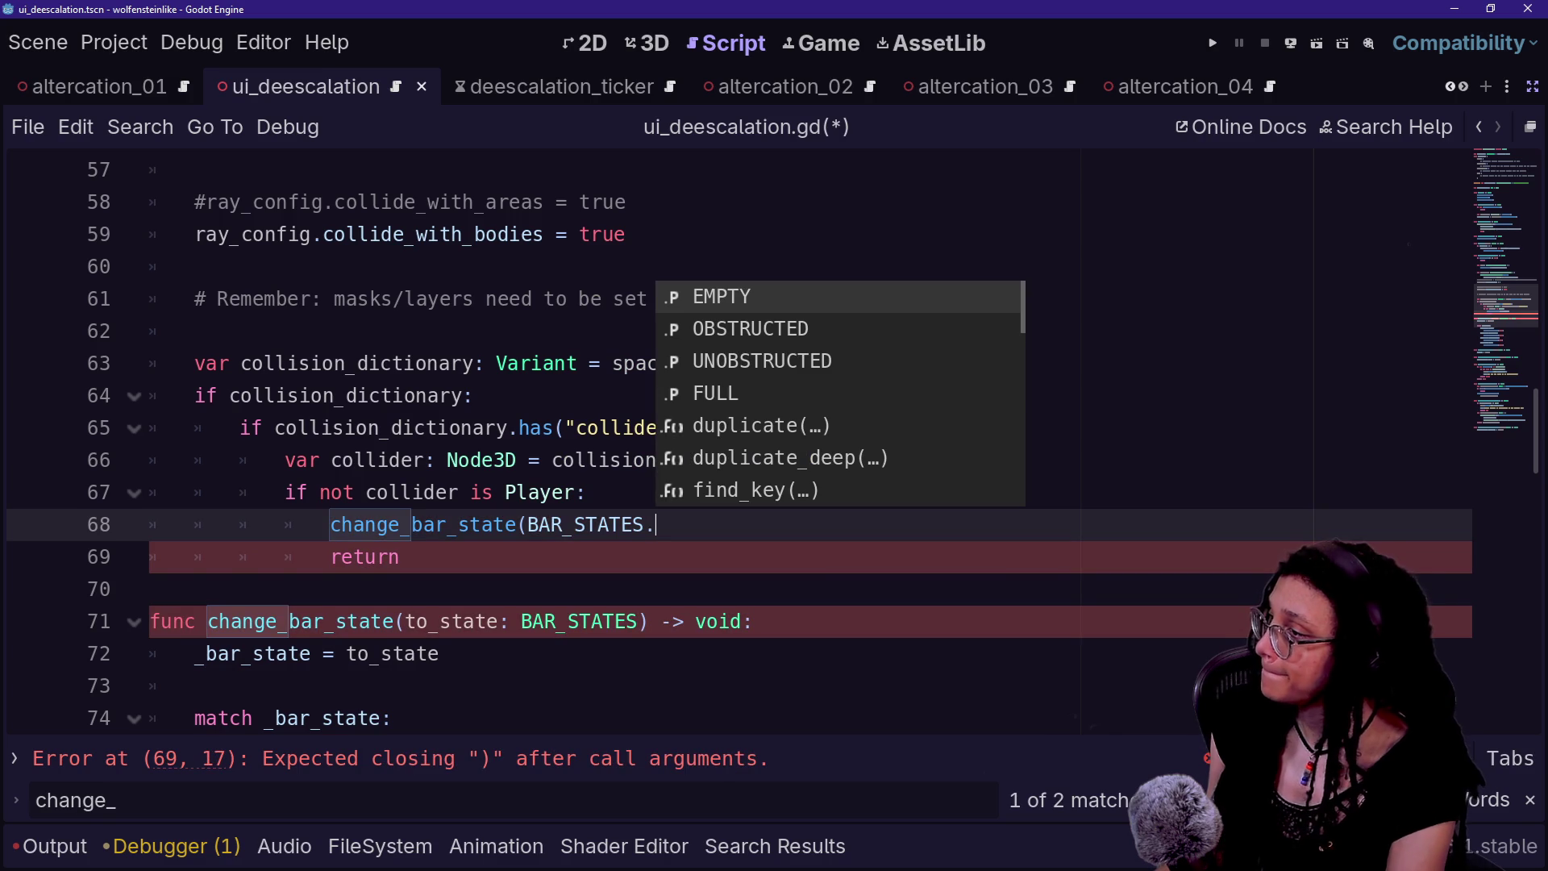
key(Down)
key(Return)
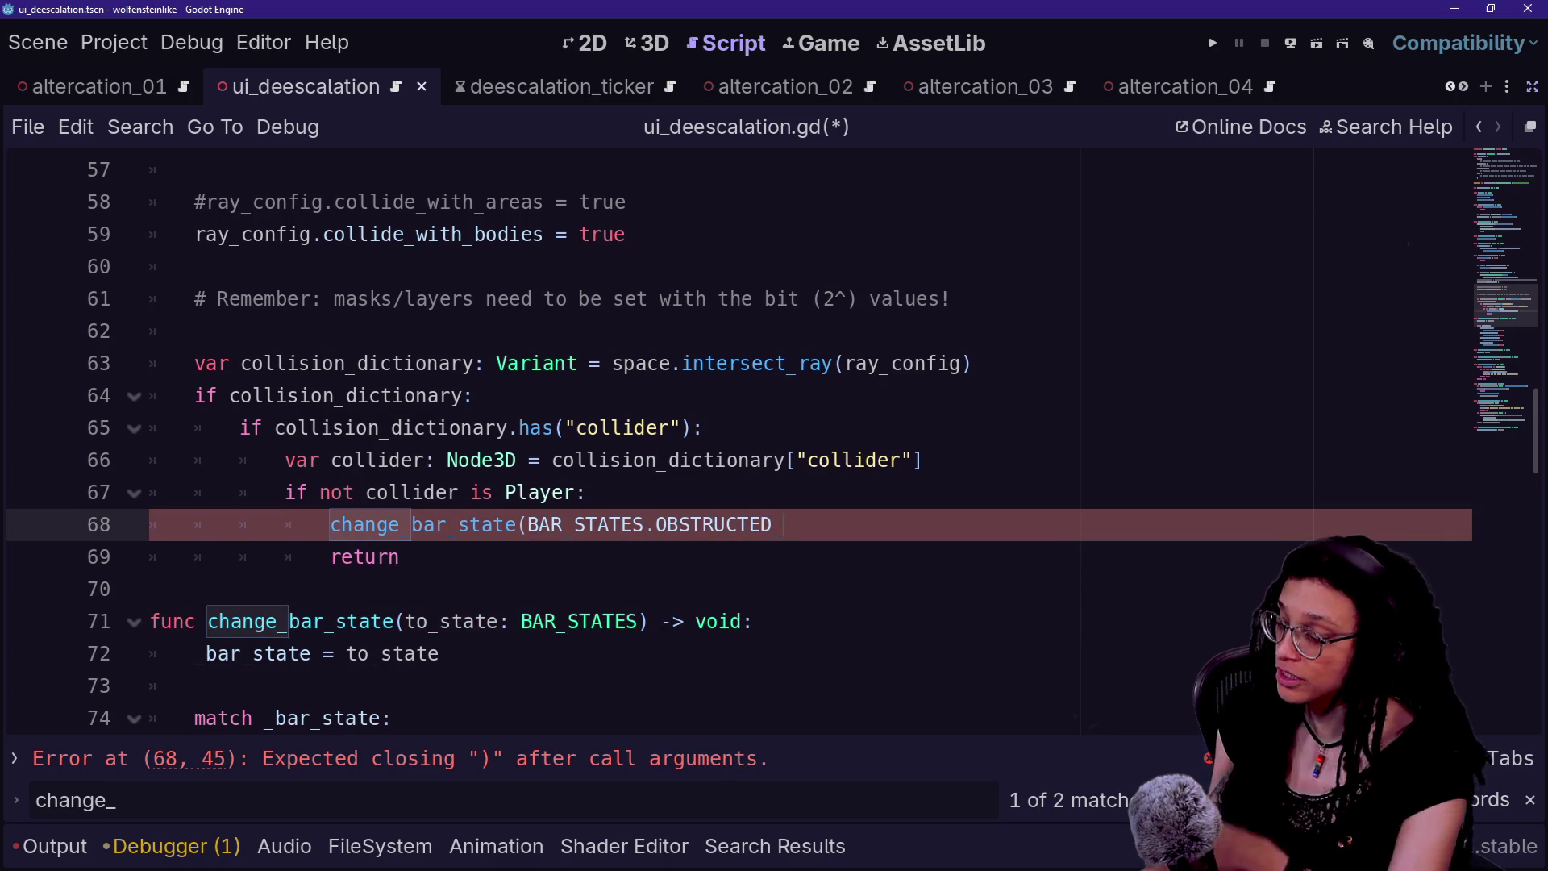
key(BackSpace)
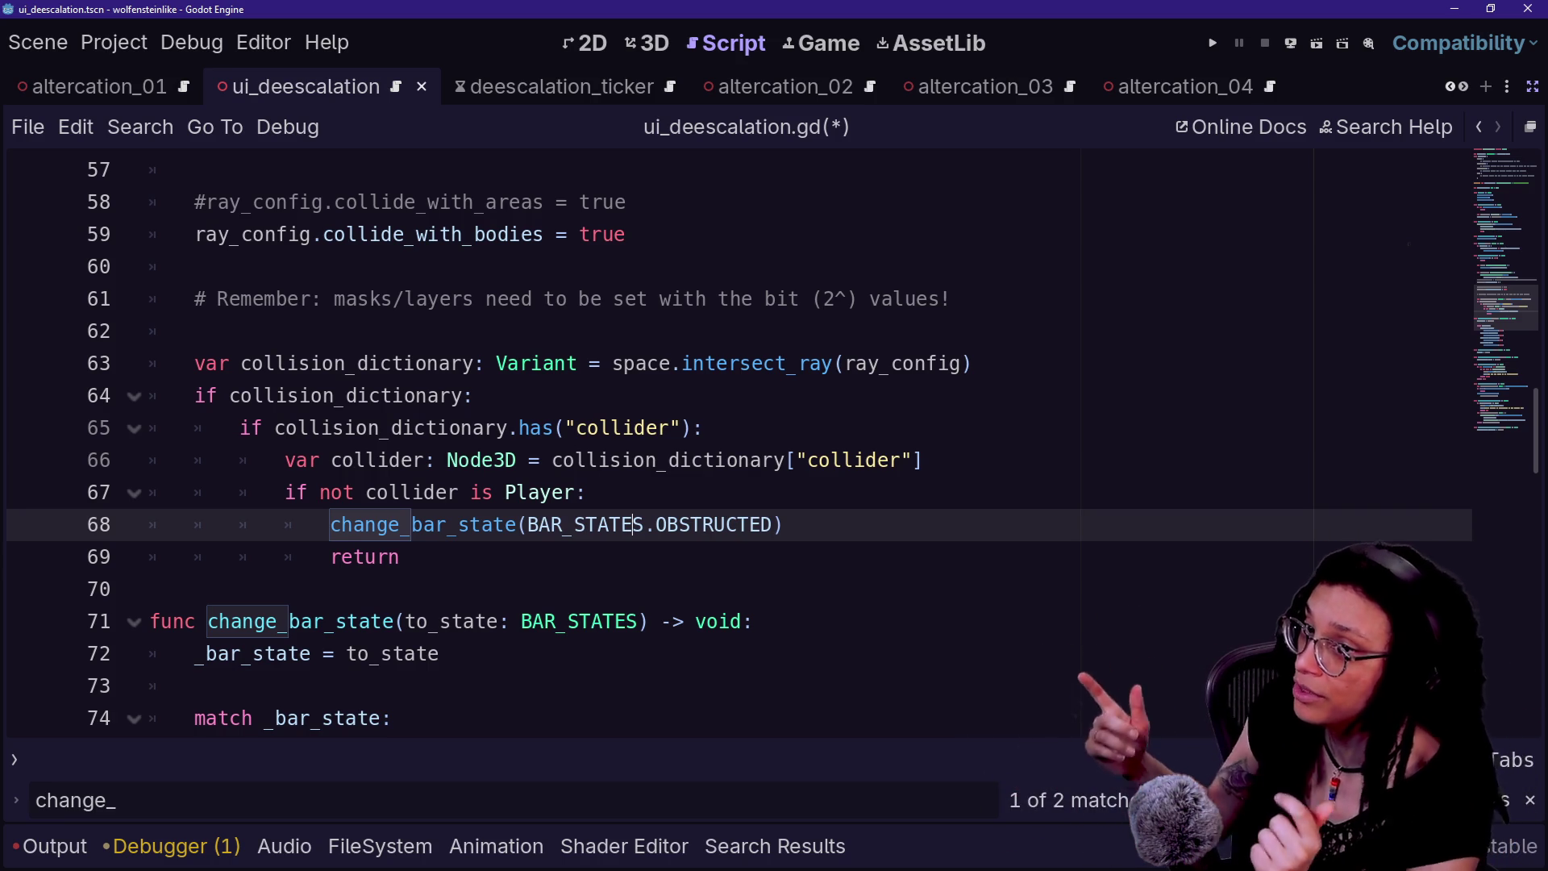
Add a line after the return containing BAR_STATES.UNOBSTRUCTED at the function's end.
key(Up)
key(Up)
key(Up)
key(Down)
key(Down)
key(Down)
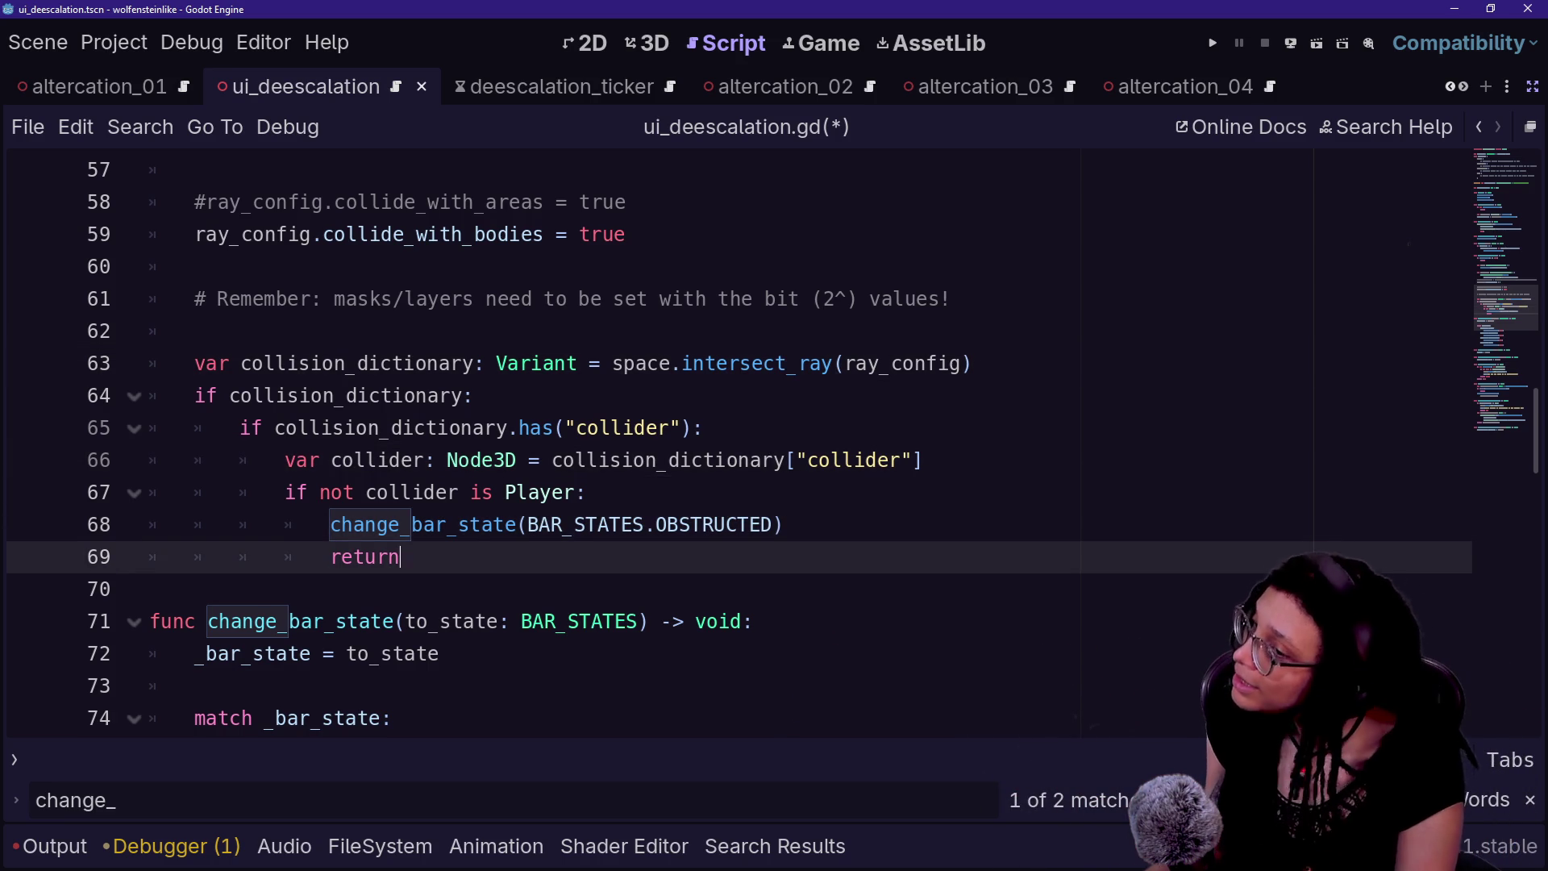
key(Return)
key(BackSpace)
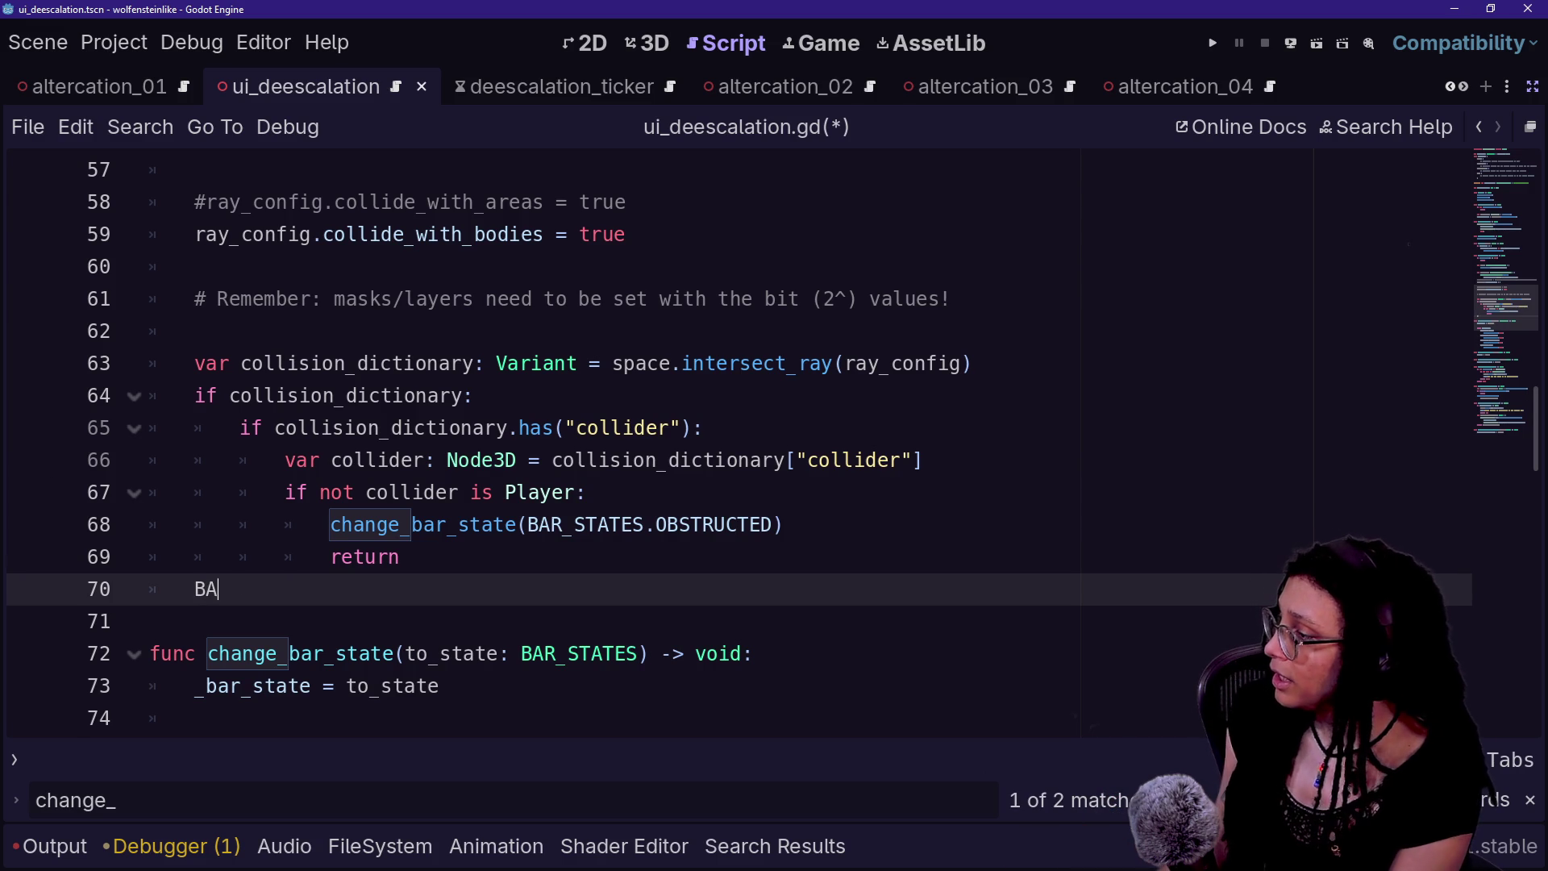
text(R_)
key(Return)
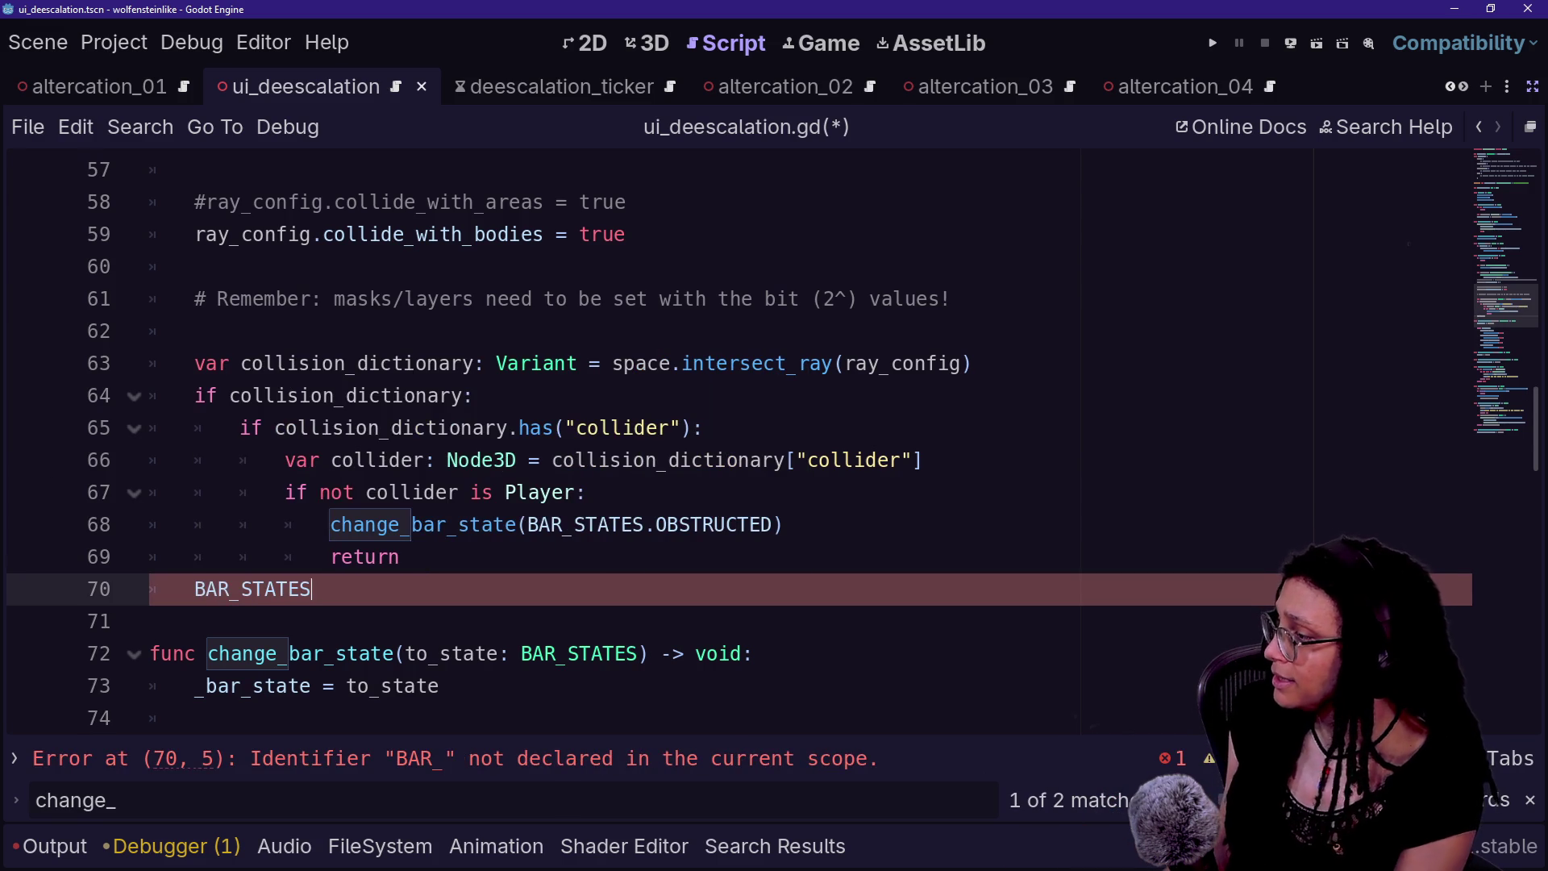
text(.UN)
key(Return)
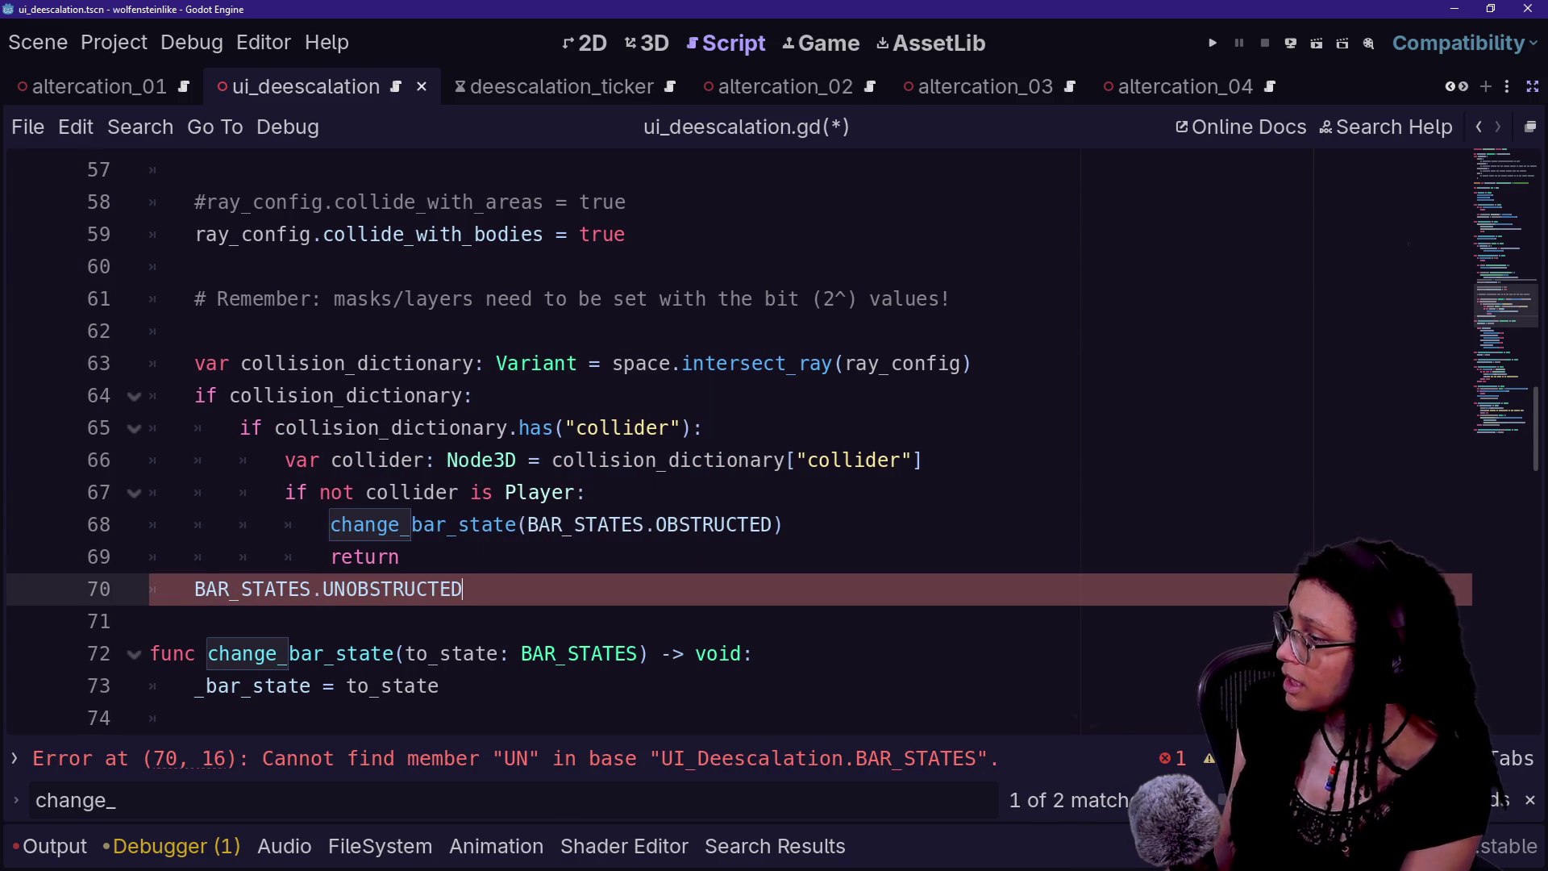
Make line 70 an indented change_bar_state(BAR_STATES.UNOBSTRUCTED) call, save the script, and run the game.
click(539, 525)
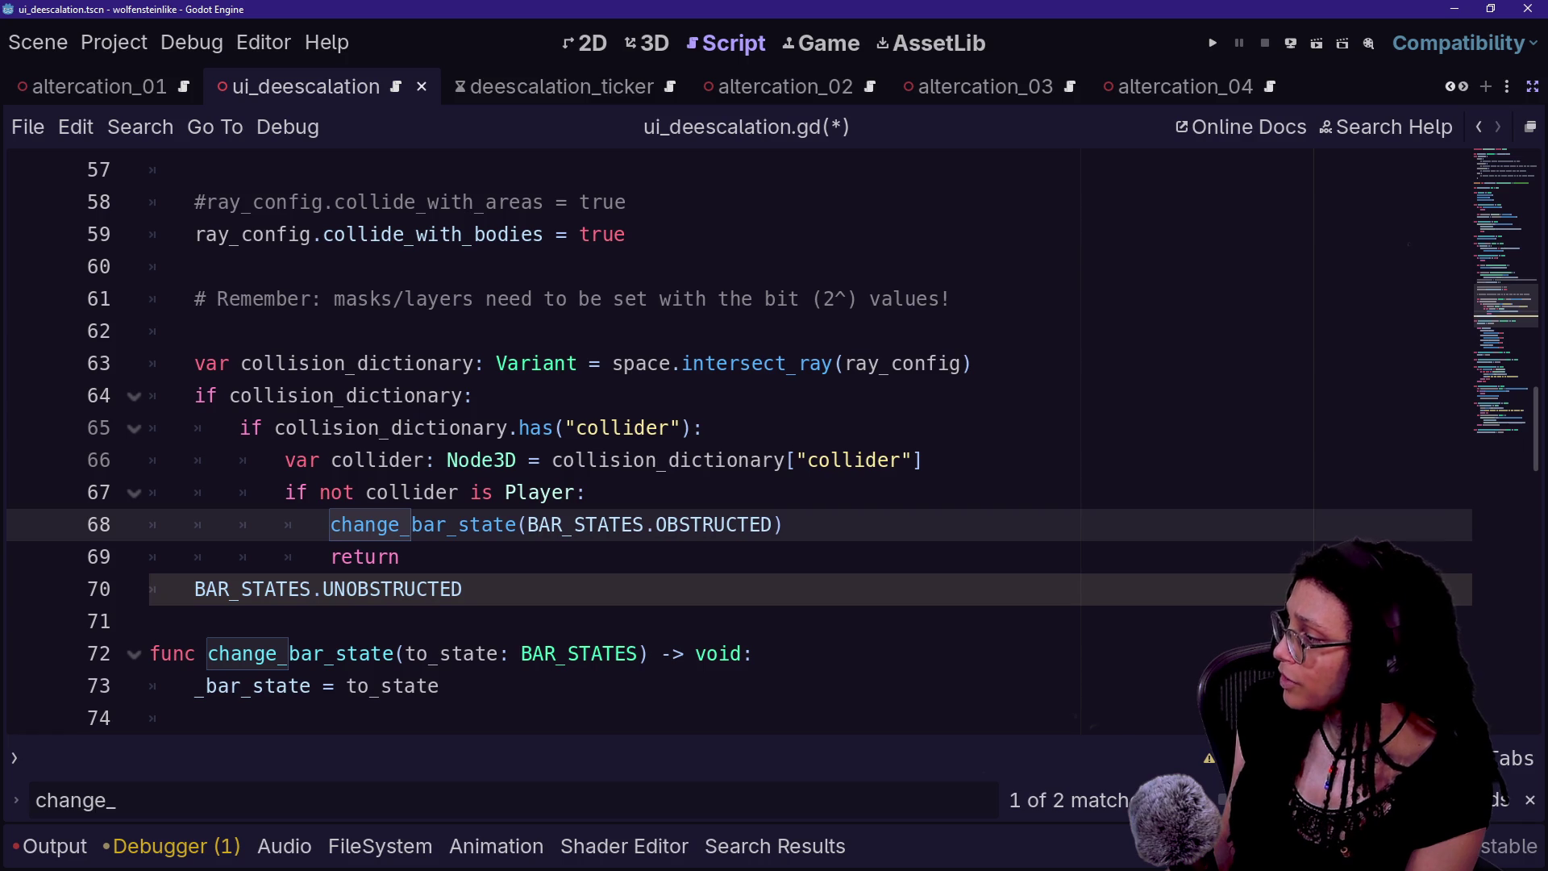
click(195, 589)
key(BackSpace)
text(change_bar_state()
key(Home)
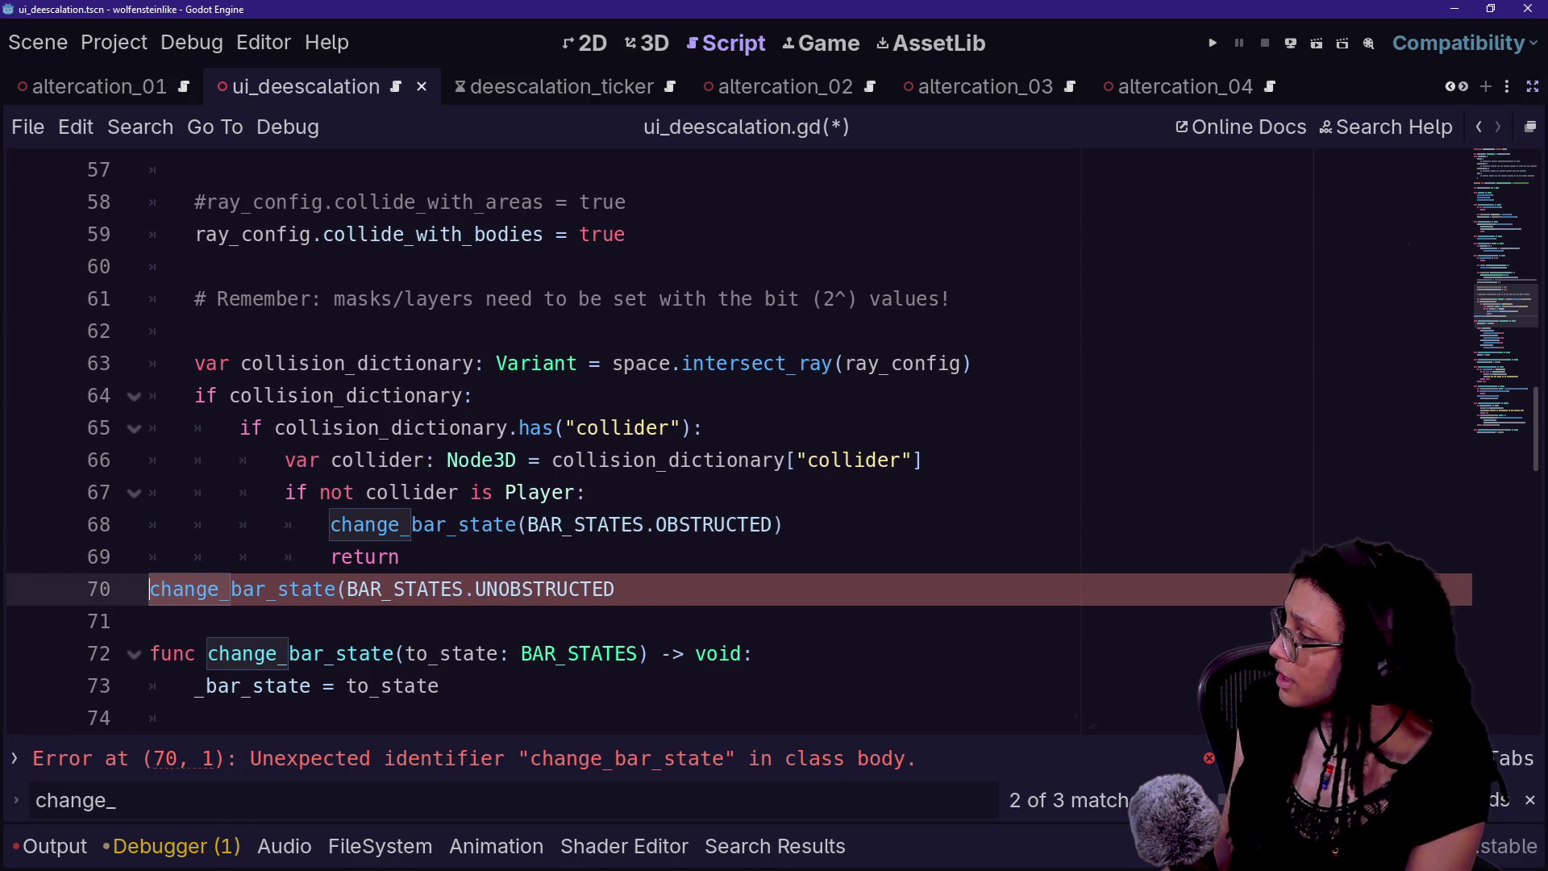
key(Tab)
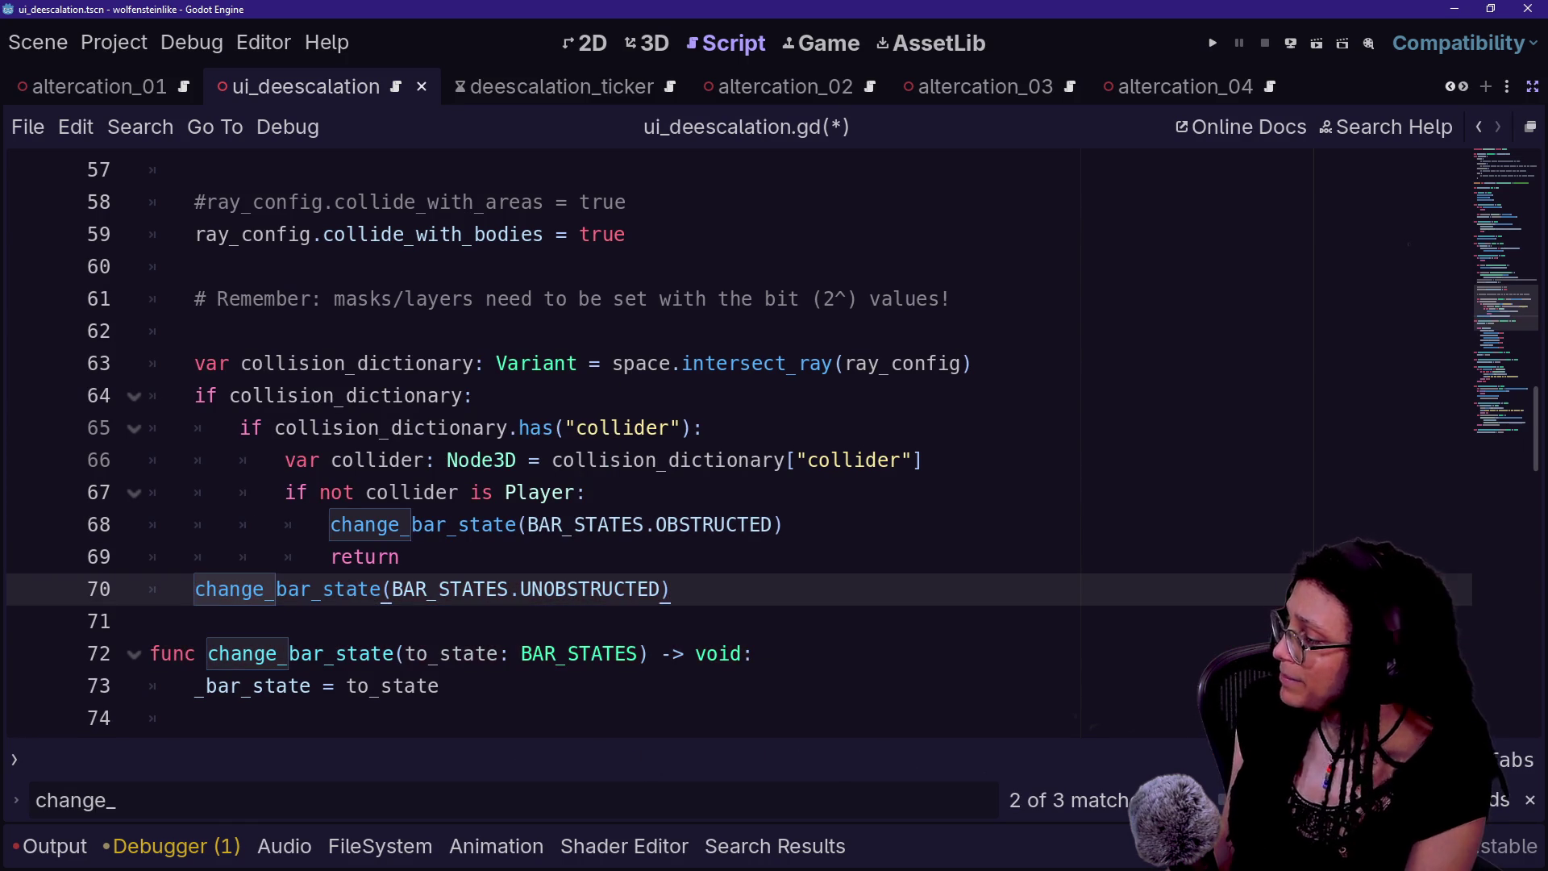
key(ctrl+s)
scroll(564, 444, up, 10)
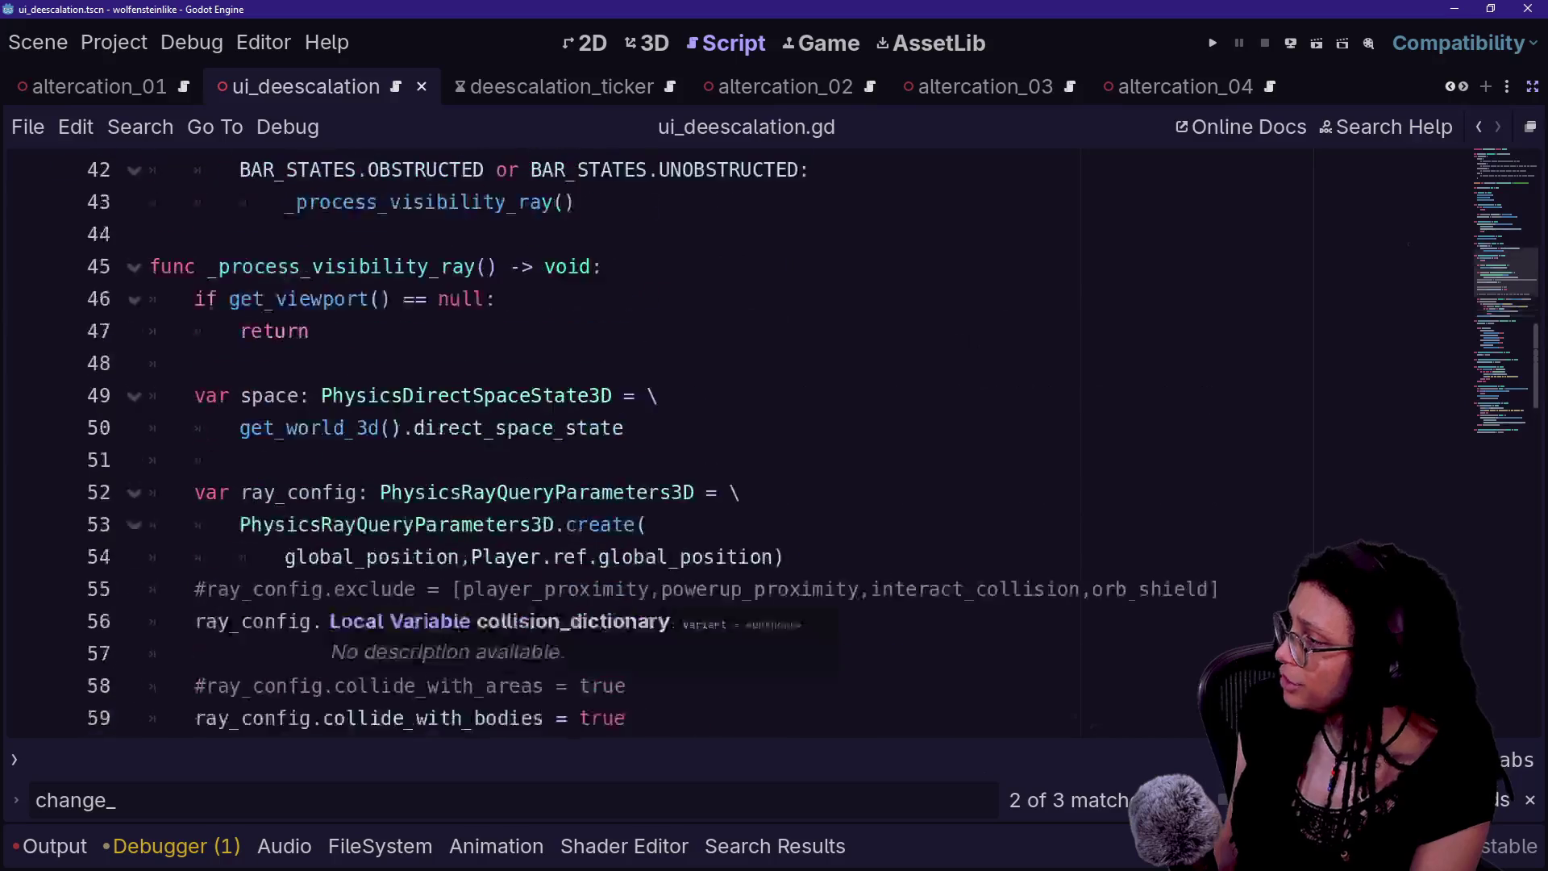
scroll(564, 443, up, 4)
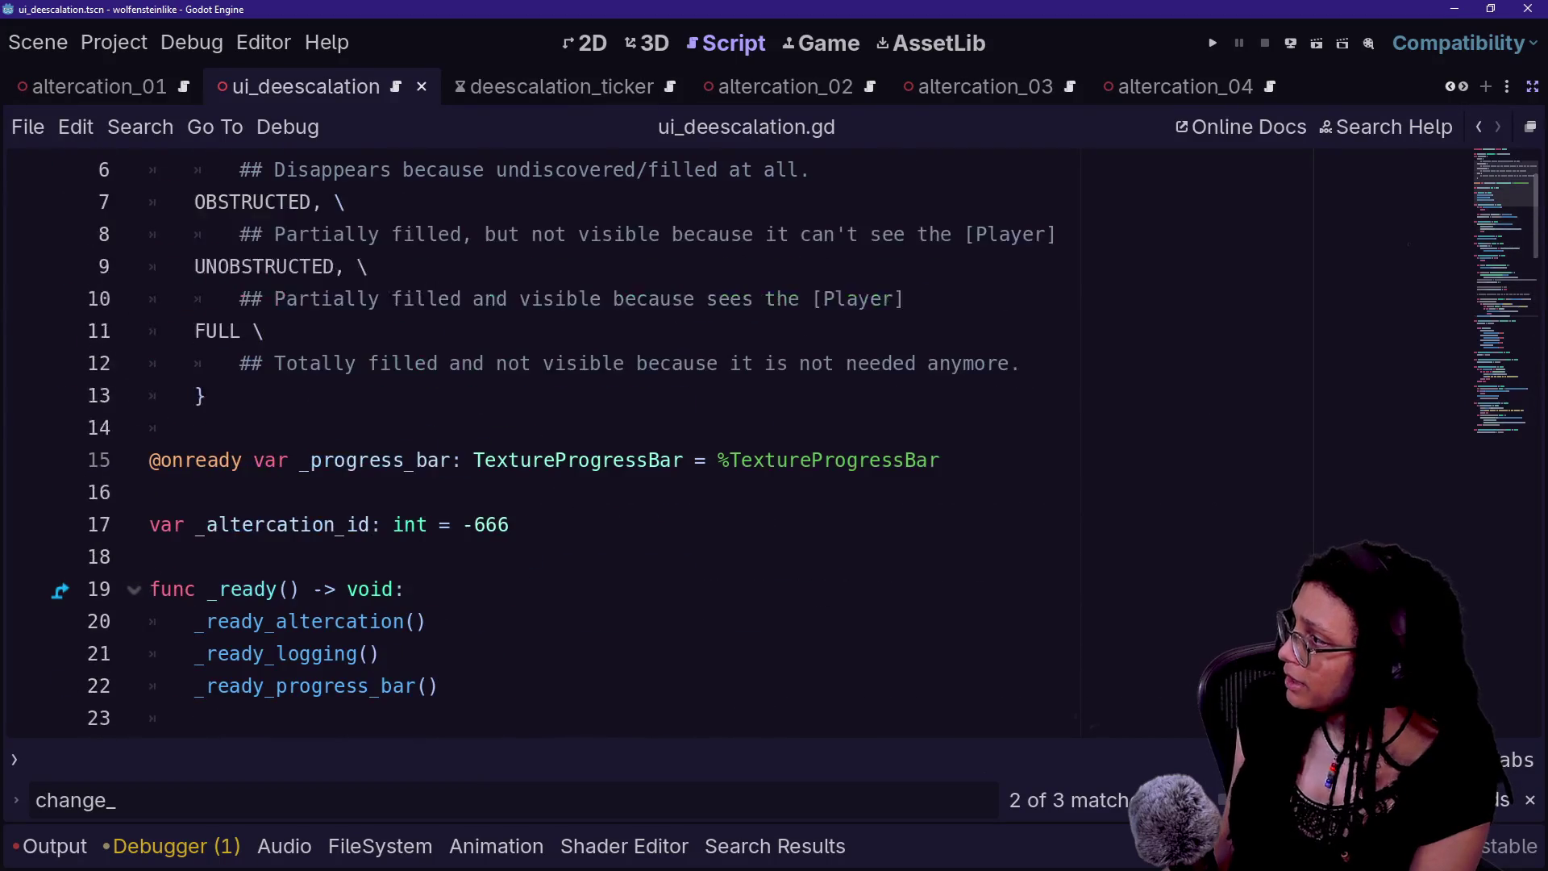
click(1209, 54)
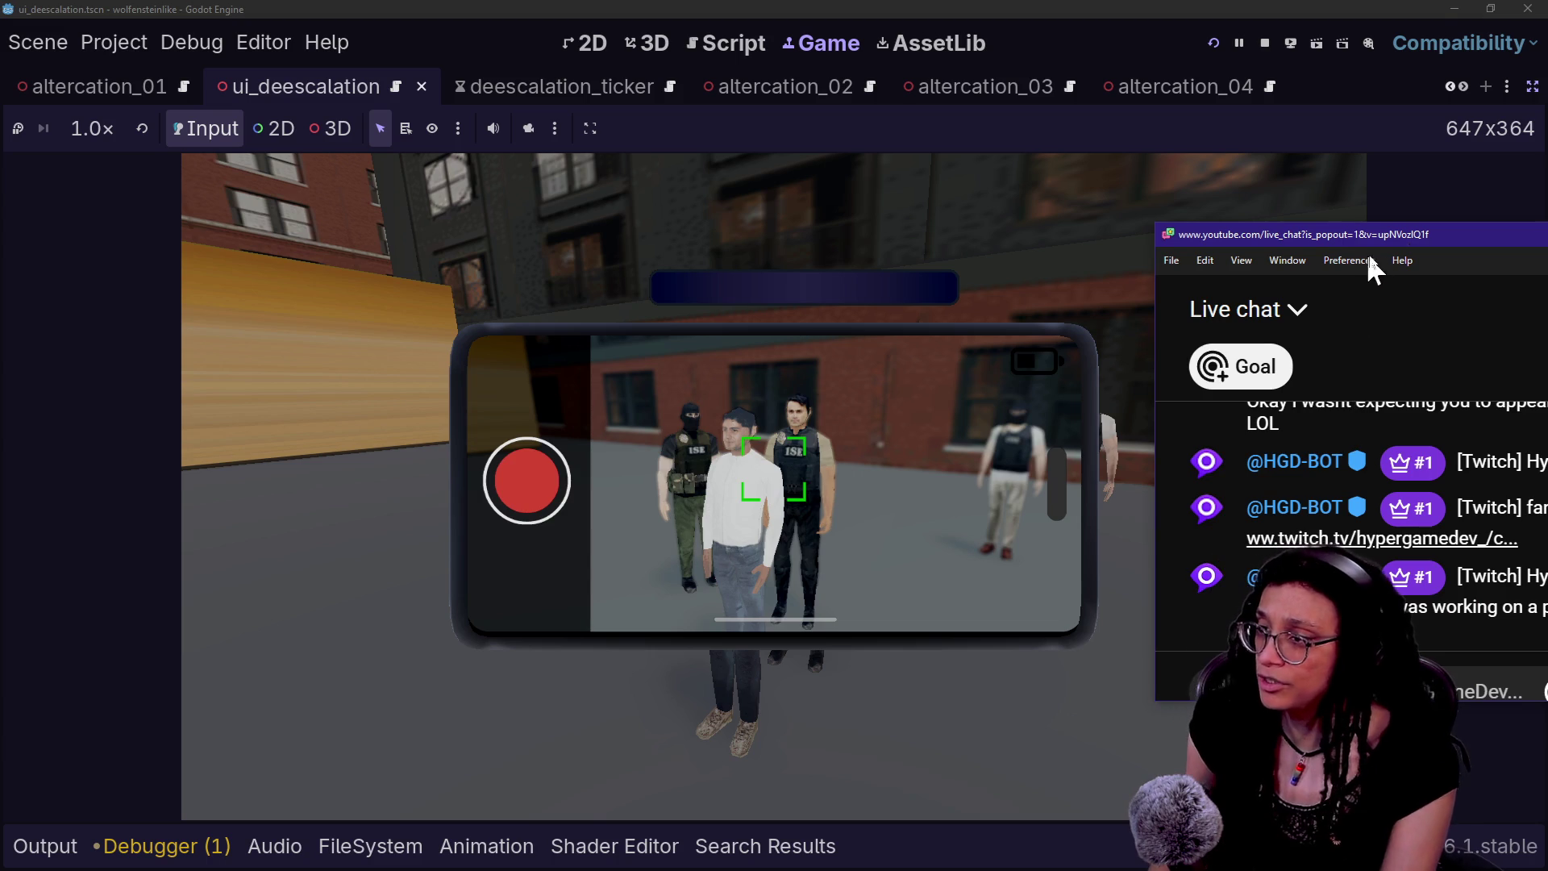
Bring the running game's view back in front of the other windows.
click(1402, 247)
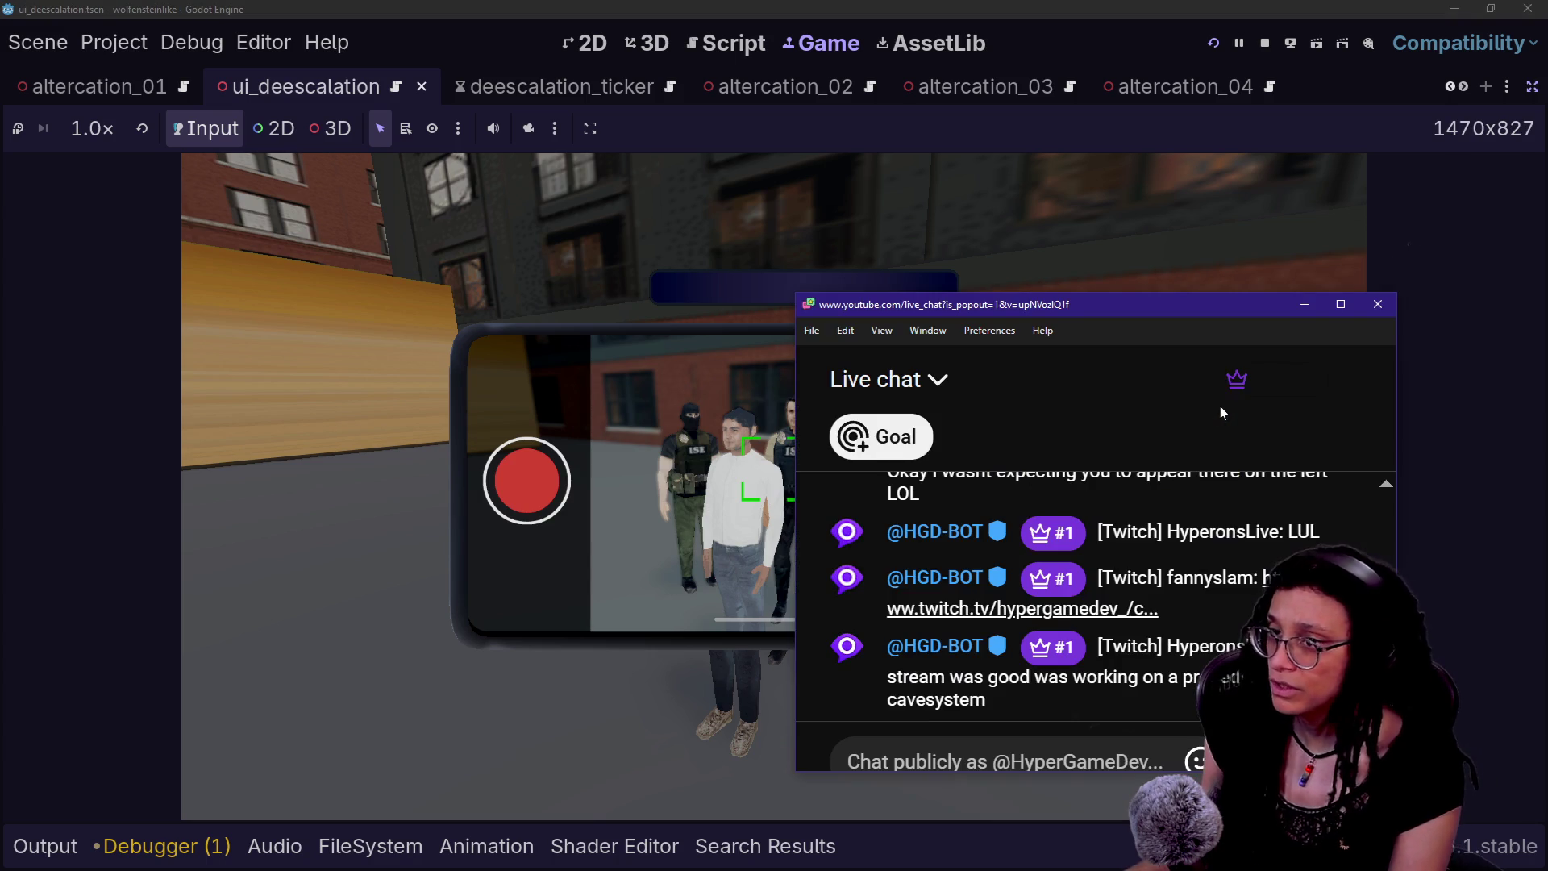
Close the unresponsive Chat window and drag the YouTube live-chat popout off screen.
drag(1167, 305, 1194, 278)
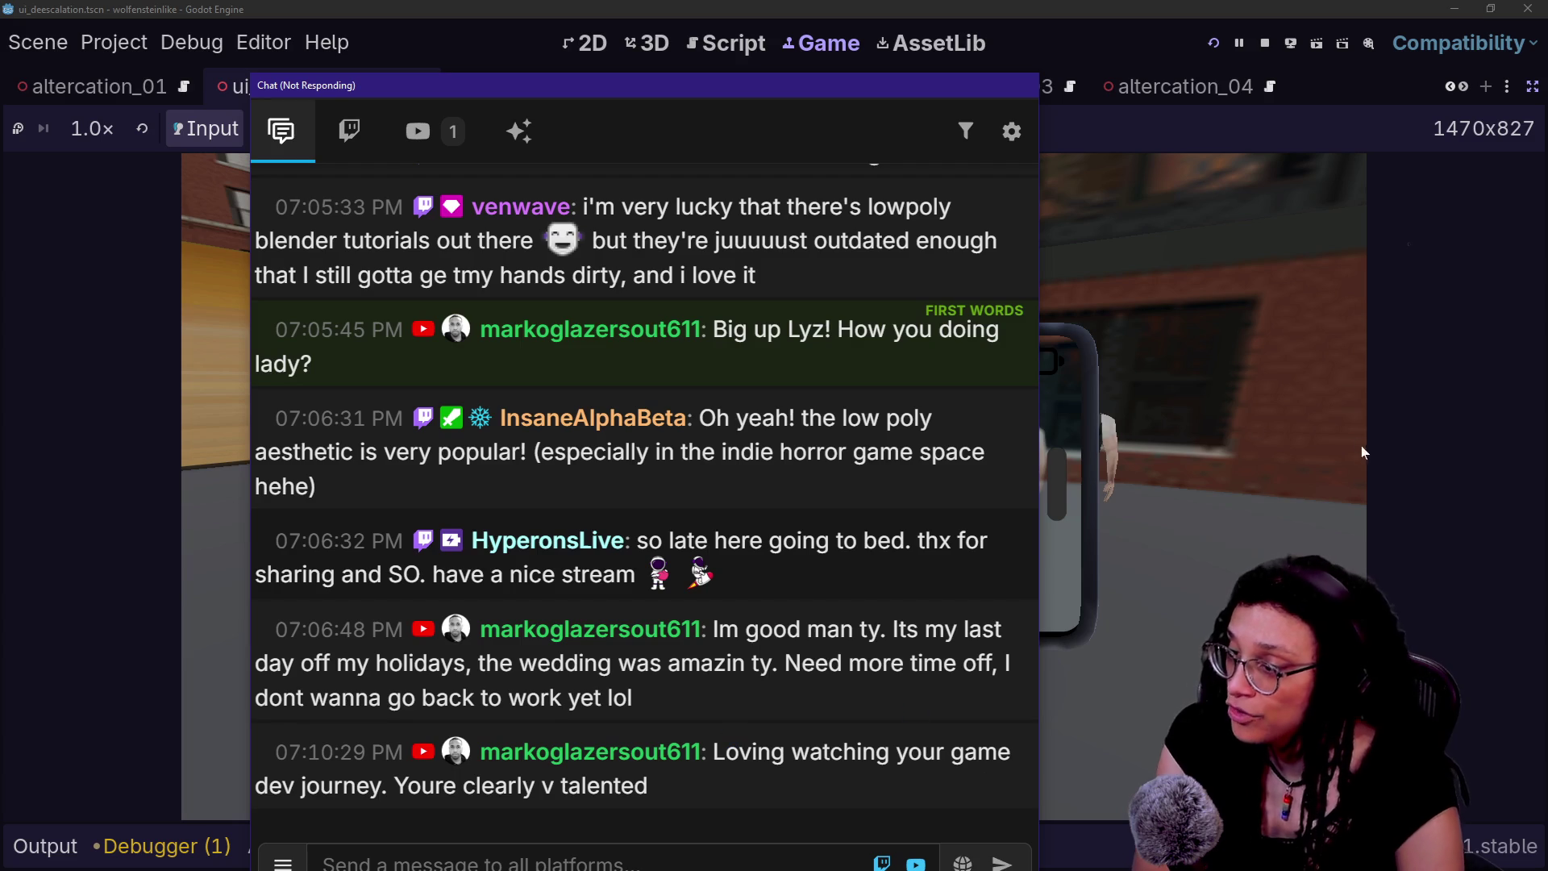
click(1359, 471)
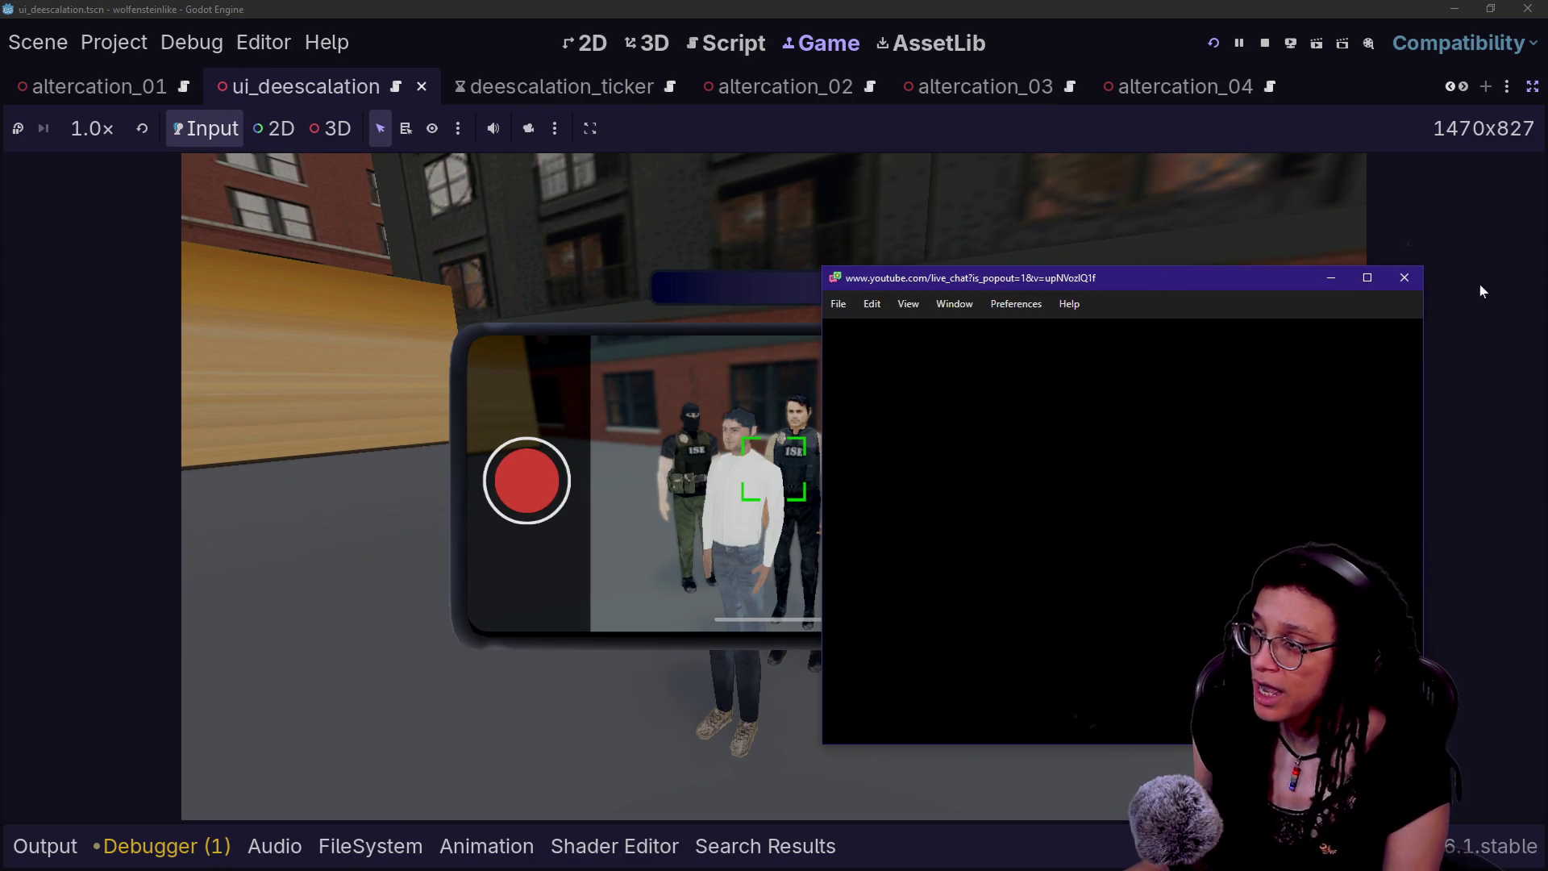
mouse_move(1145, 283)
mouse_down()
mouse_move(1547, 480)
mouse_move(1547, 500)
mouse_up()
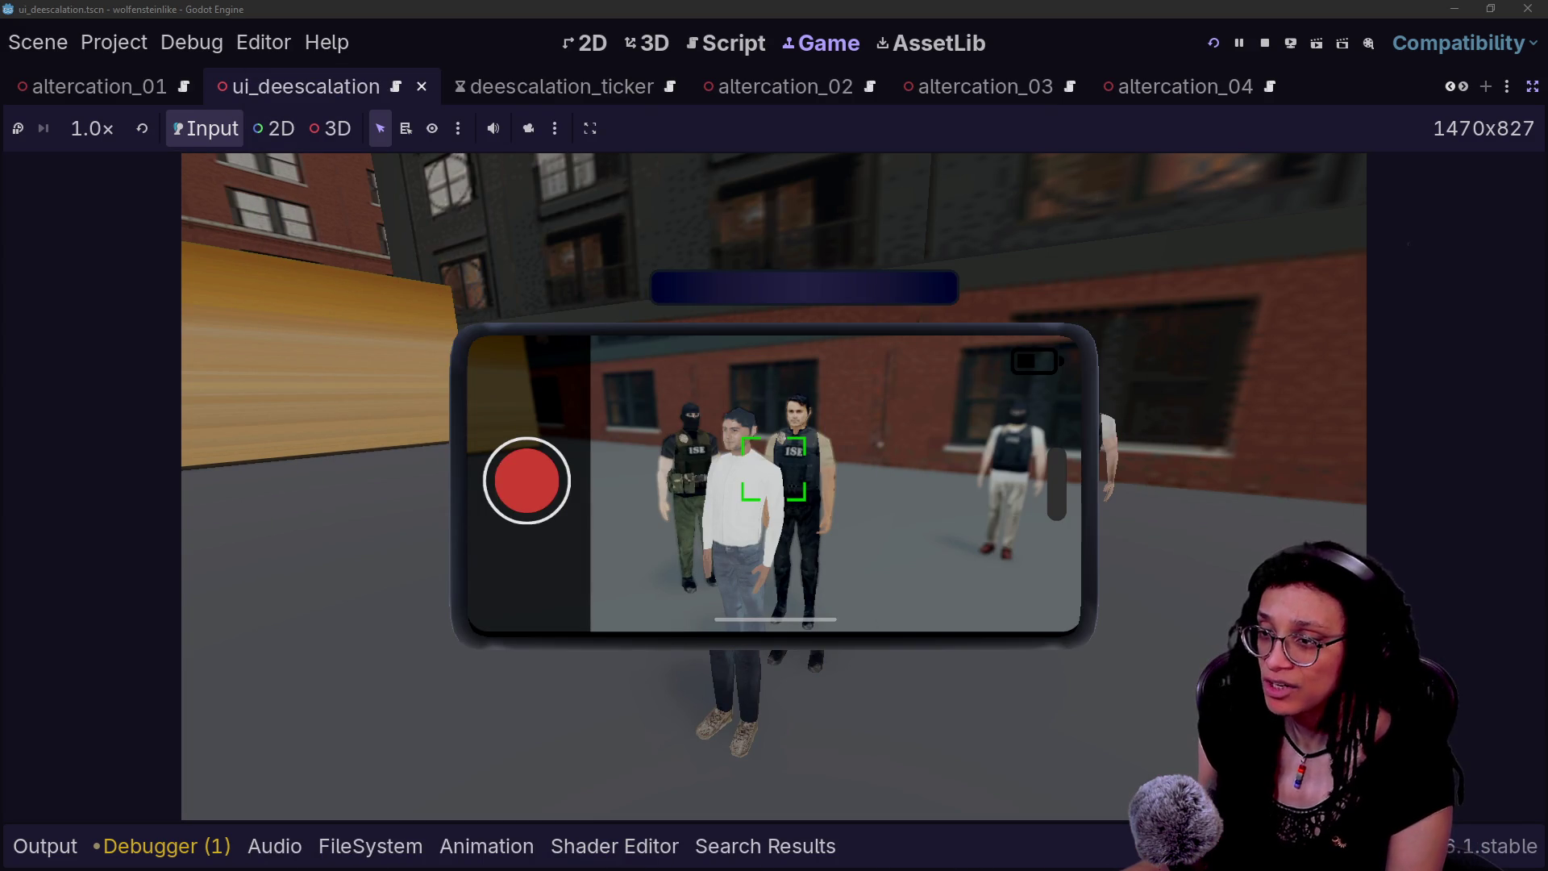
Walk the player with WASD away from the NPC group out to the street crosswalk.
click(495, 708)
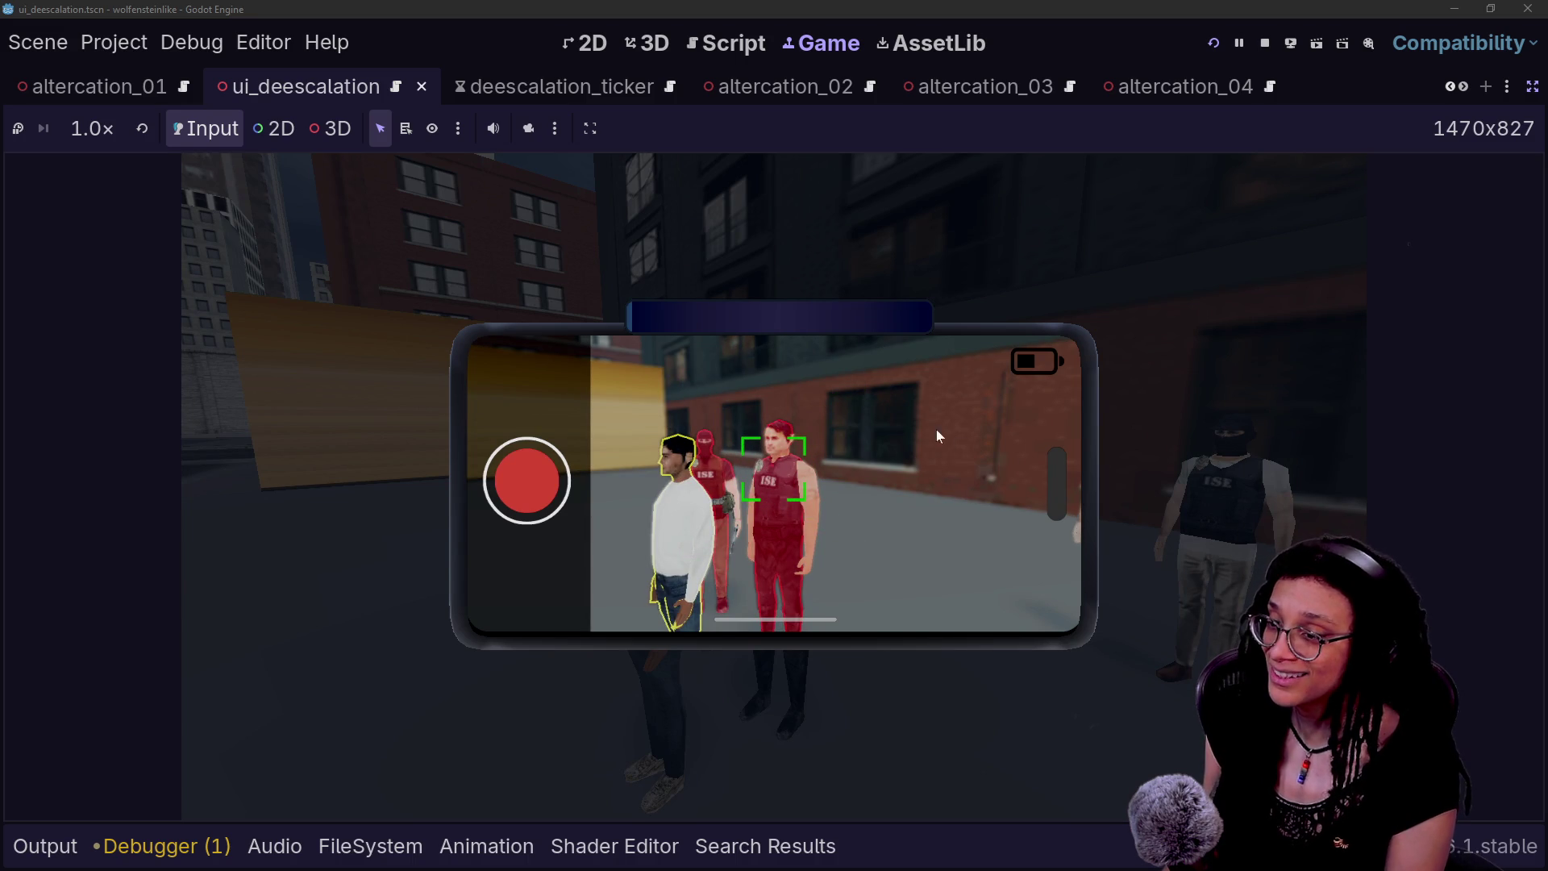
key(s)
key(d)
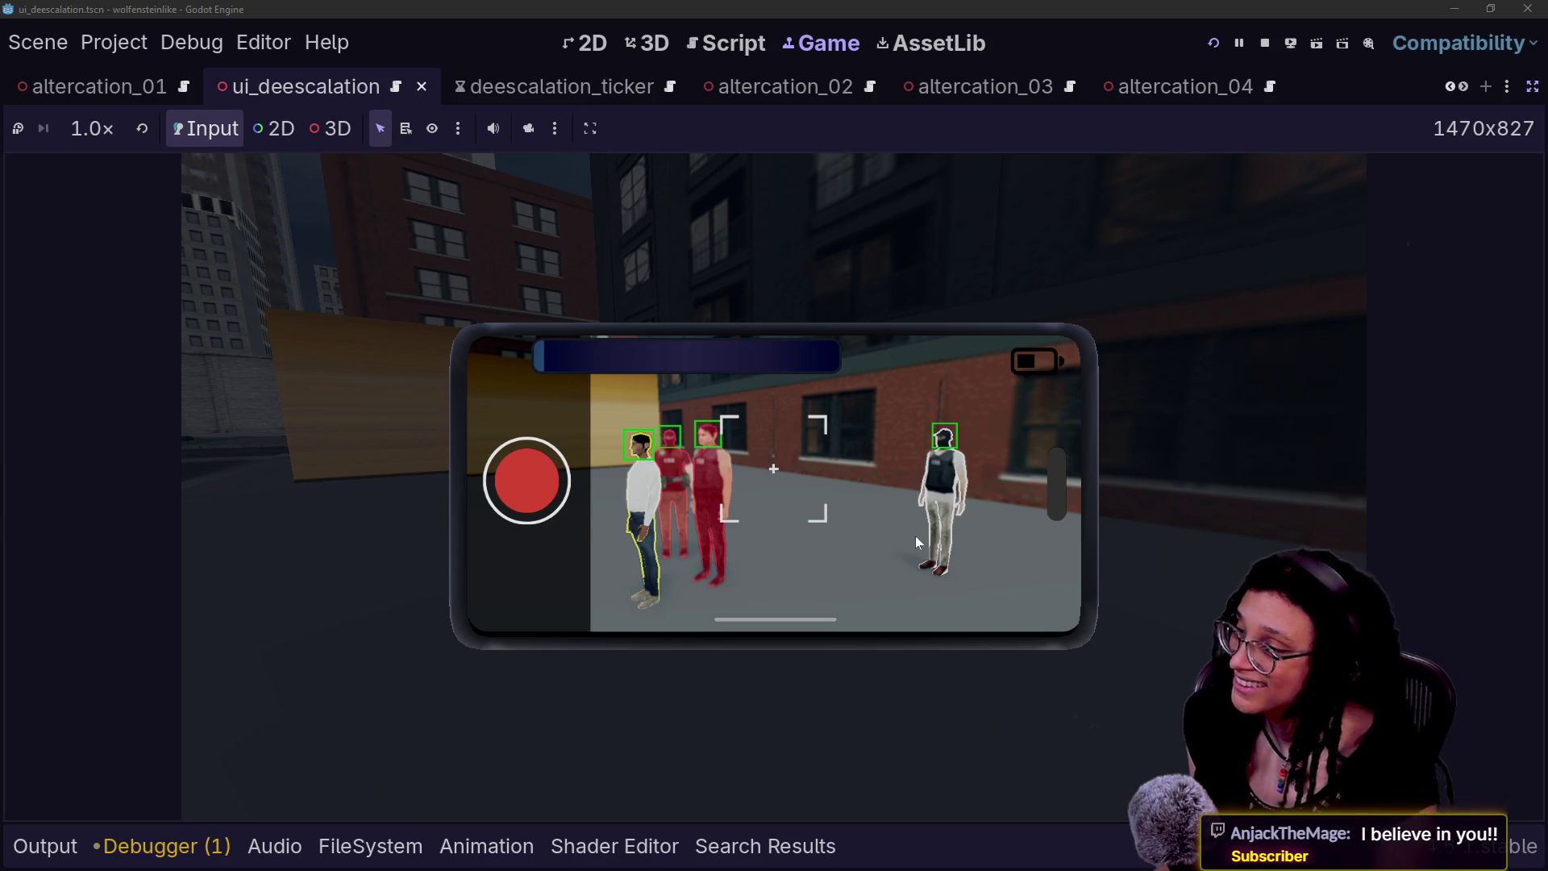
key(s)
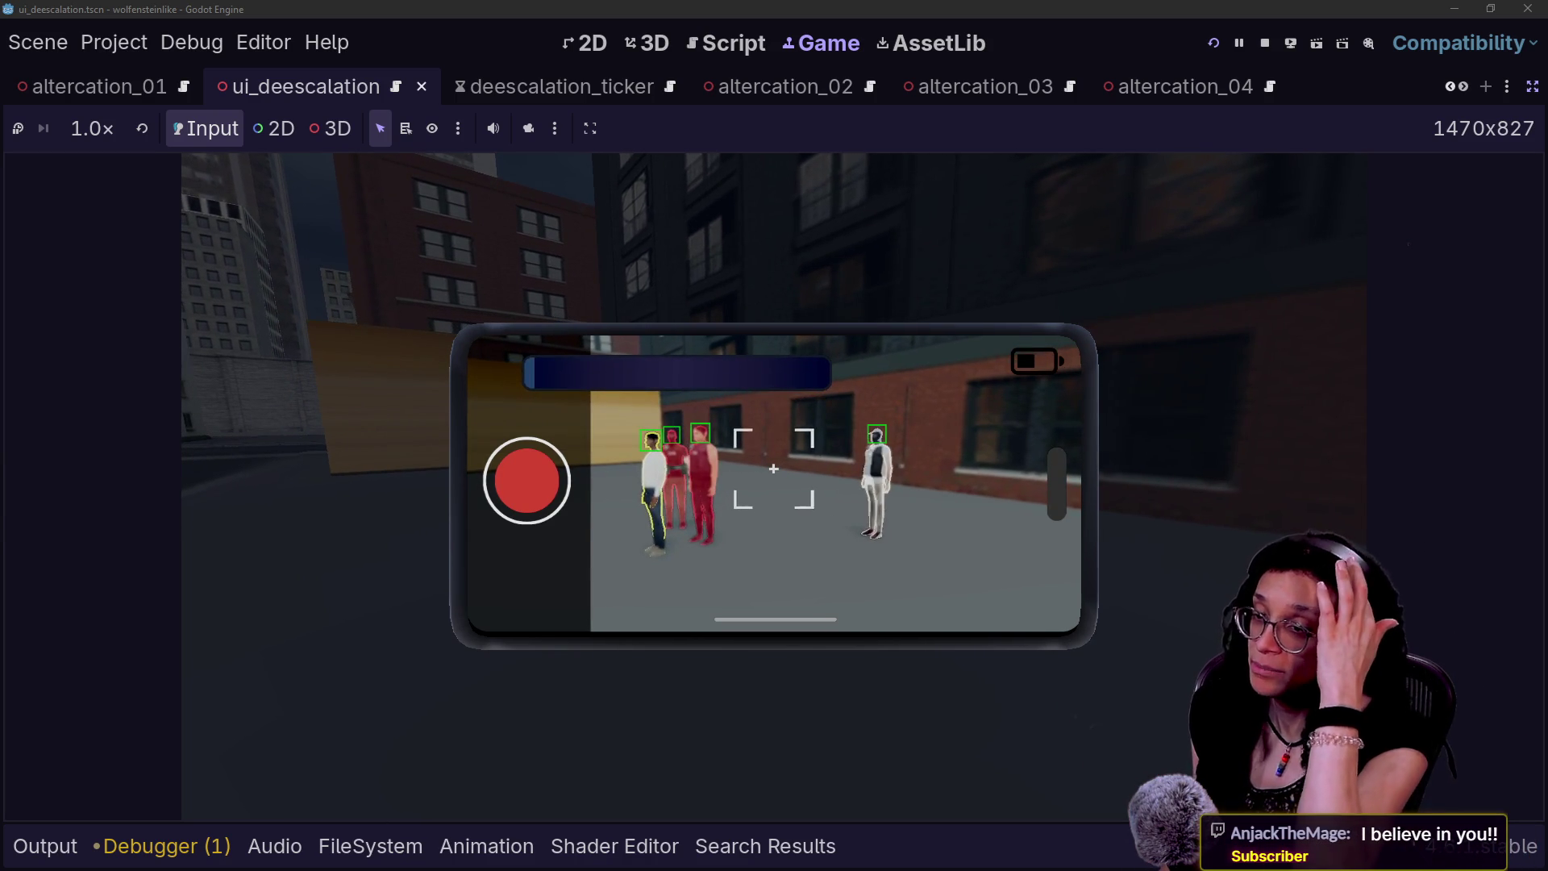
key(w)
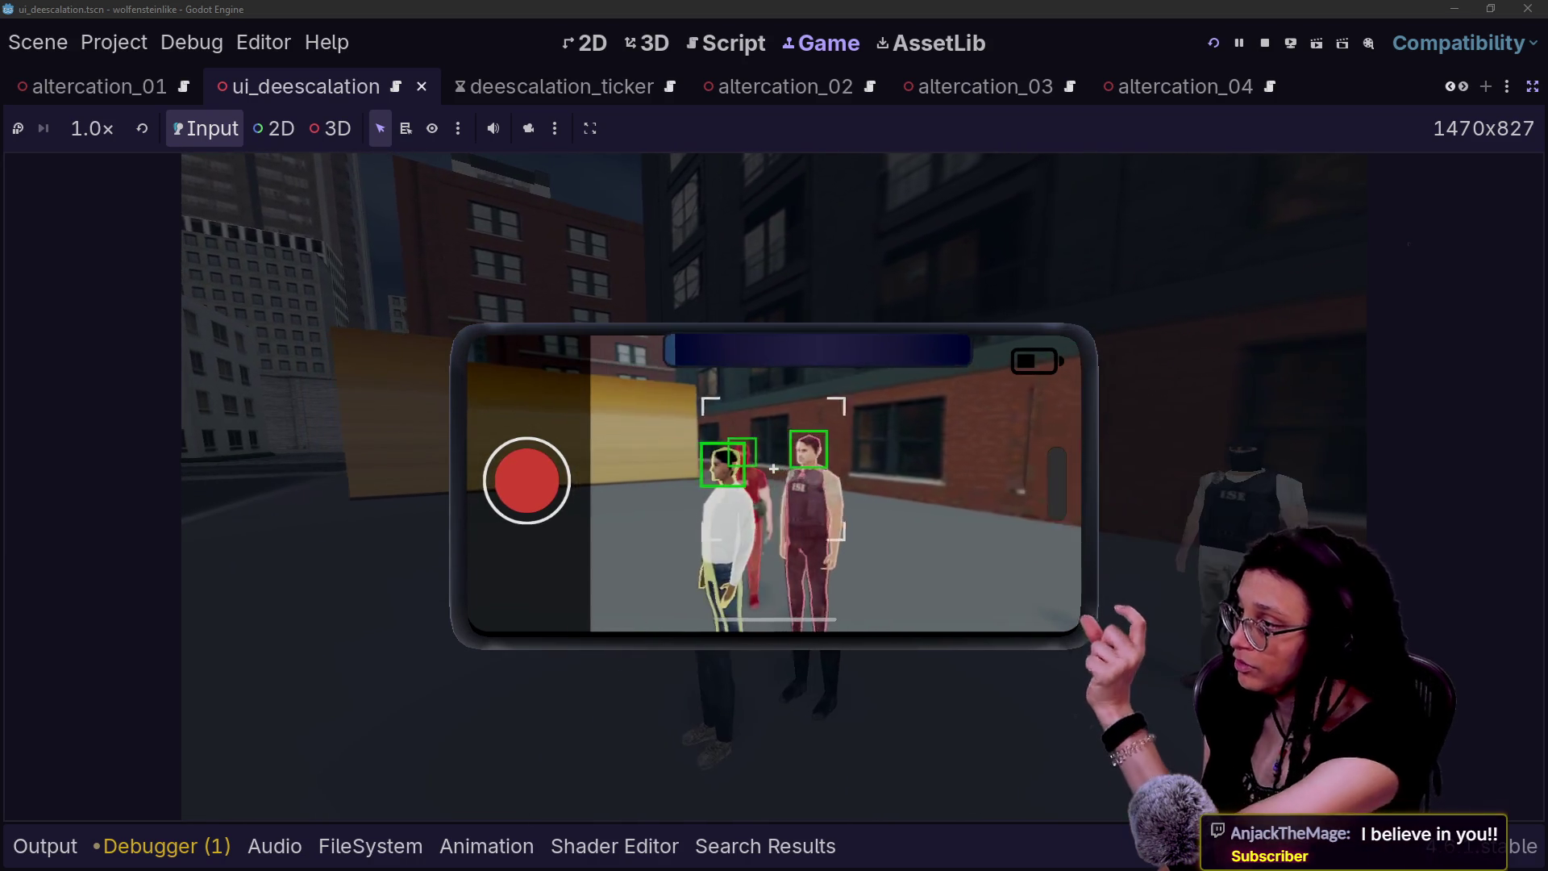
key(s)
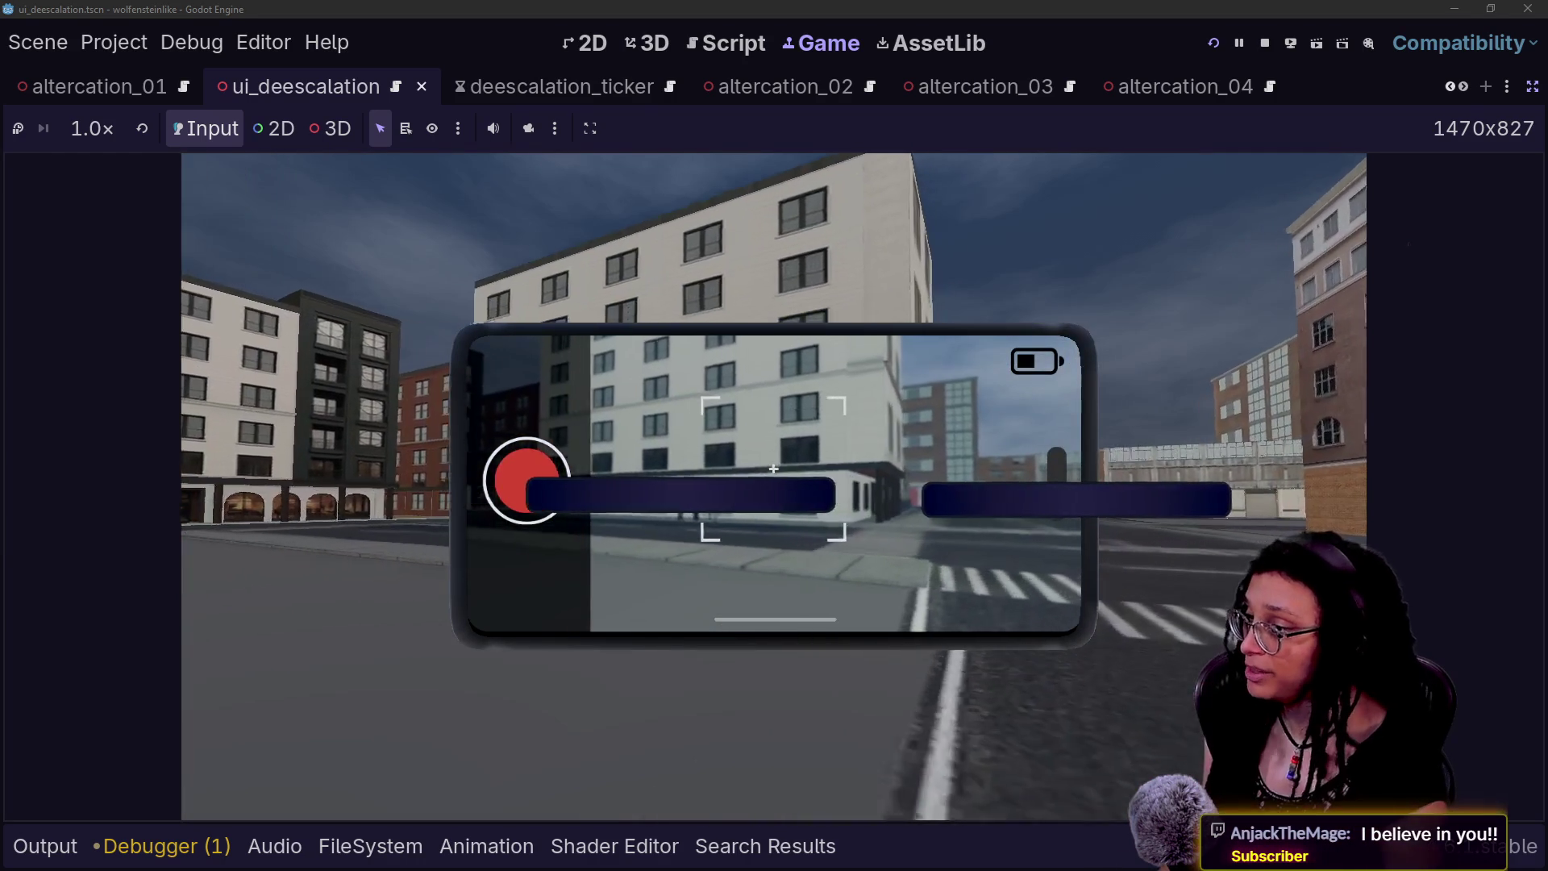
mouse_move(774, 467)
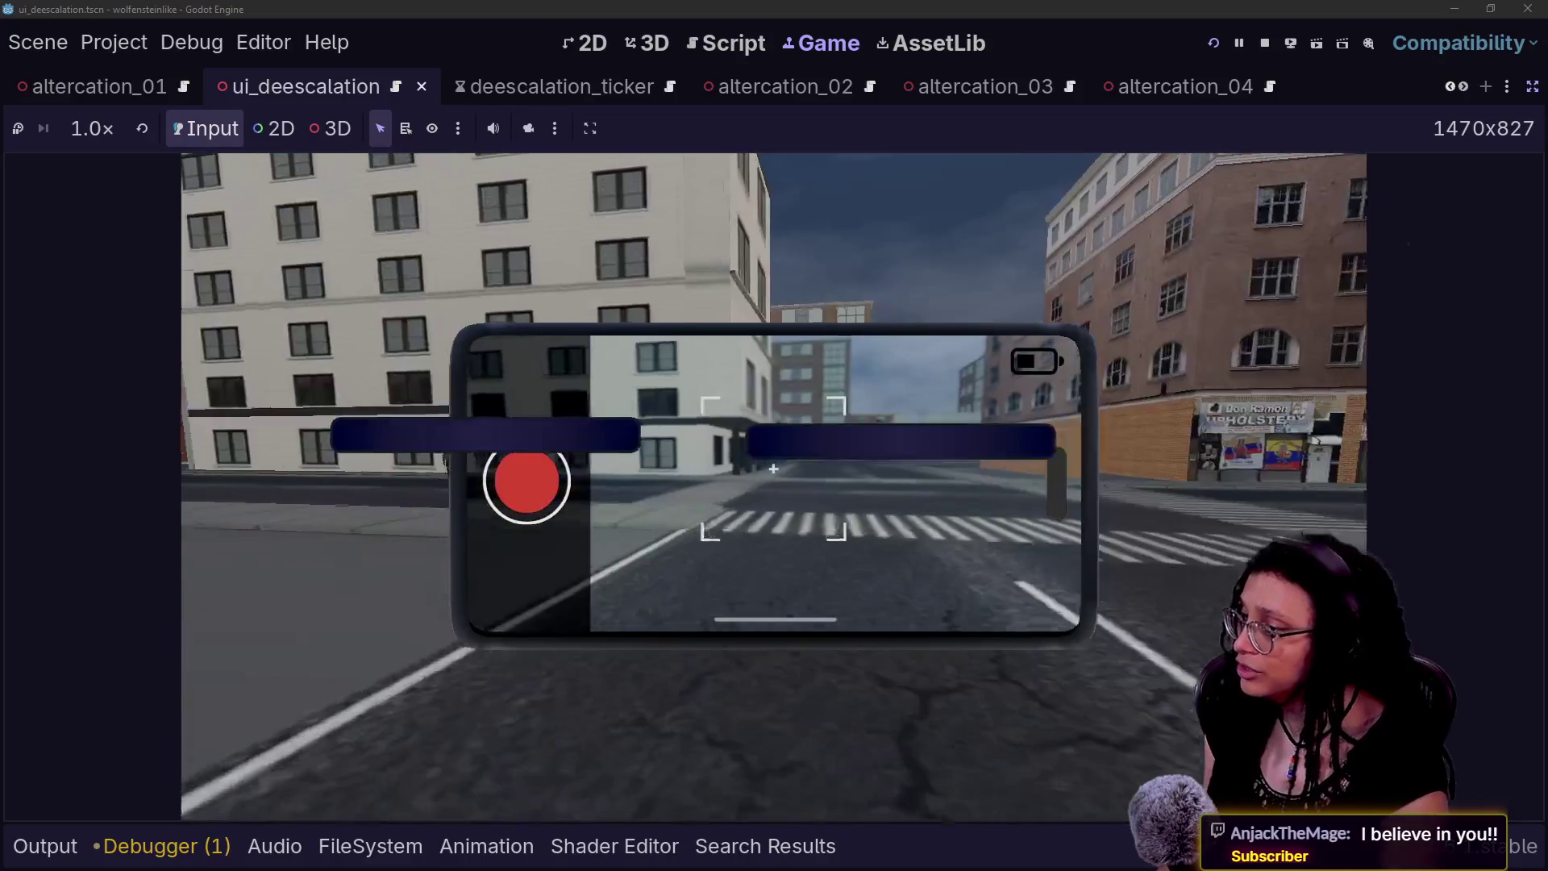
key(w)
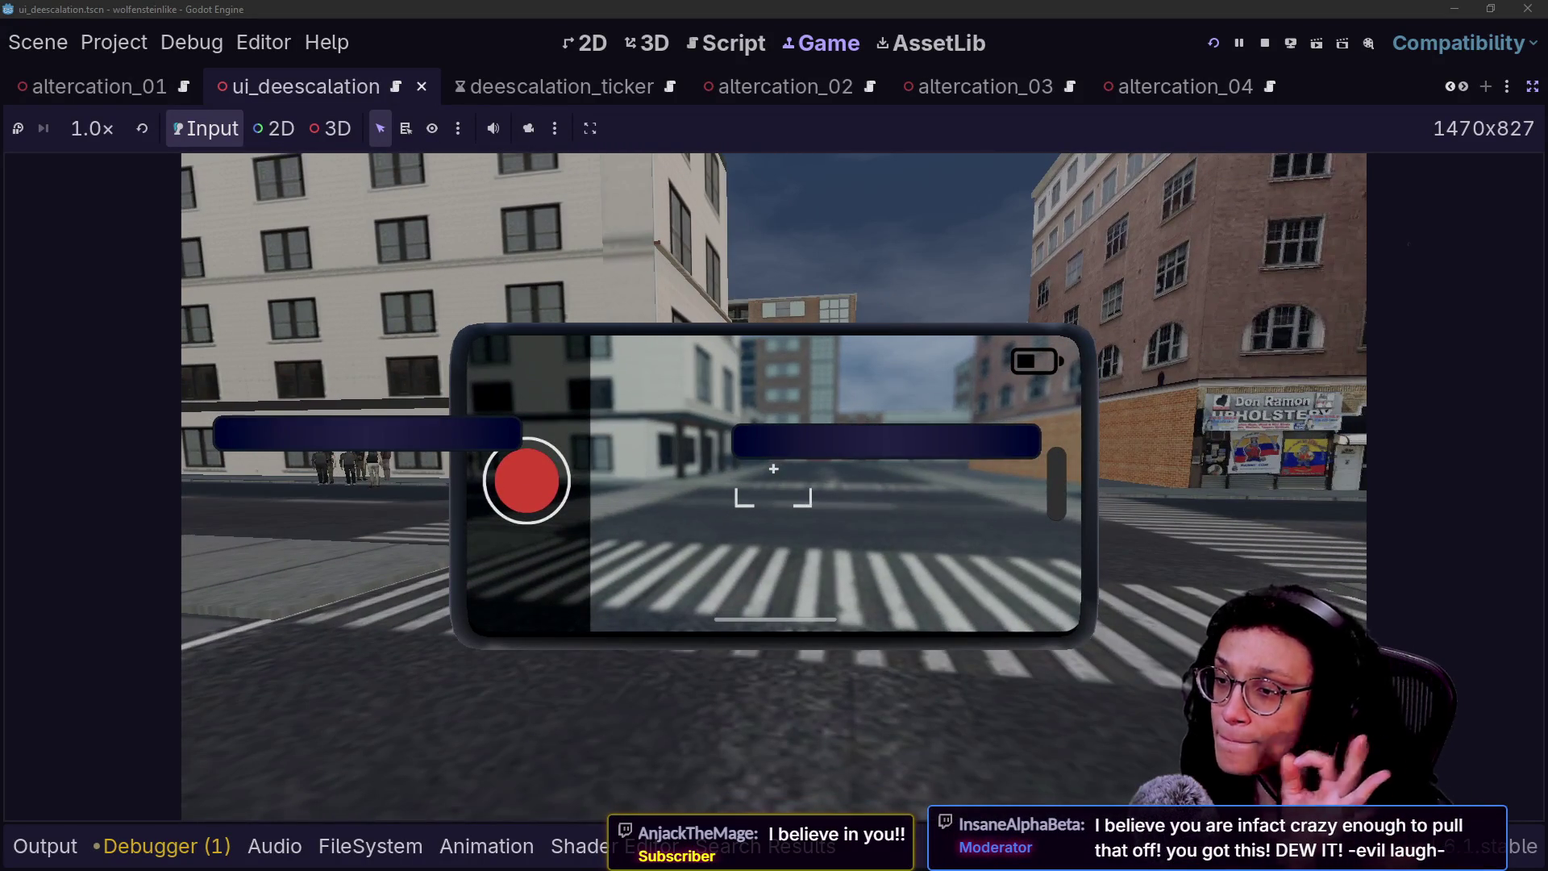
key(w)
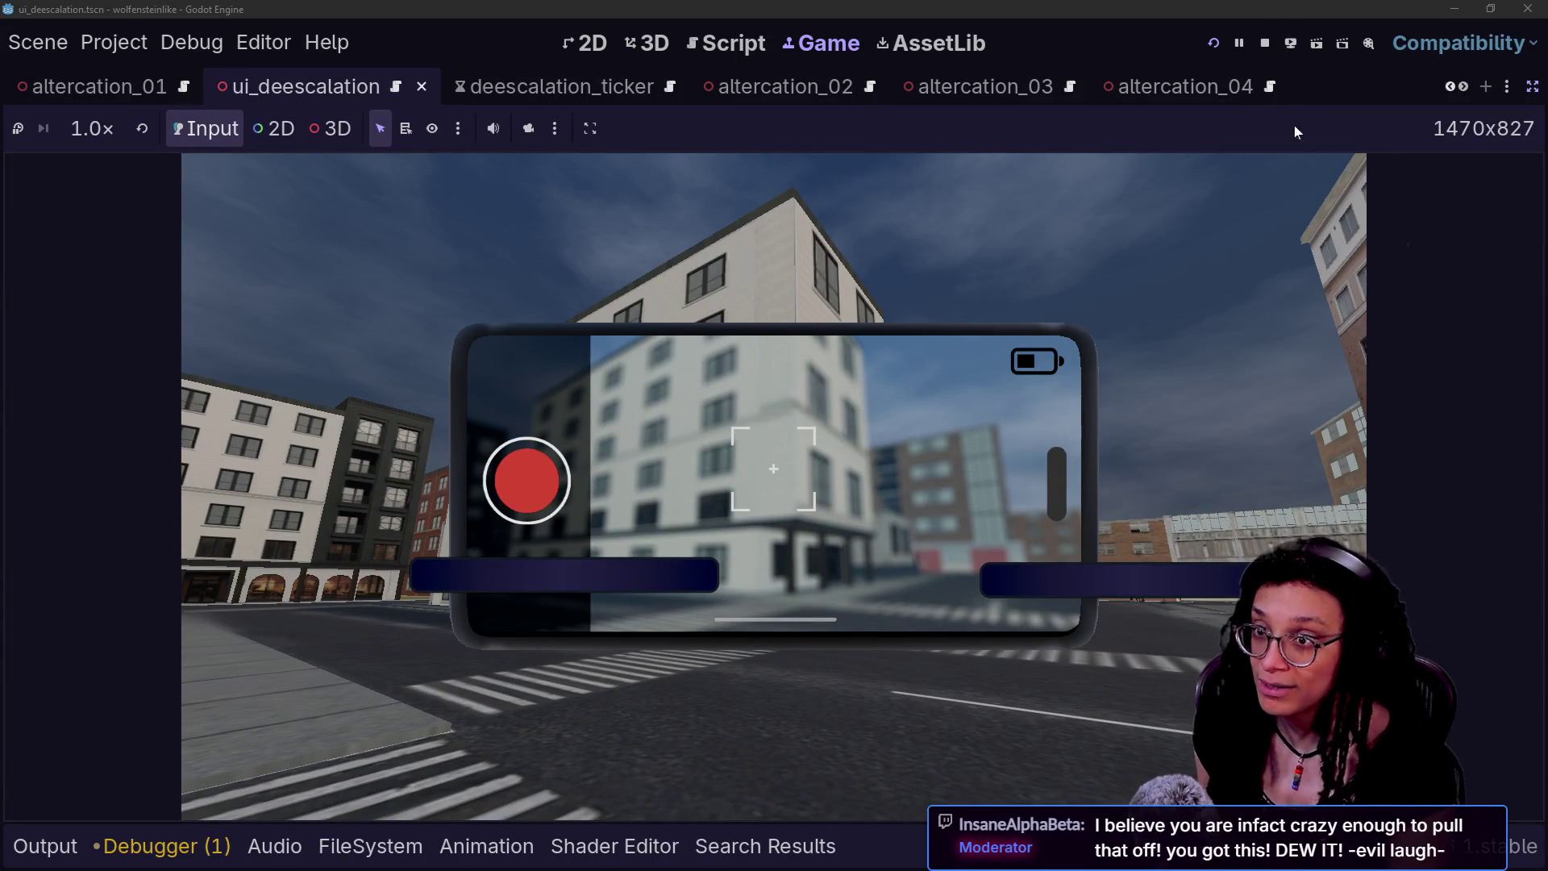
click(1265, 43)
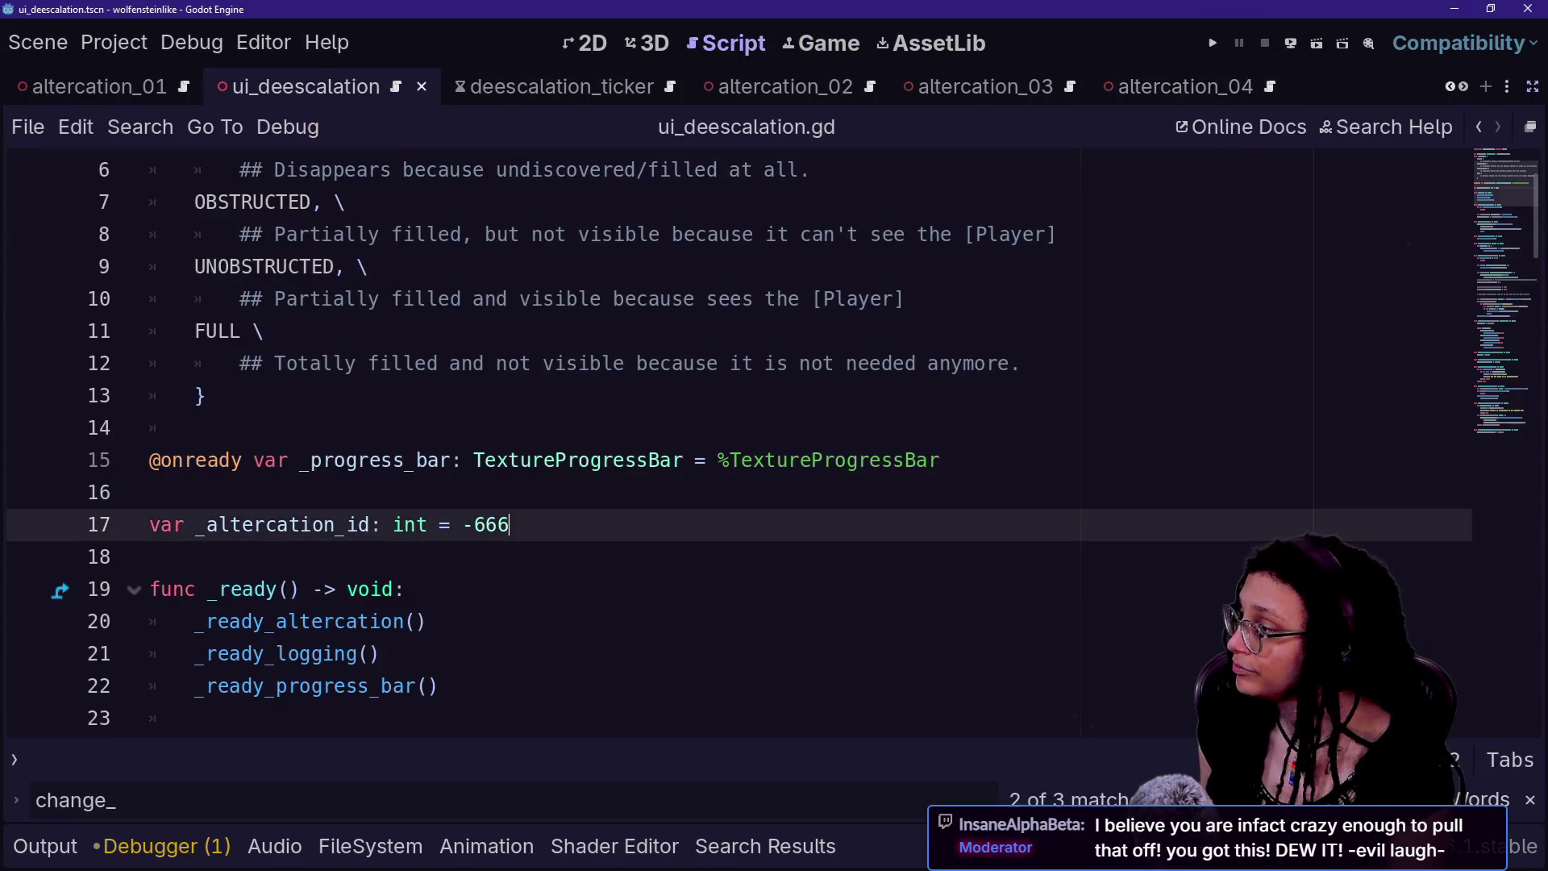
click(196, 460)
key(Down)
scroll(882, 621, up, 2)
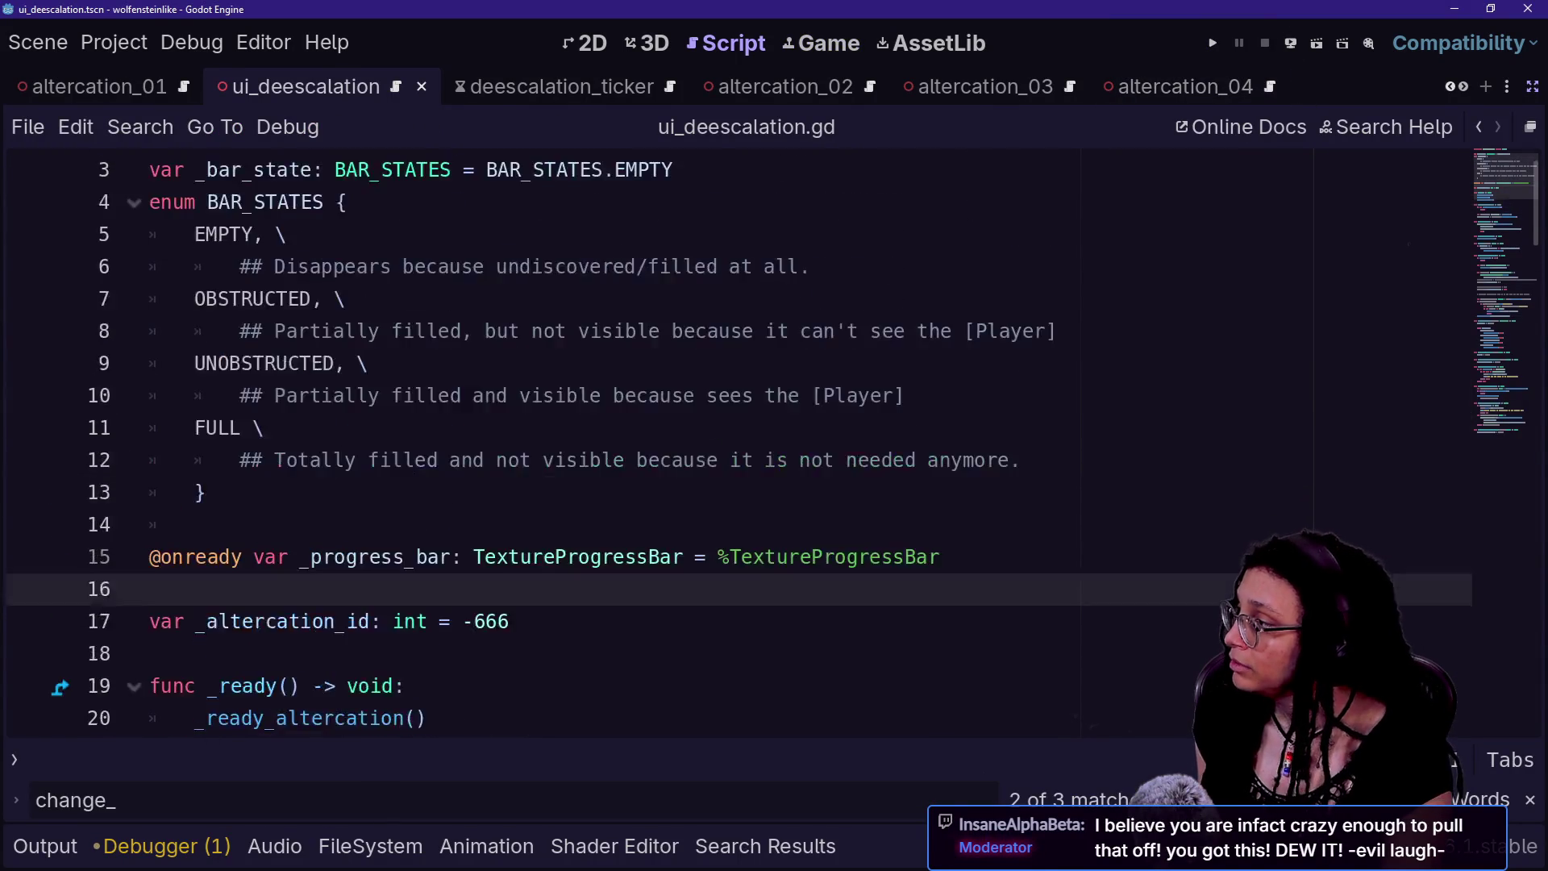
click(882, 621)
drag(881, 621, 194, 299)
click(150, 653)
key(Down)
key(Down)
key(Down)
key(Down)
key(Down)
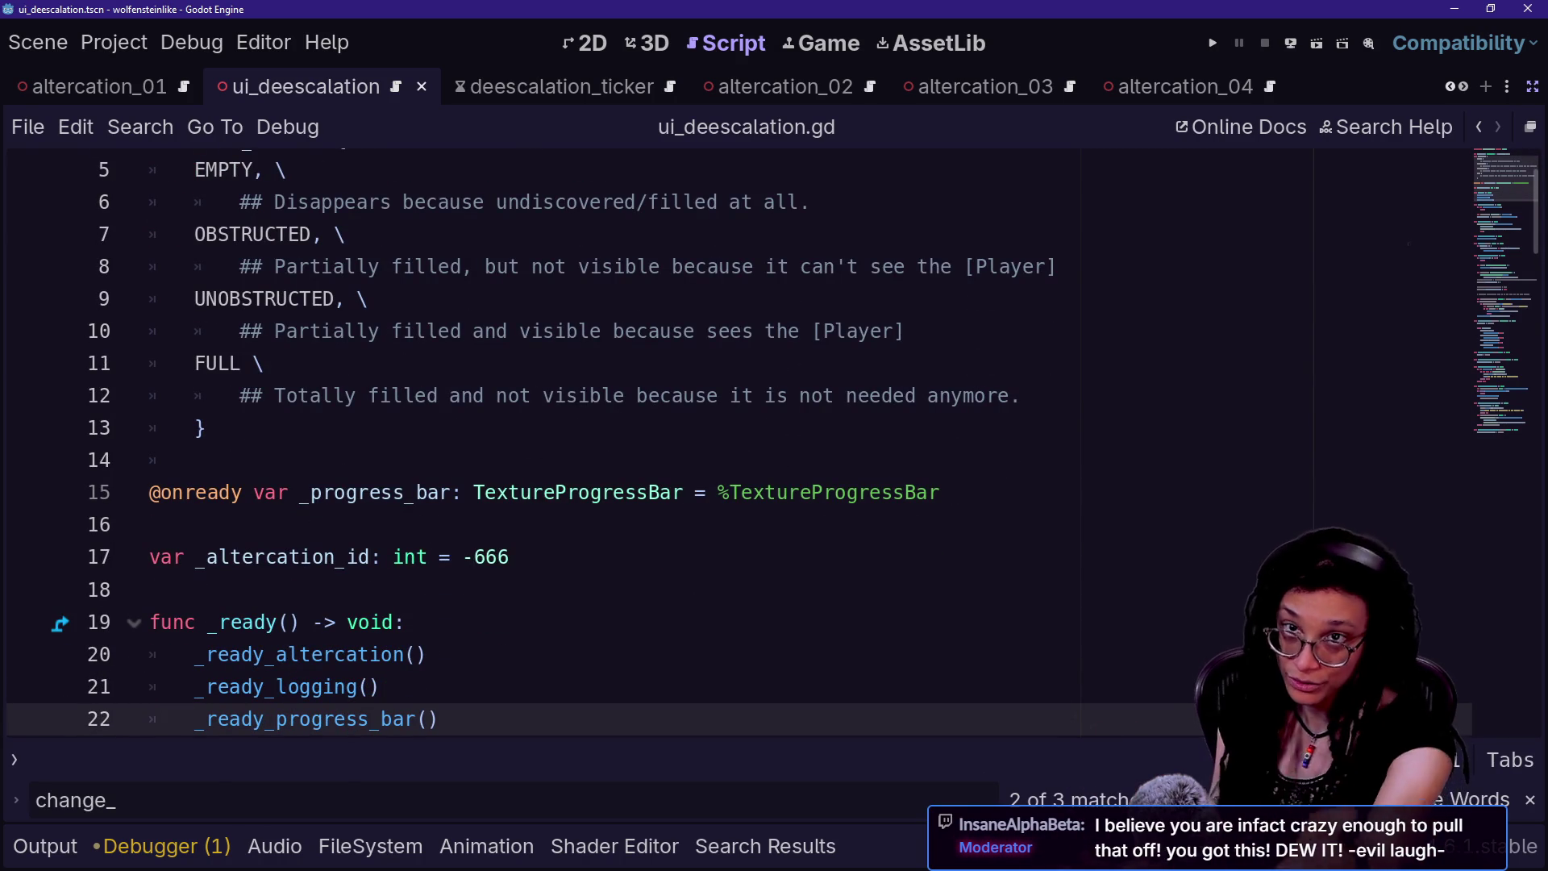
key(Up)
key(Up)
key(Up)
key(Down)
key(Down)
key(Down)
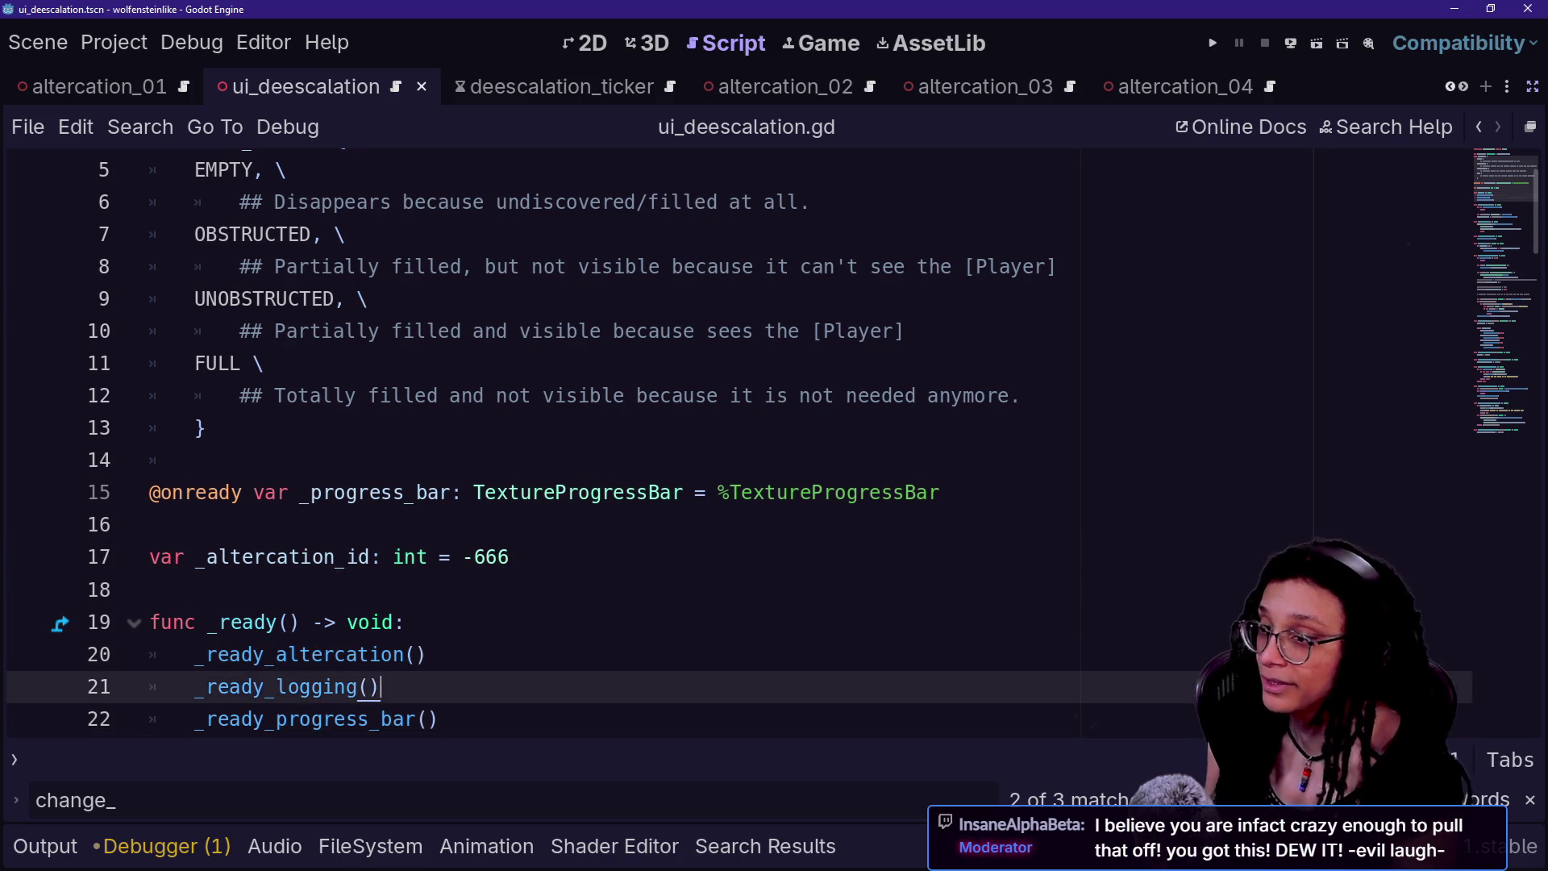
click(497, 395)
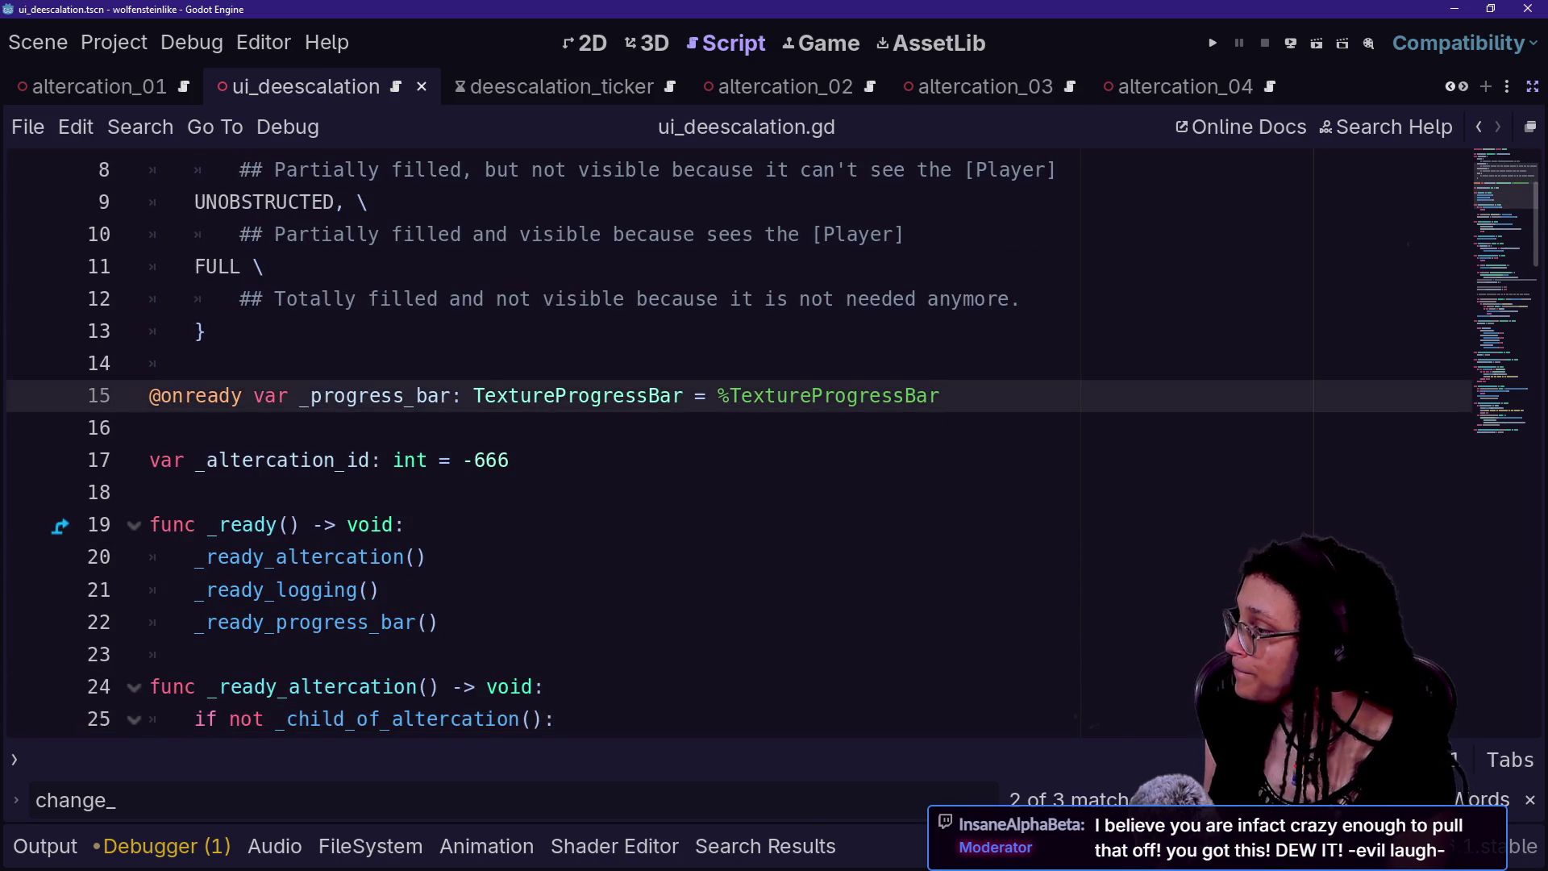
scroll(496, 395, down, 6)
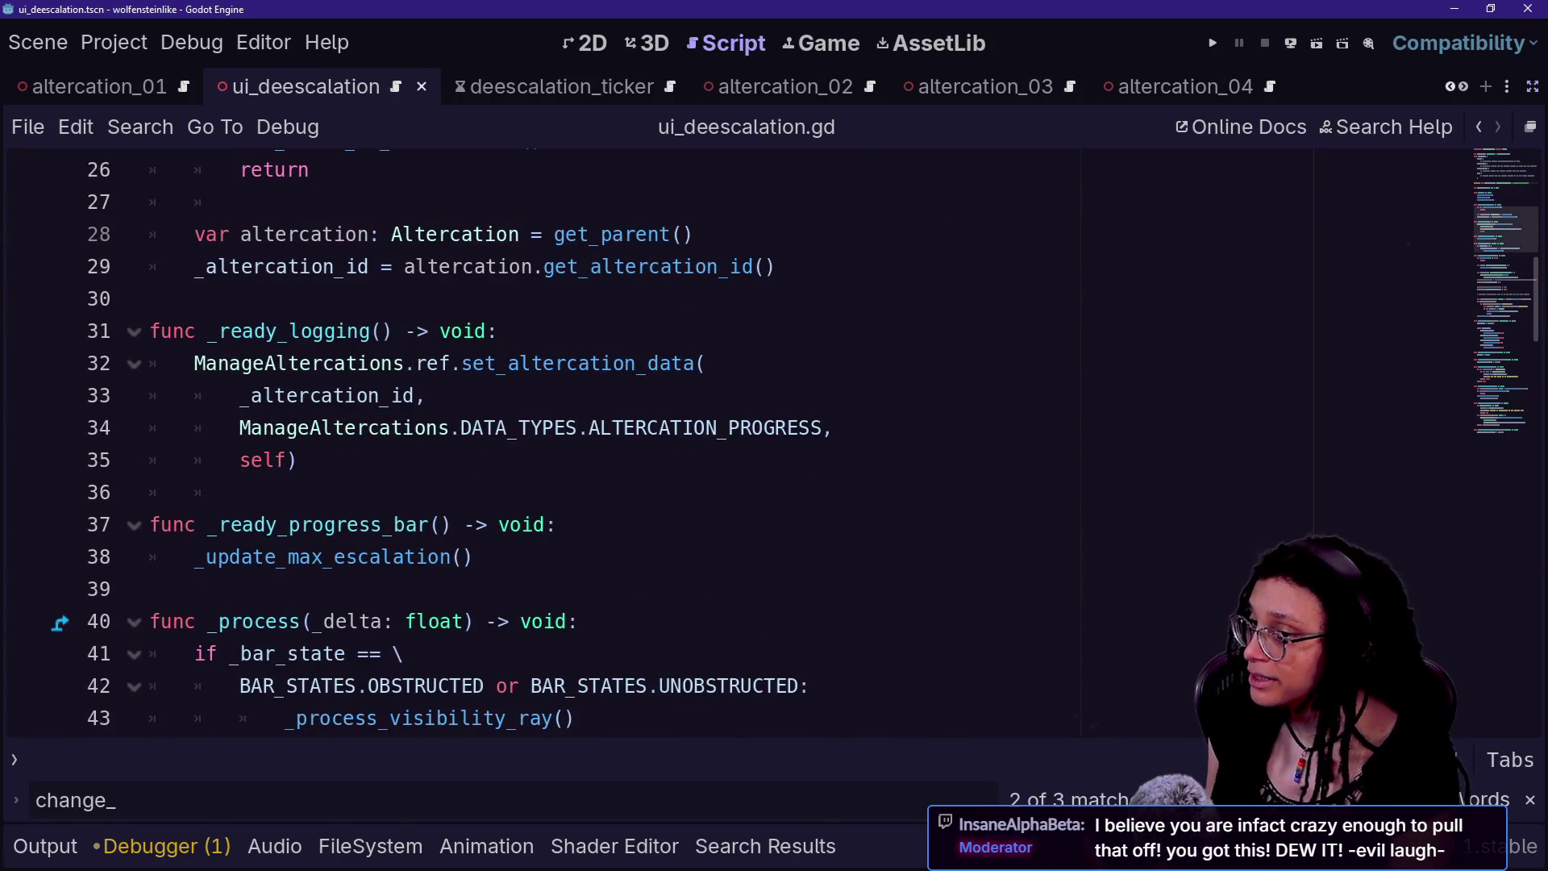
scroll(497, 395, up, 6)
scroll(497, 395, down, 3)
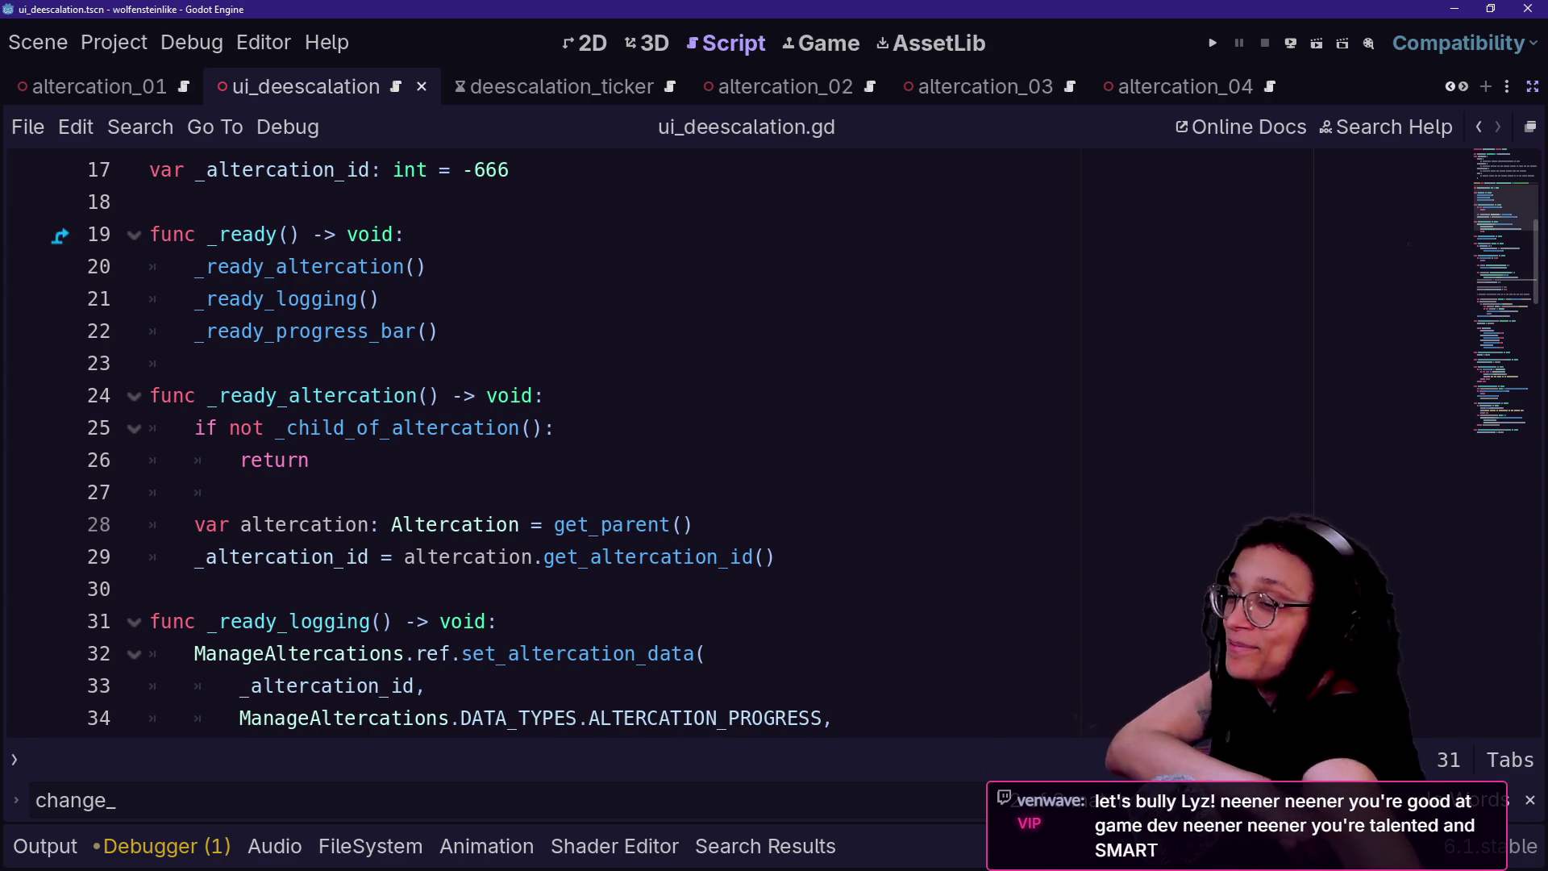
key(Down)
key(Down)
key(Down)
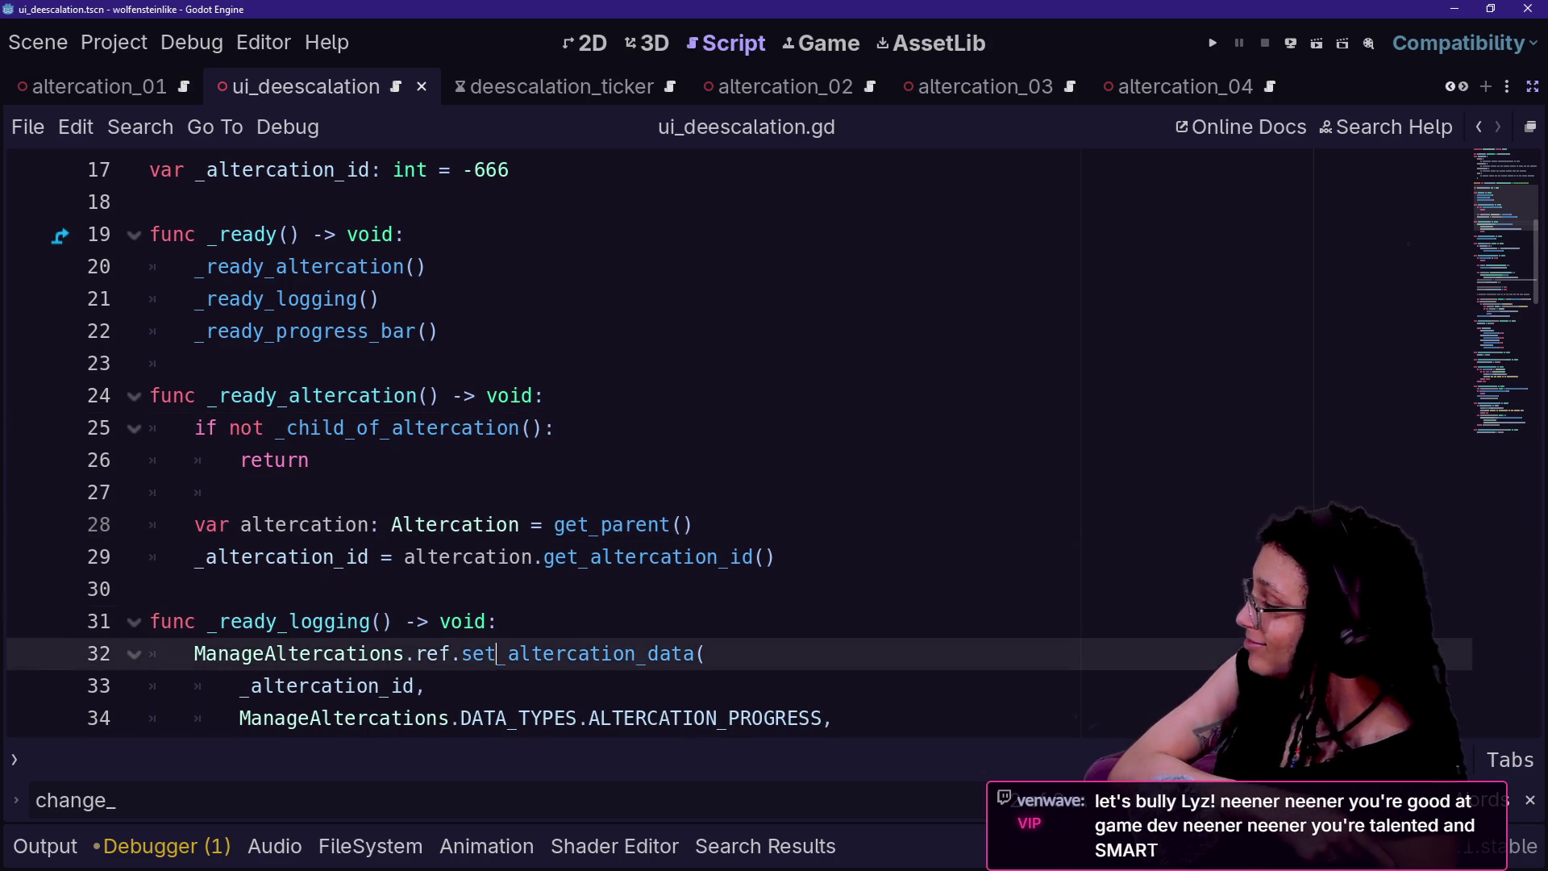
key(Down)
key(Down)
key(Down)
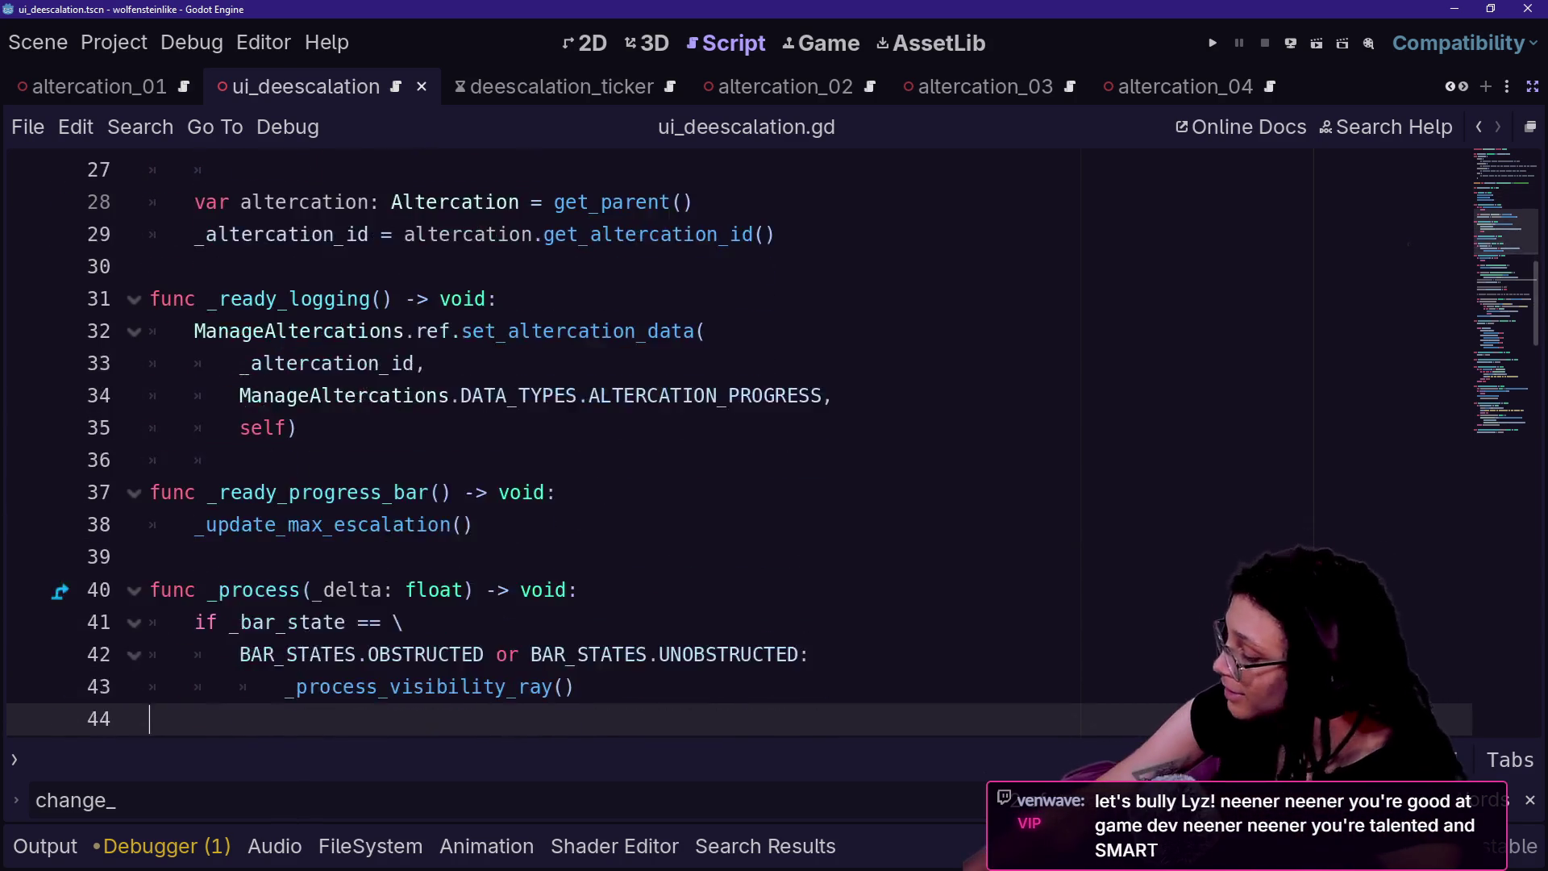
key(Down)
key(Up)
key(Up)
key(Up)
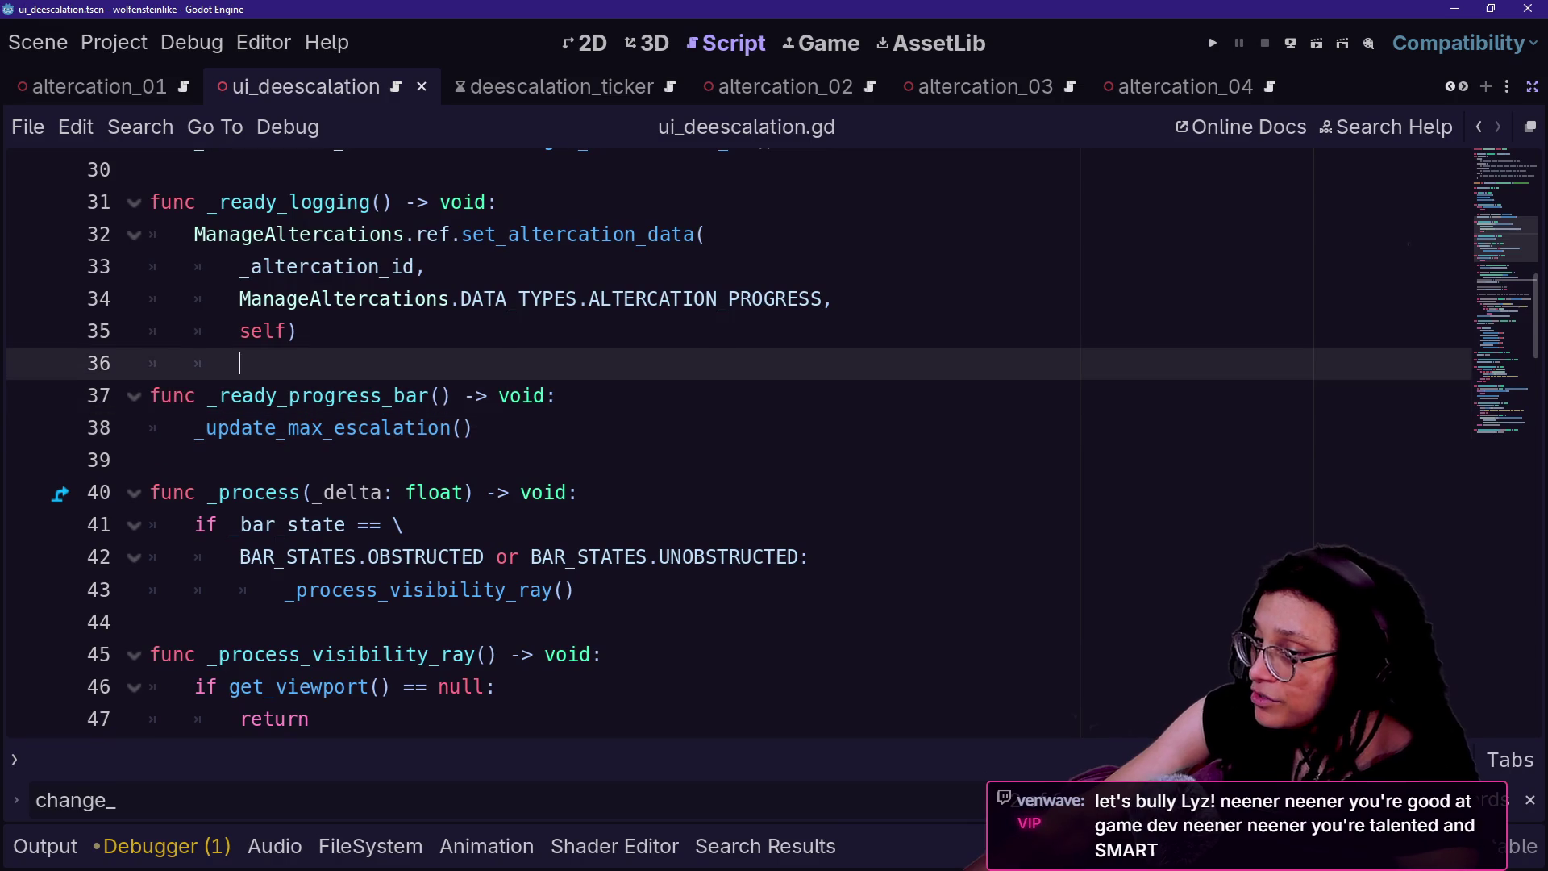
key(Down)
key(Down)
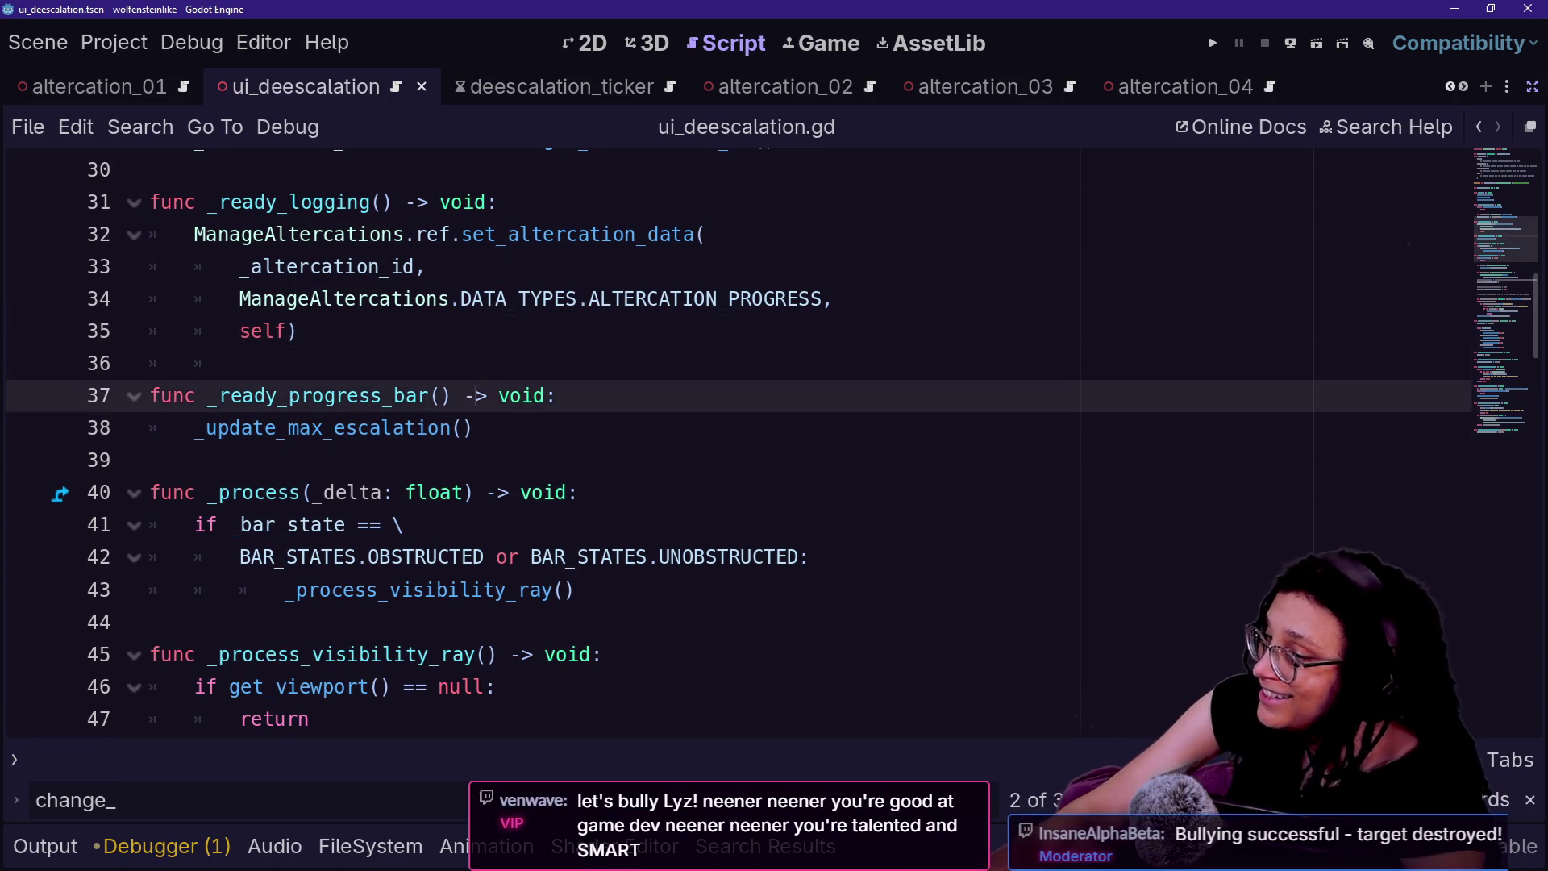
key(Up)
key(Up)
key(Up)
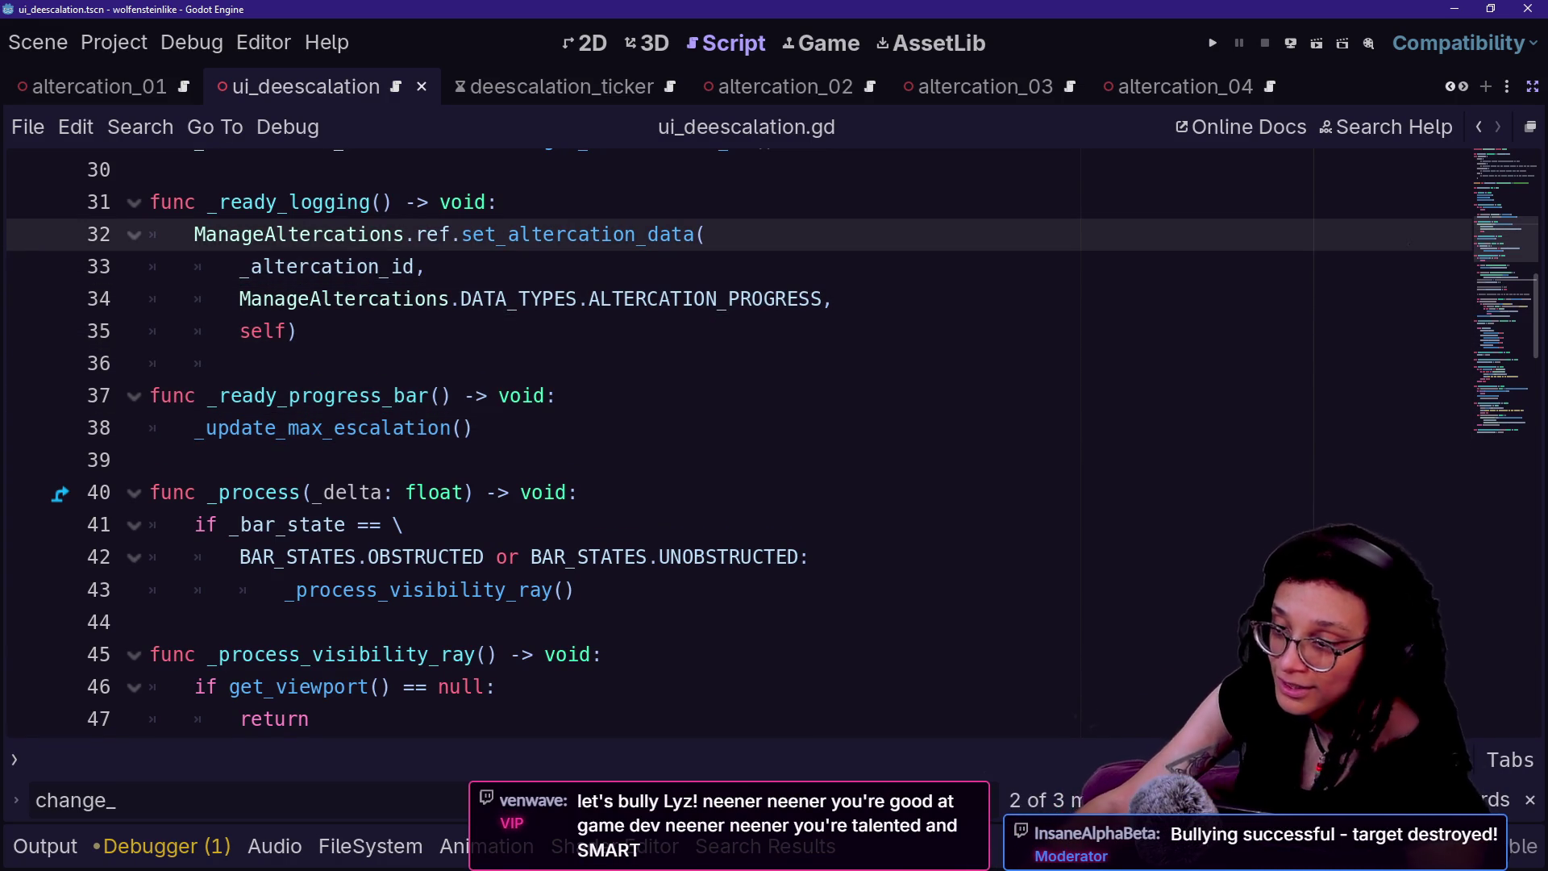
key(Down)
key(Down)
key(Down)
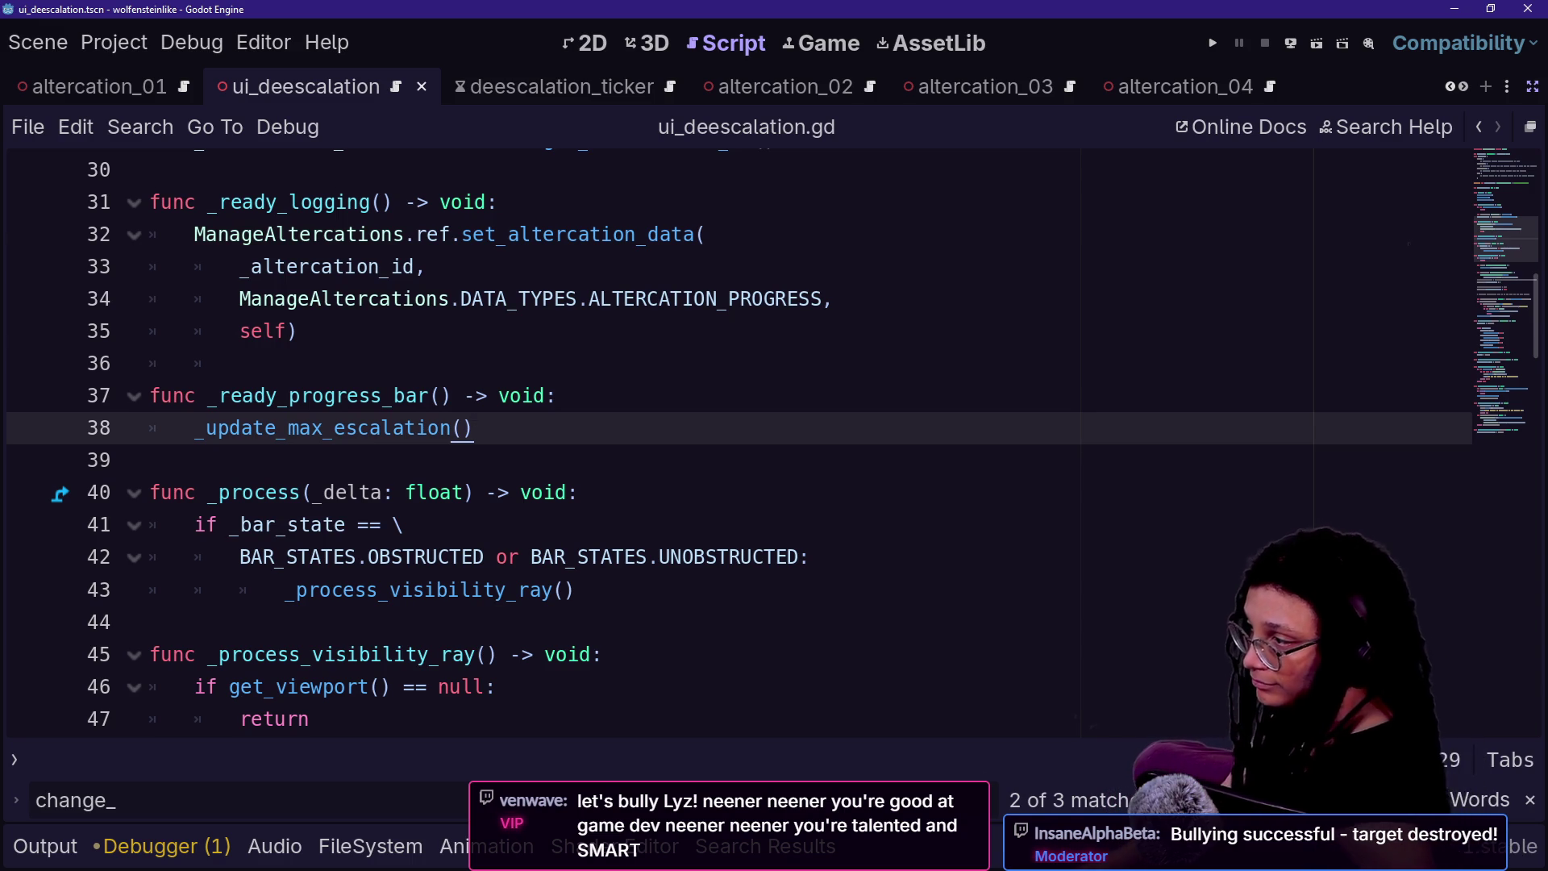
key(Up)
key(Down)
key(Down)
key(Down)
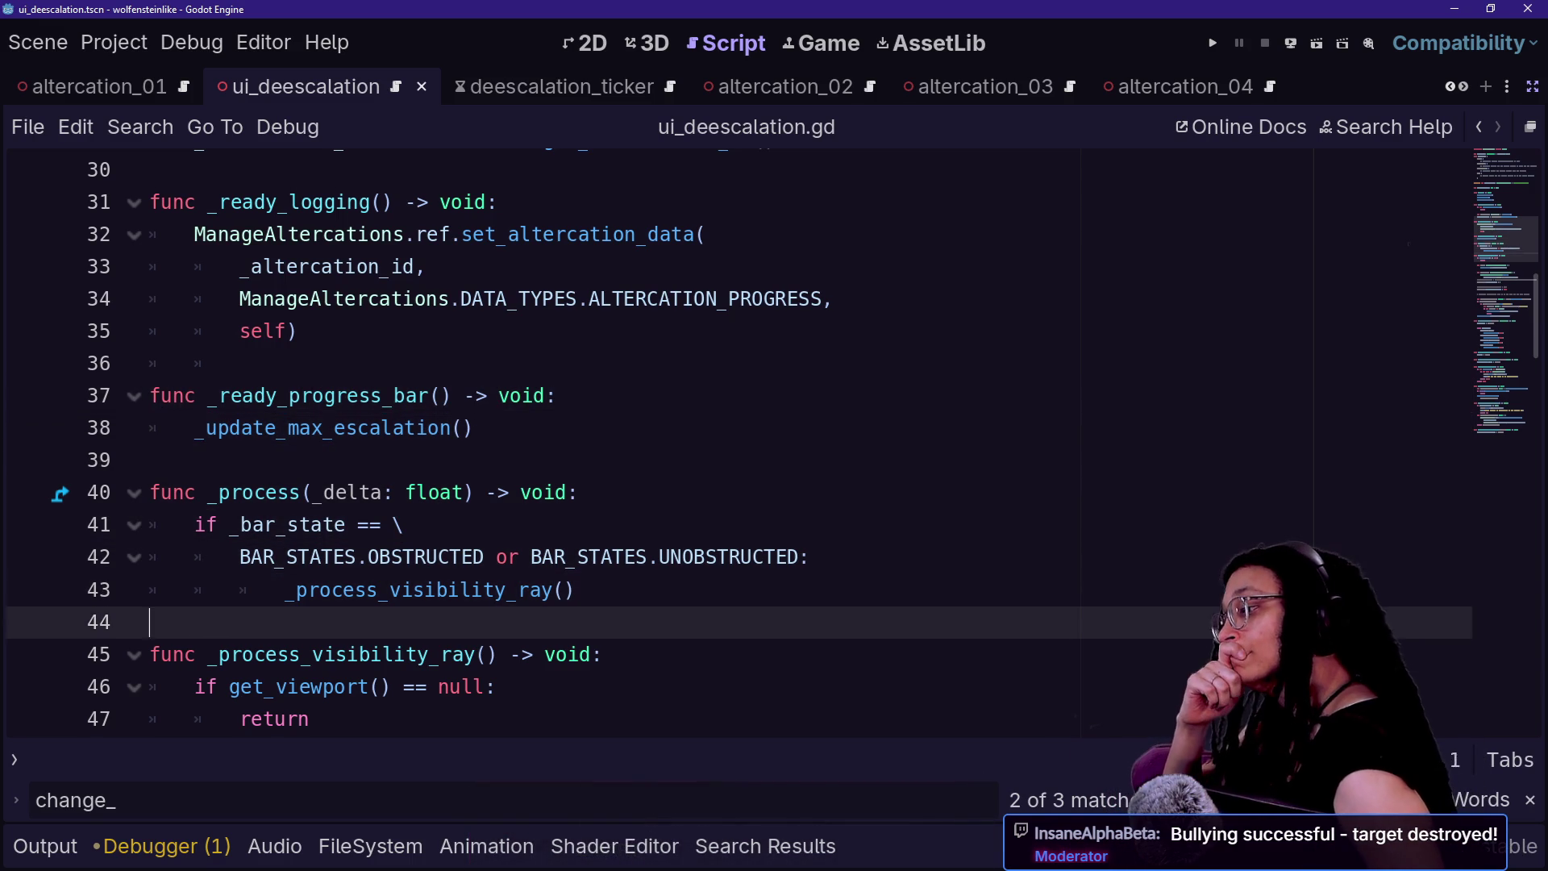
key(Down)
key(Down)
key(Down)
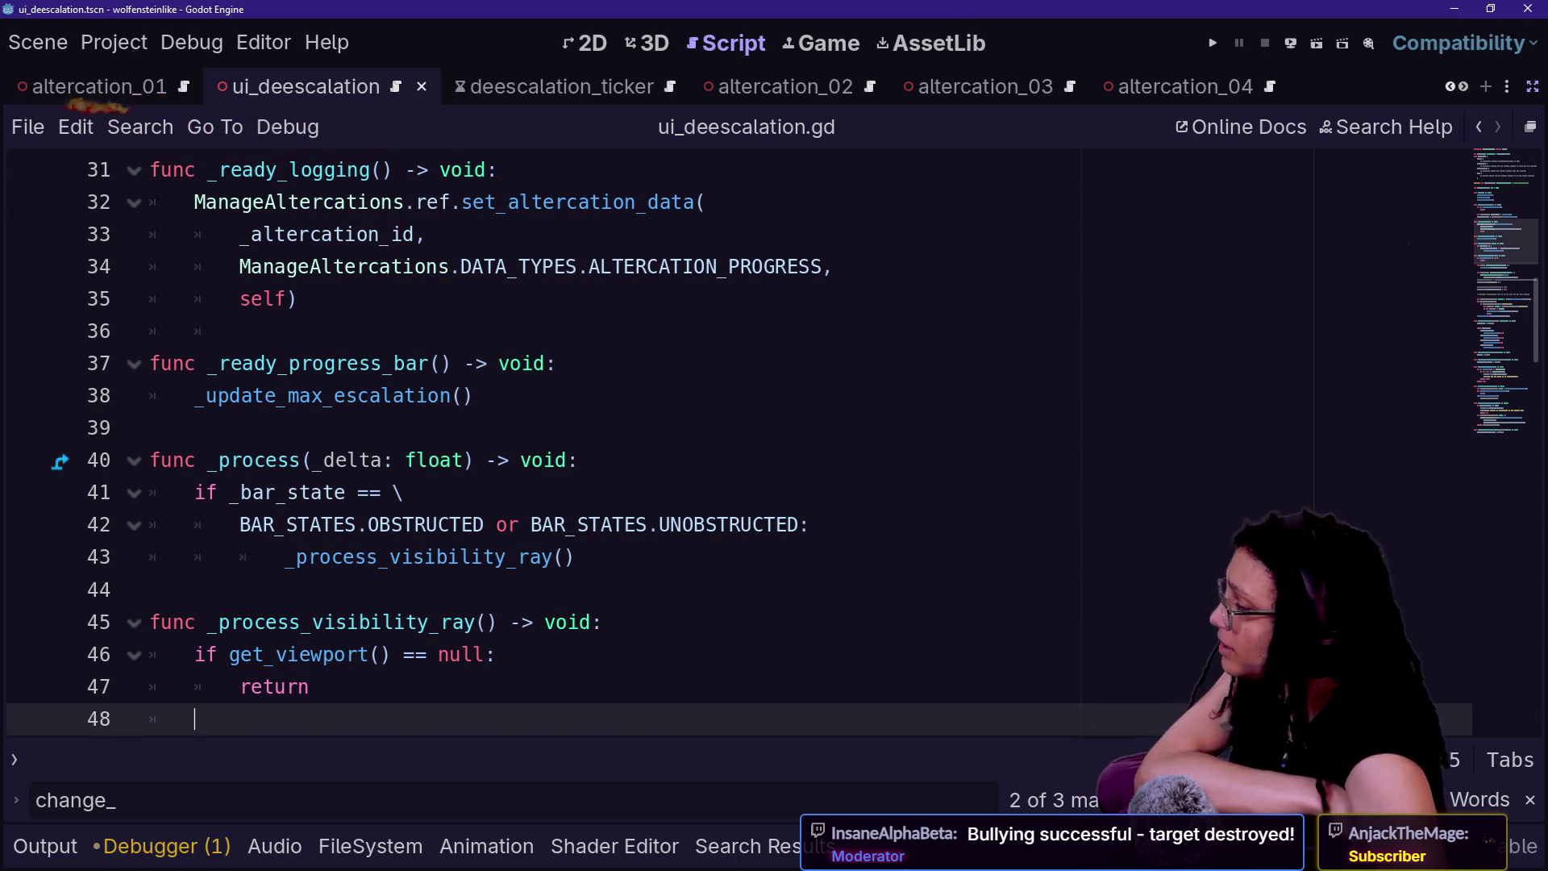
key(Return)
text(var space: PhysicsDirectSpaceState3D = \)
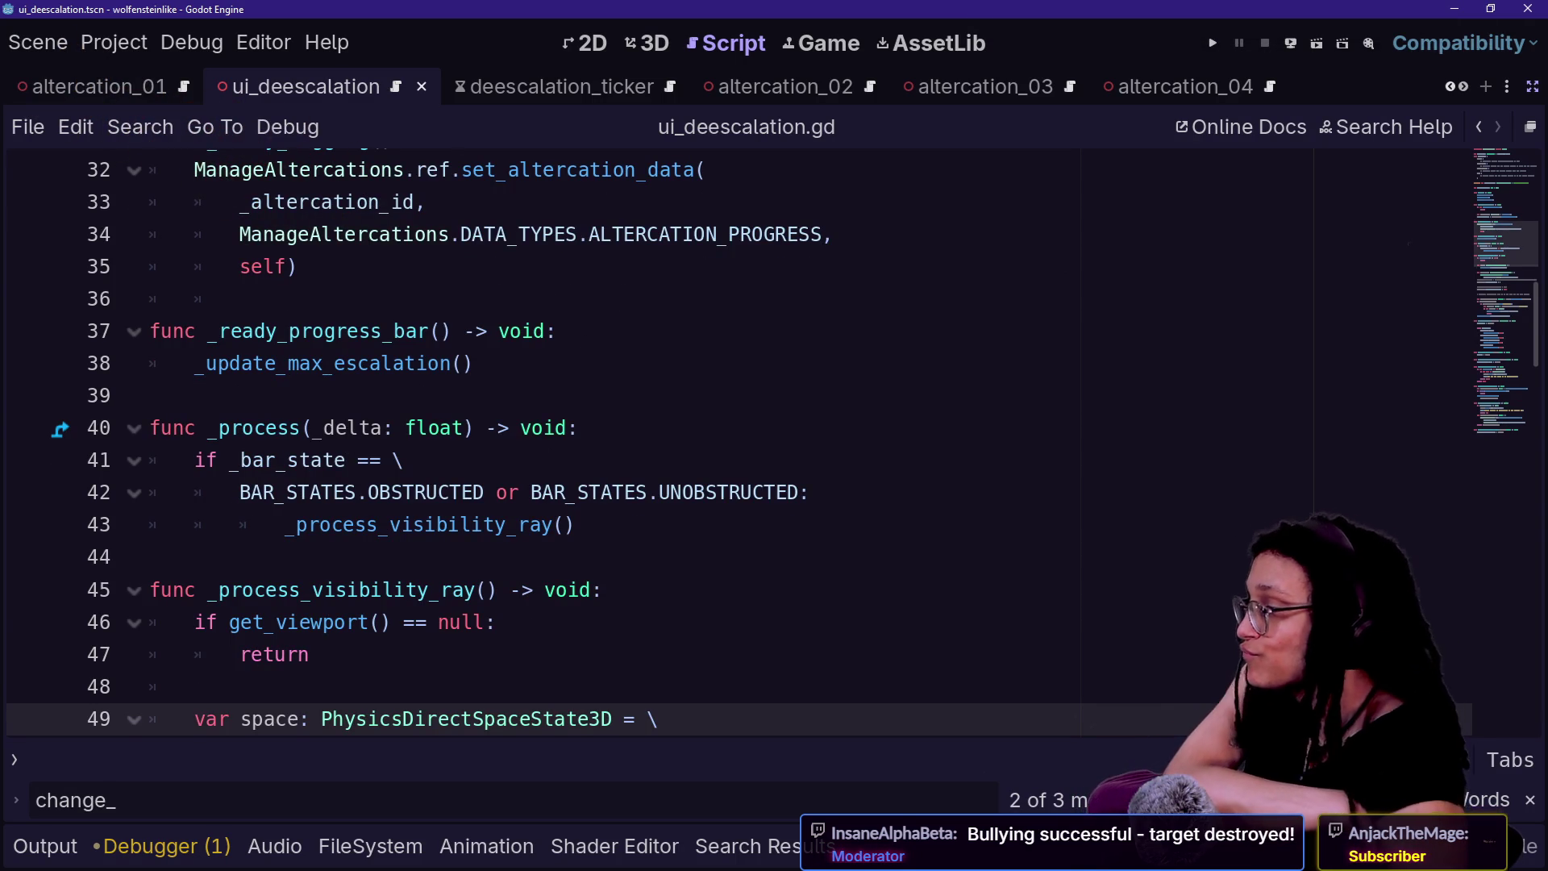
key(Up)
key(Up)
key(Up)
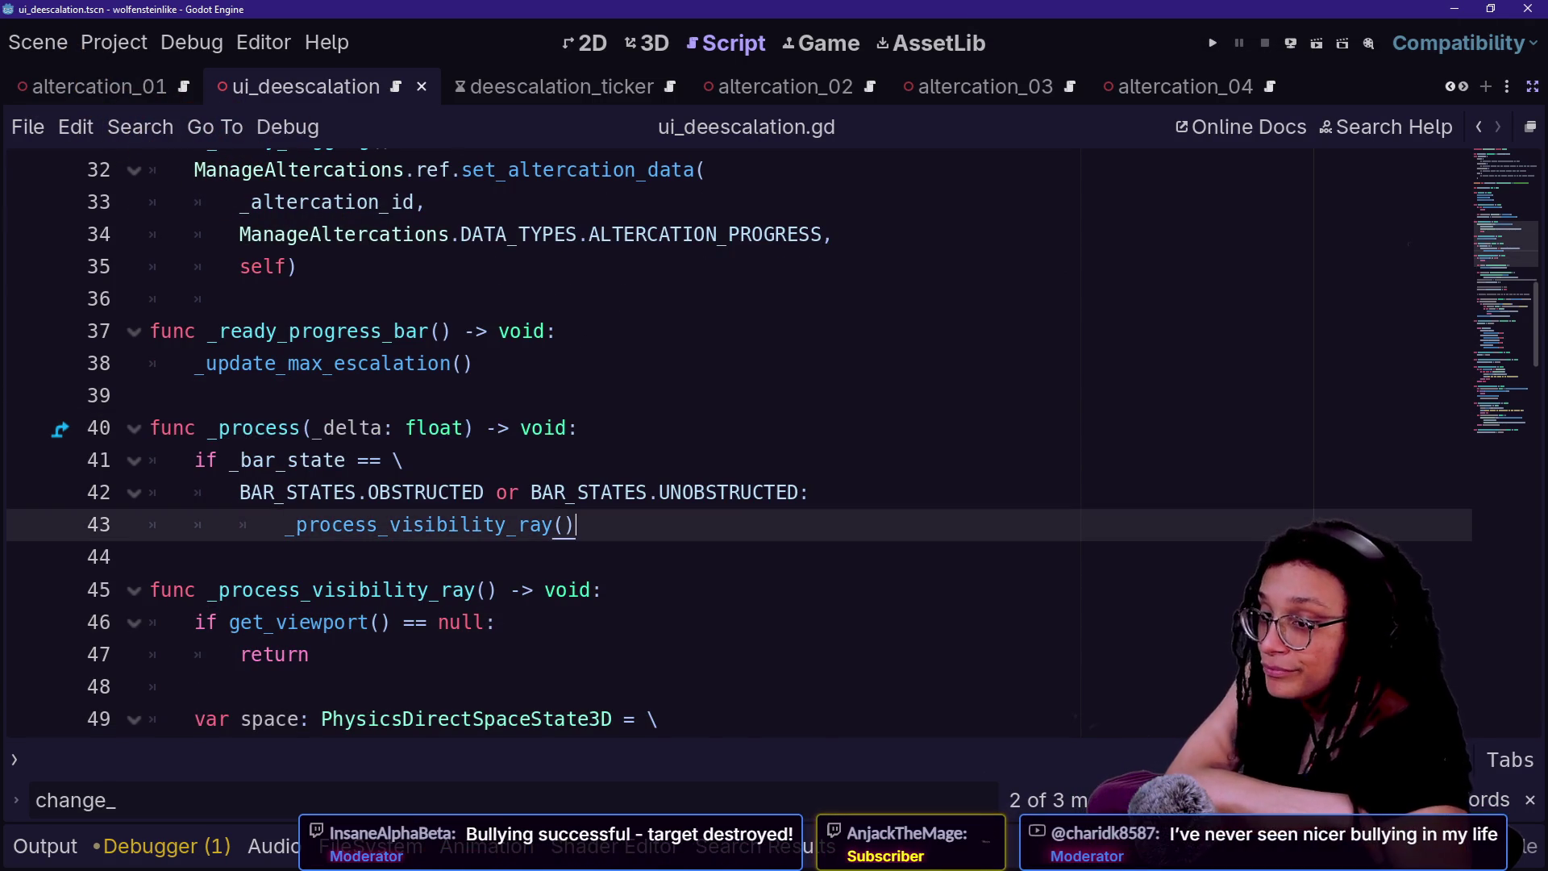
key(Up)
key(Up)
key(Down)
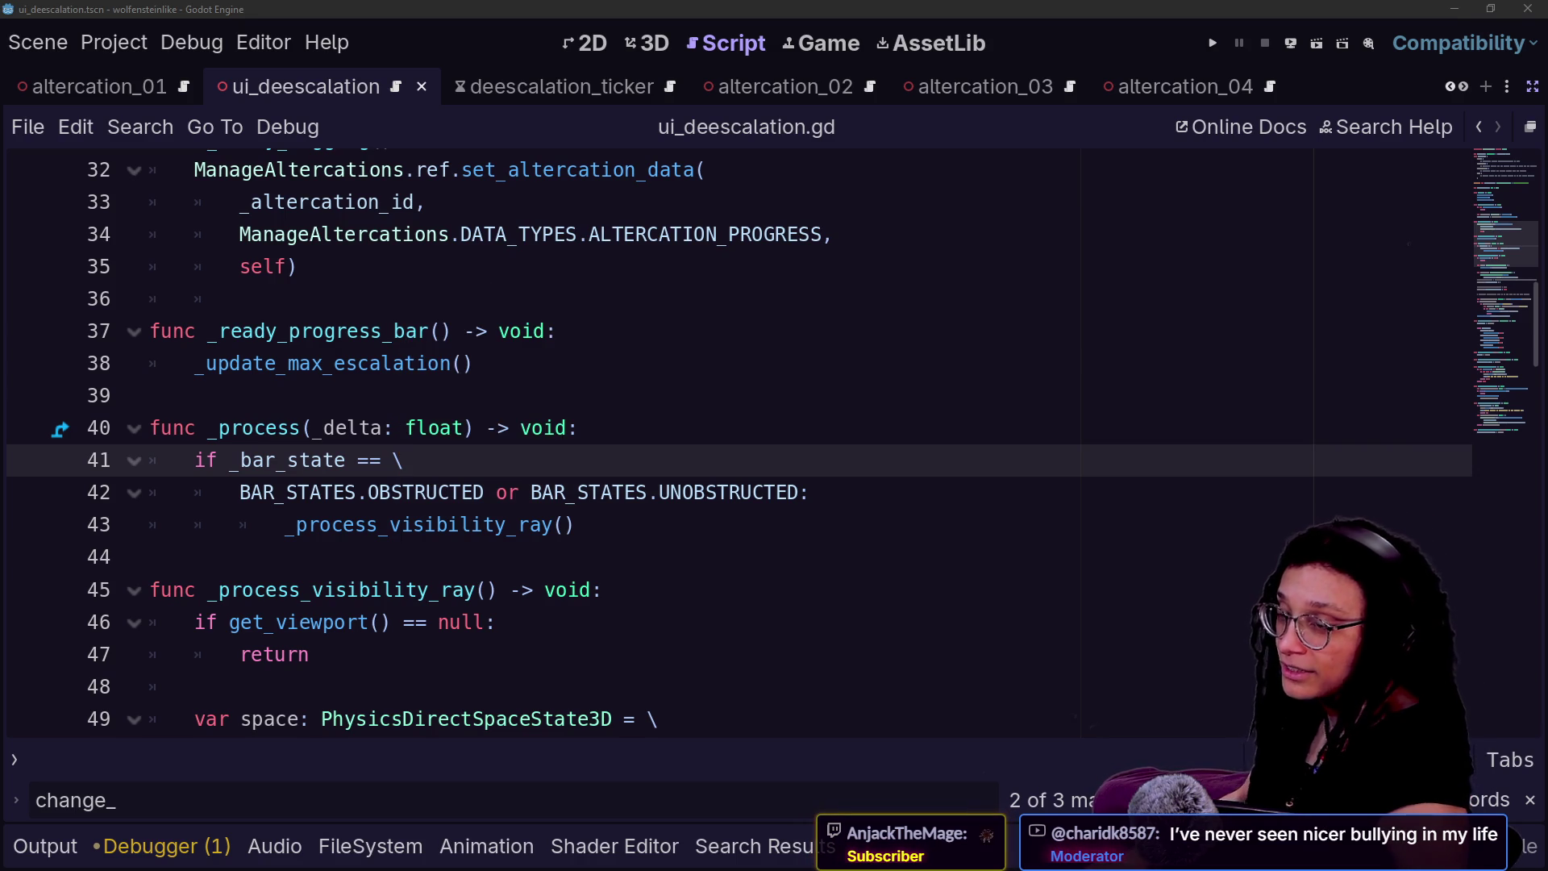
key(Up)
key(Down)
key(Down)
key(Down)
key(Up)
key(Up)
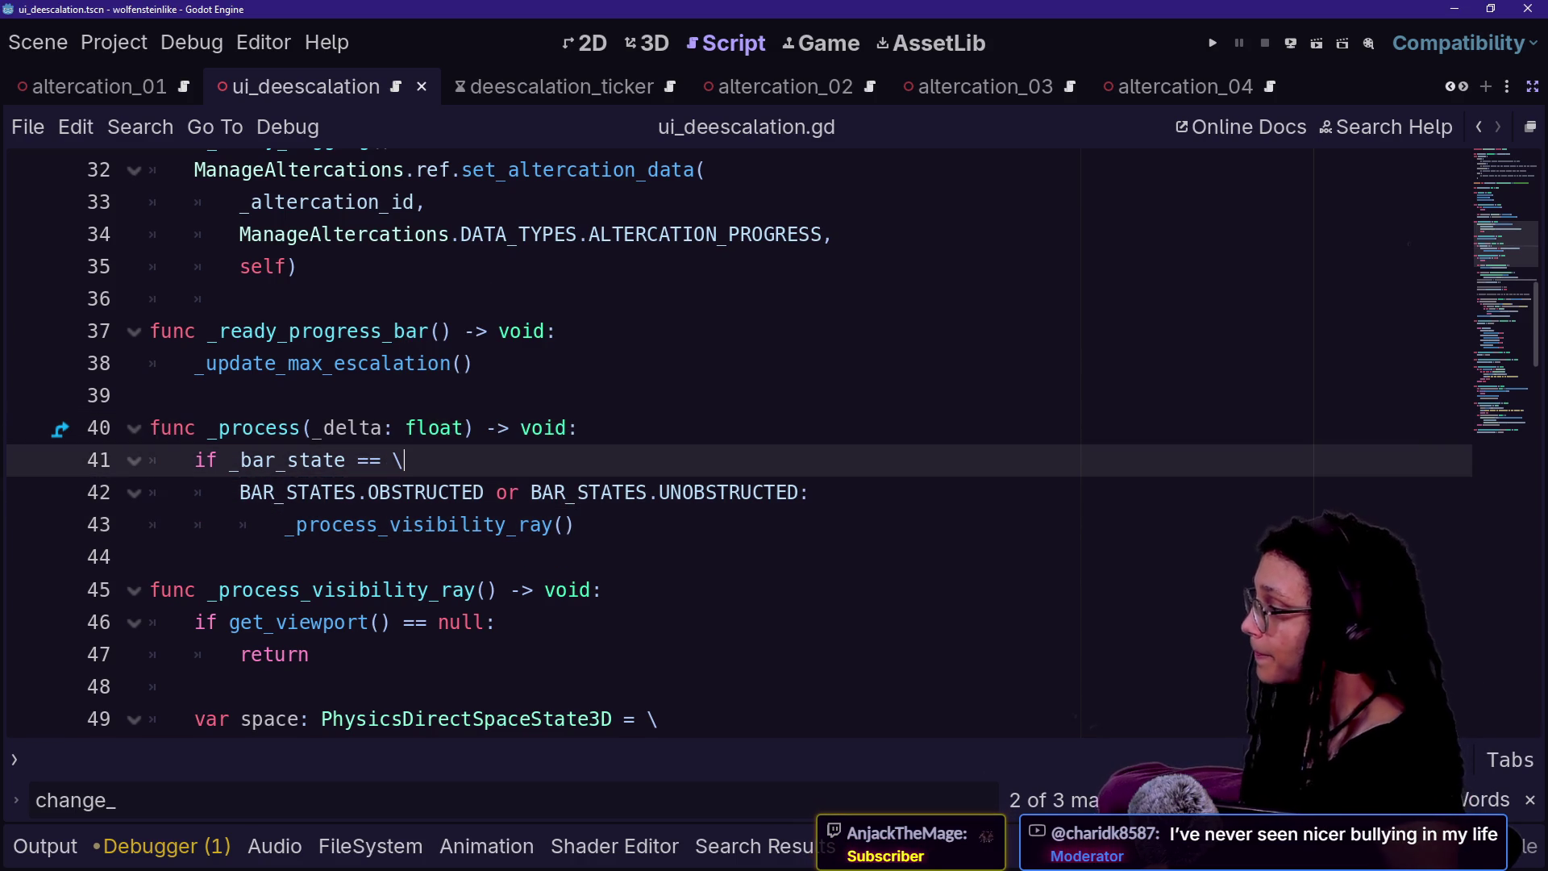
key(ctrl+Home)
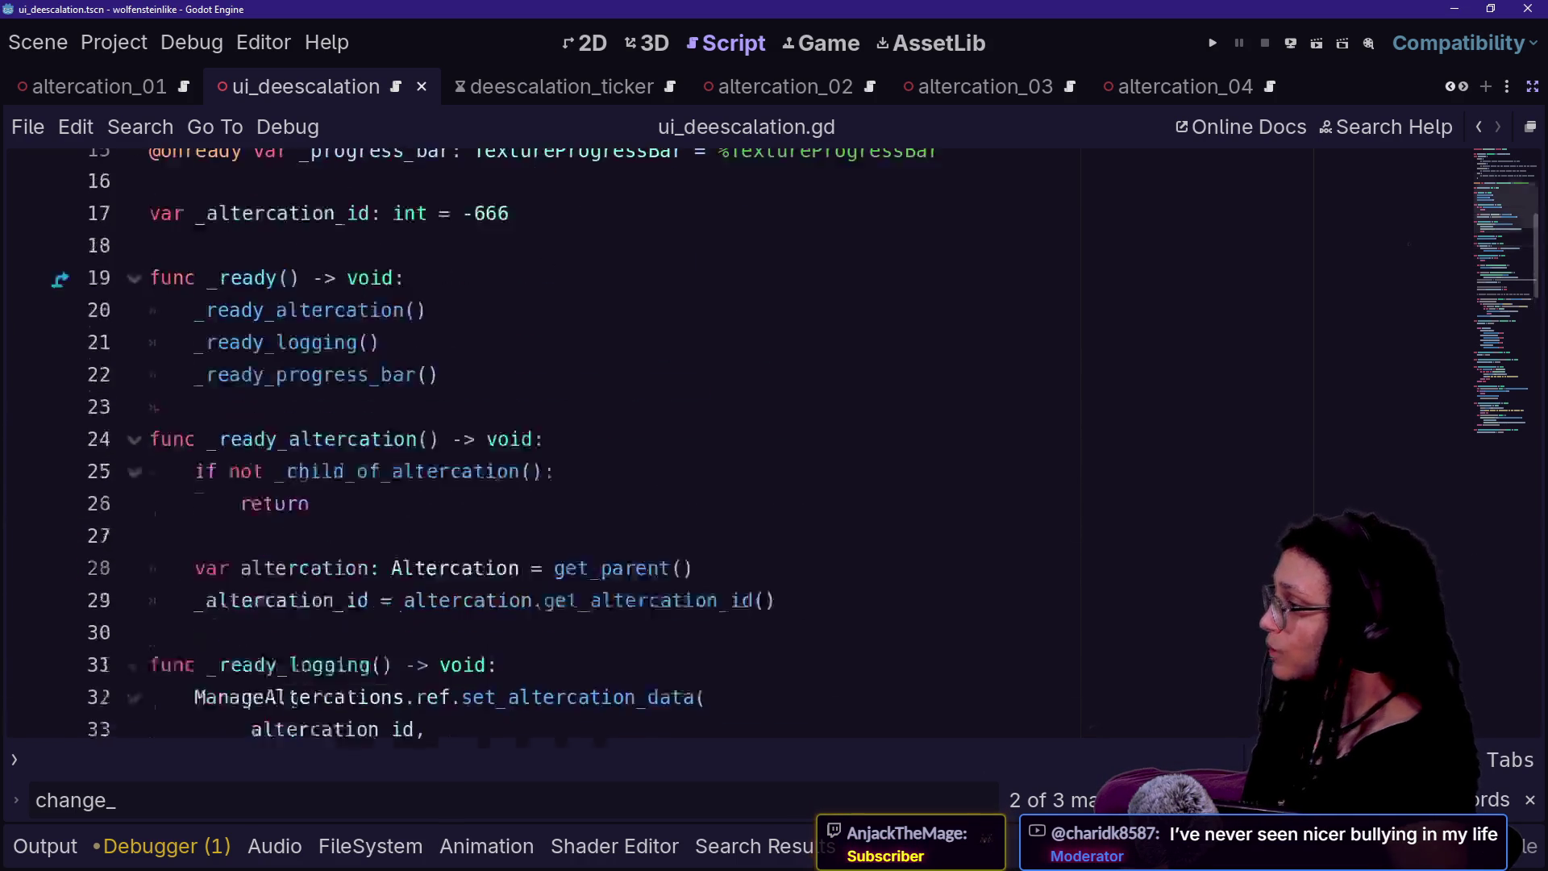
key(Down)
key(Down)
key(Down)
scroll(725, 444, down, 4)
scroll(726, 443, down, 4)
scroll(726, 444, up, 8)
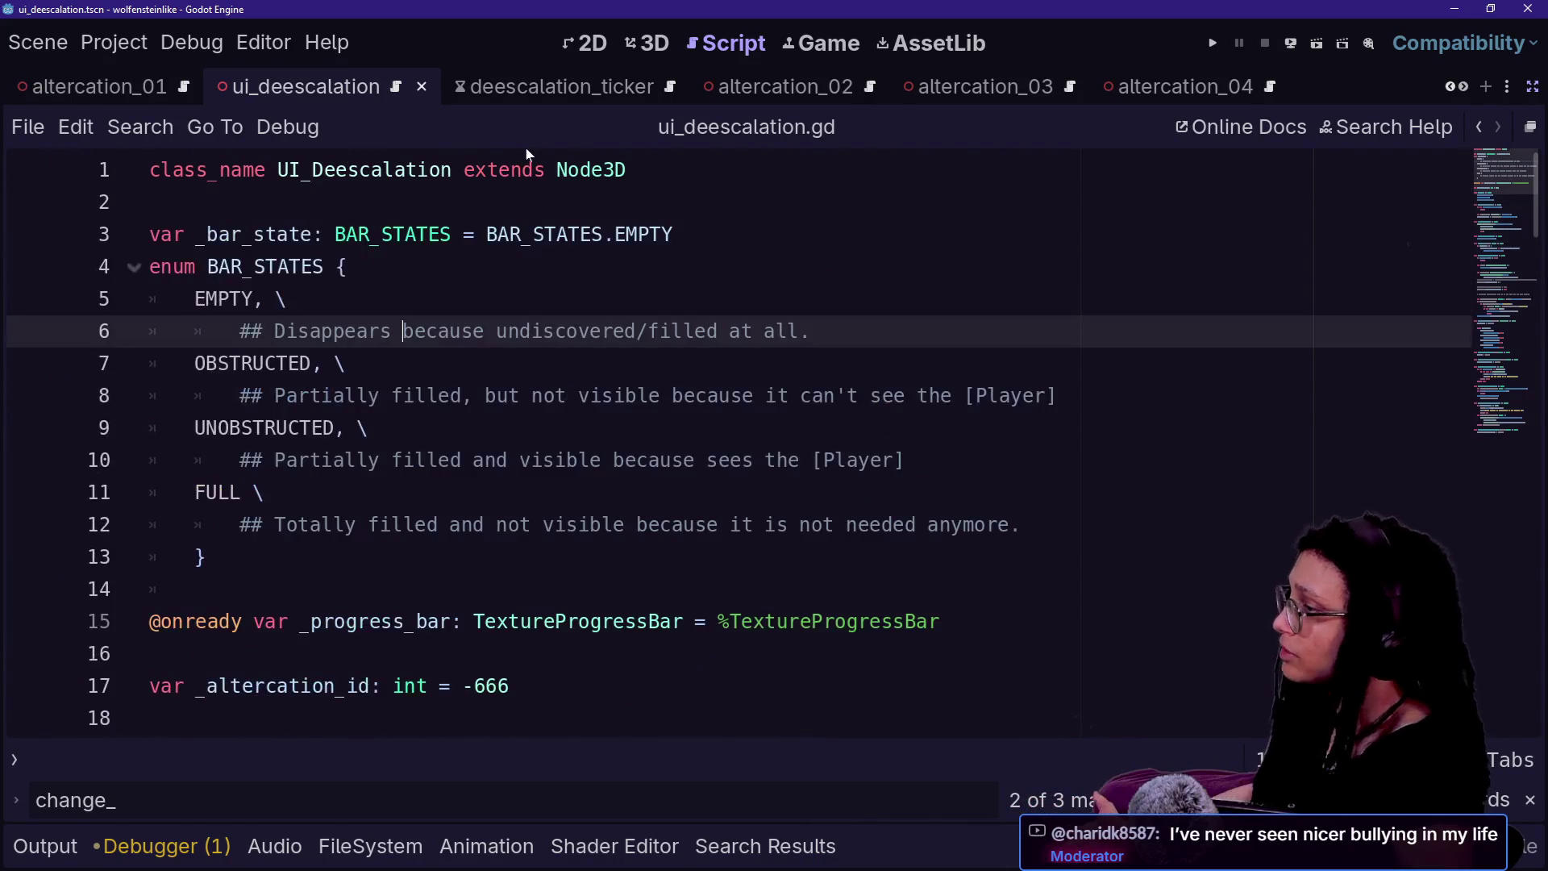
click(242, 266)
scroll(726, 444, down, 9)
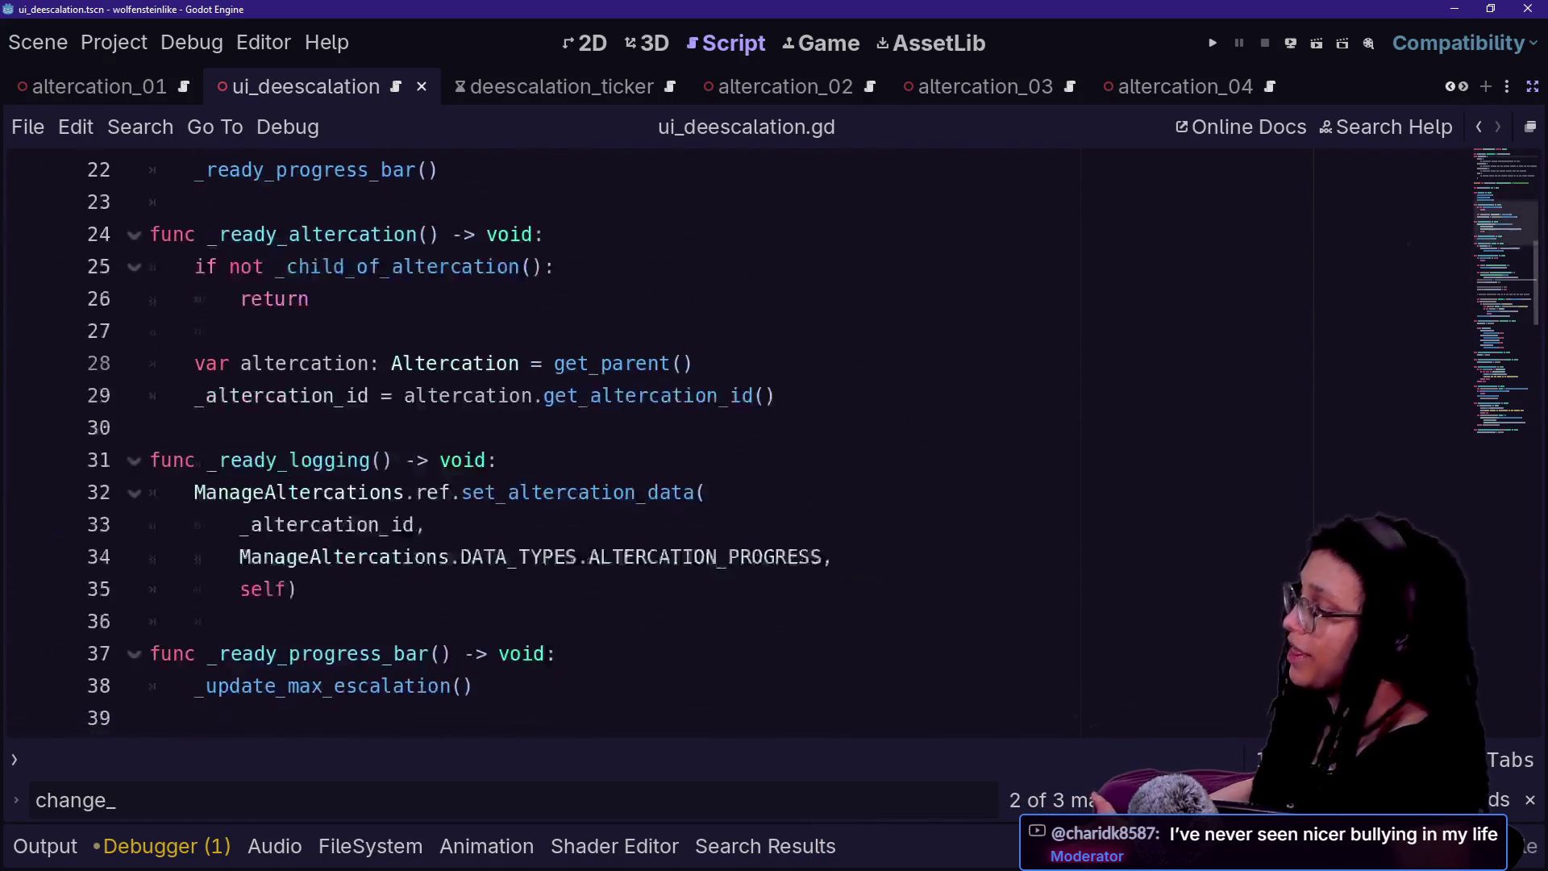
scroll(725, 444, down, 5)
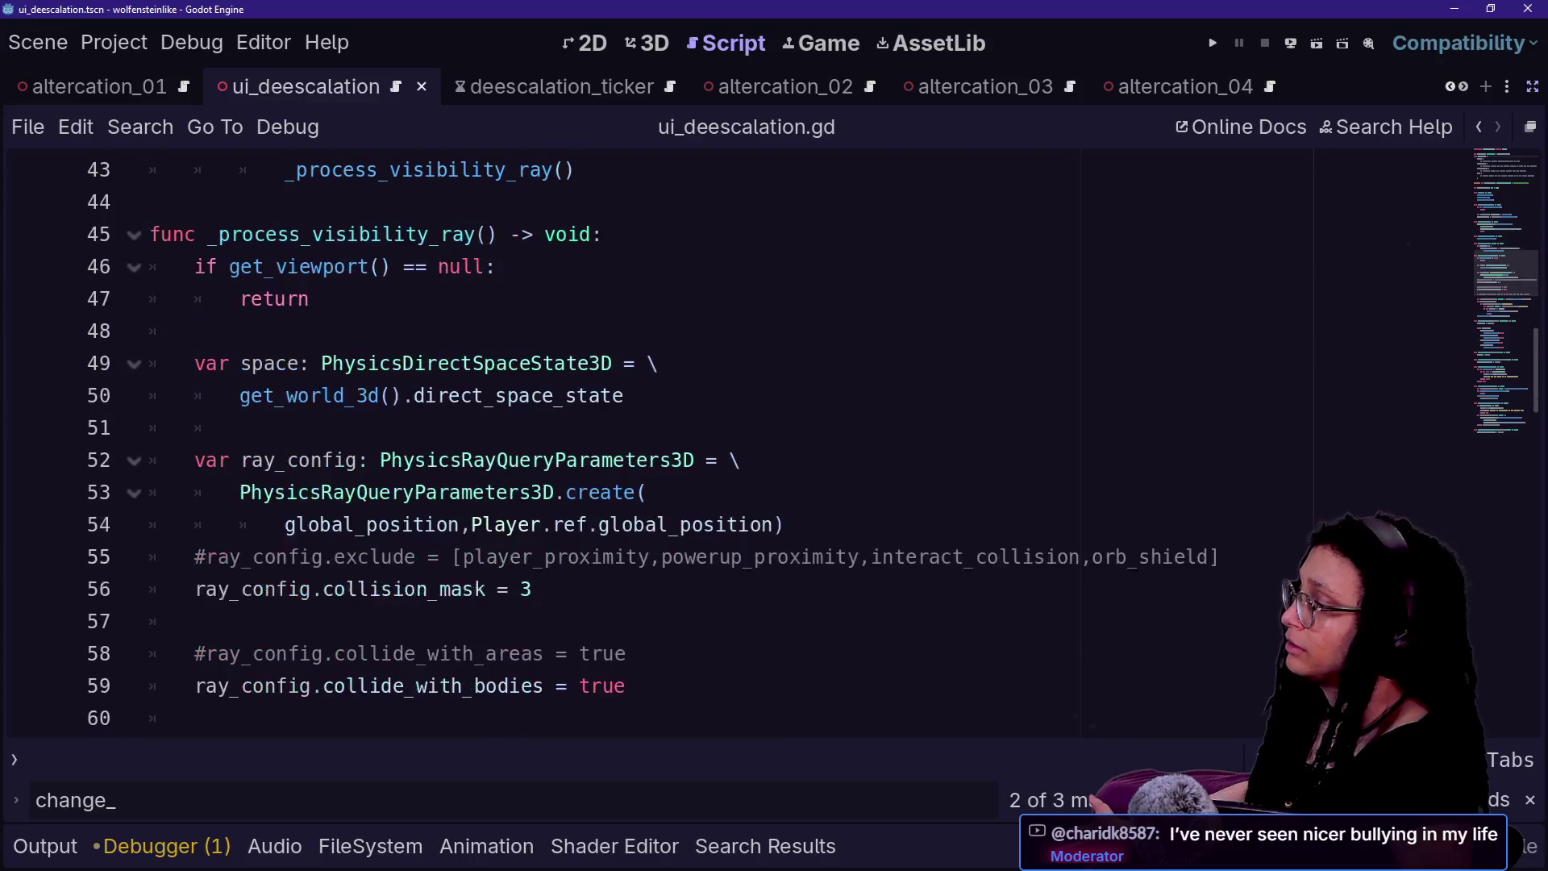
scroll(726, 444, up, 14)
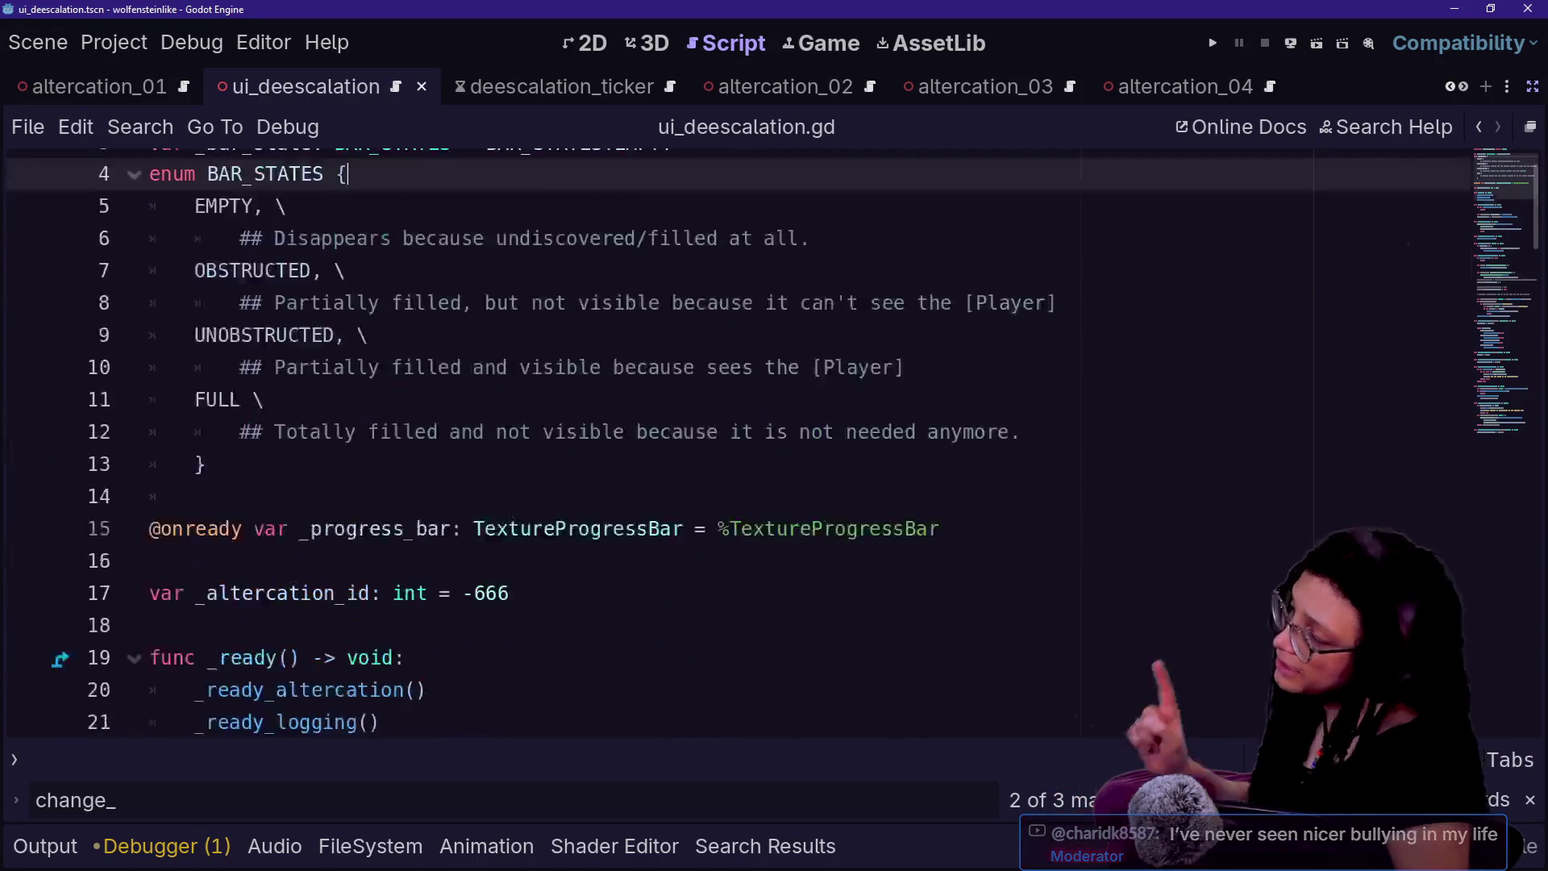
click(568, 234)
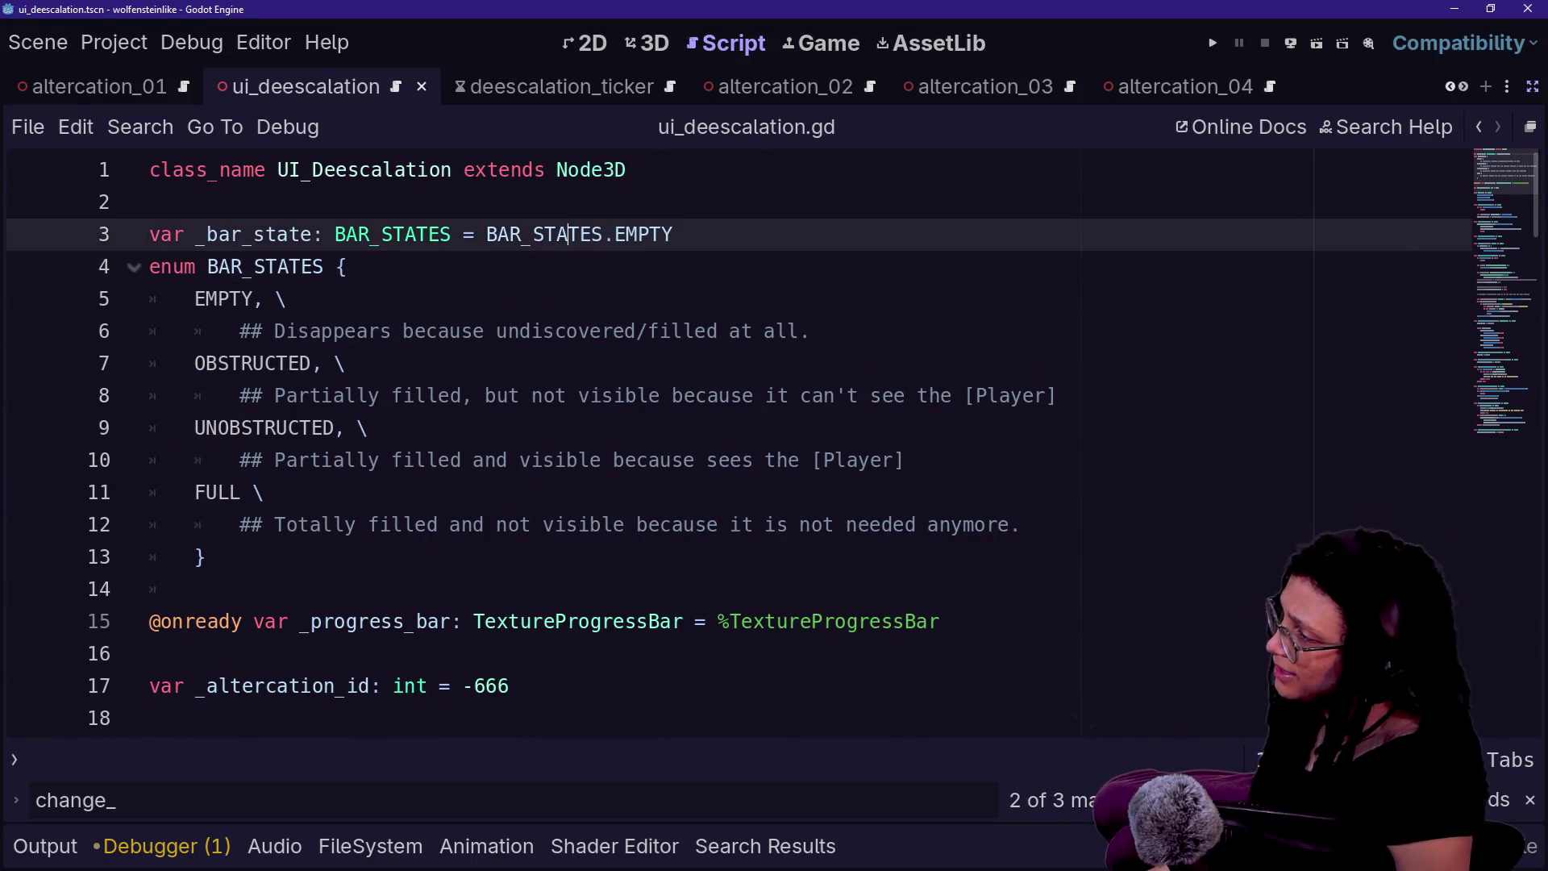
Delete the default EMPTY assignment from the _bar_state declaration on line 3.
drag(522, 234, 675, 233)
key(BackSpace)
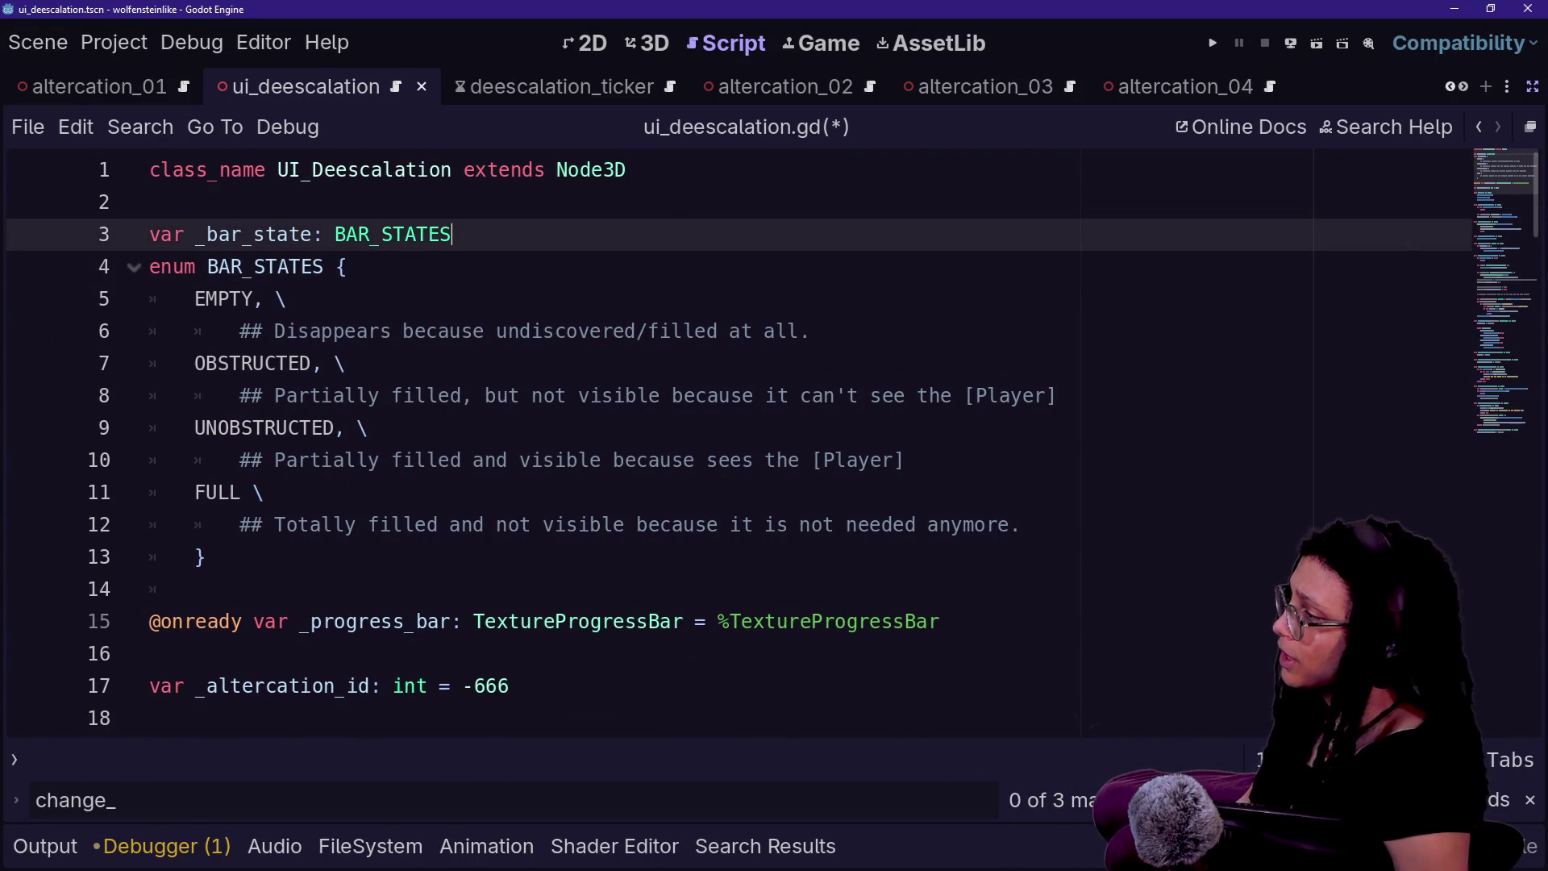
scroll(726, 444, down, 14)
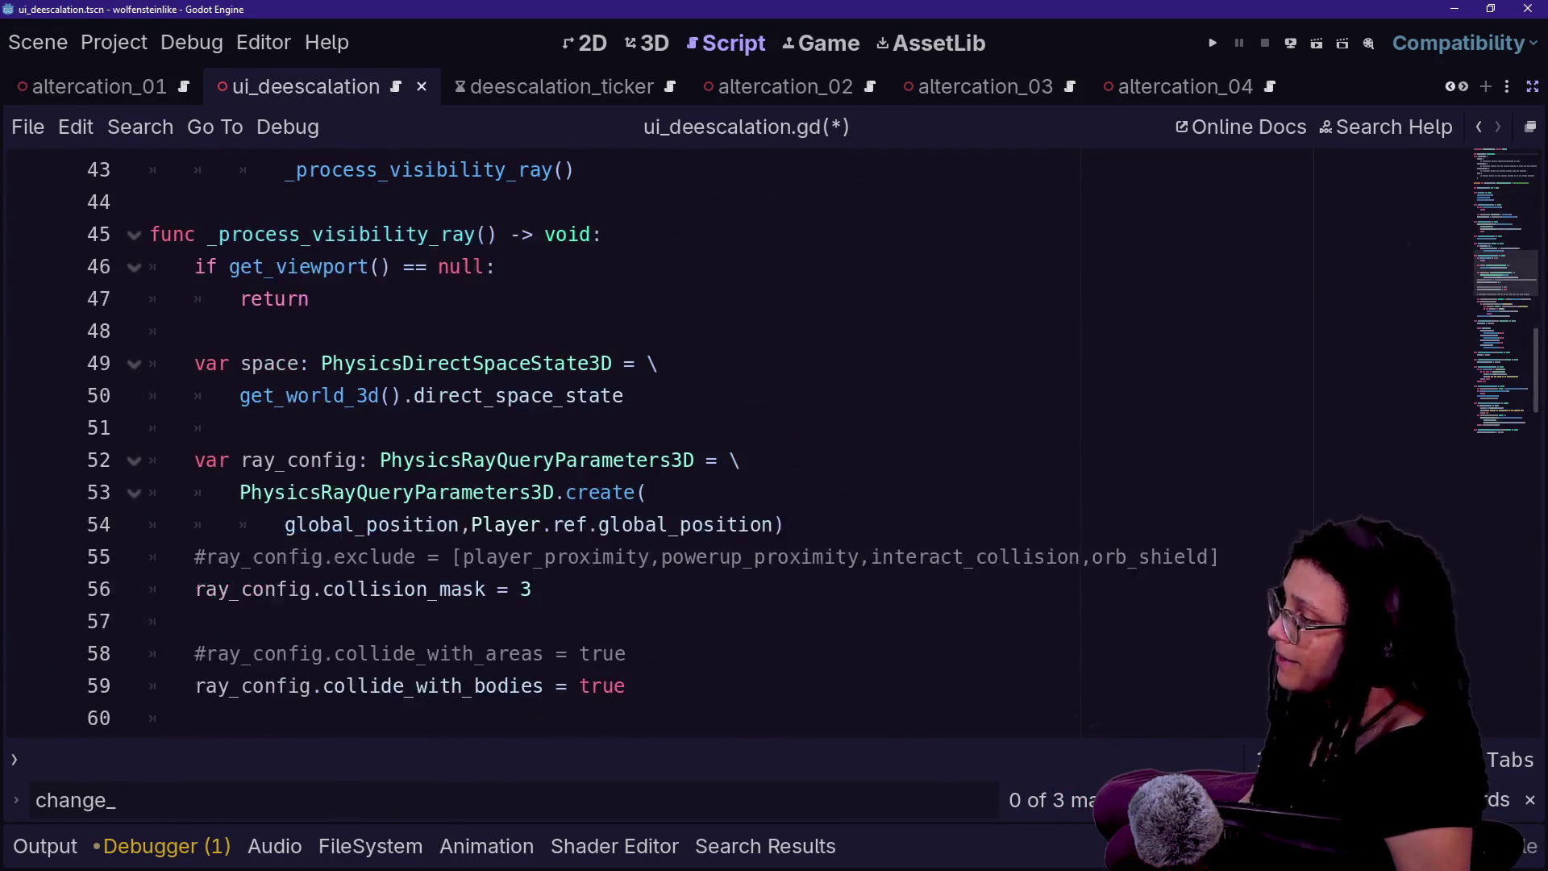
scroll(726, 443, up, 7)
Find the change_bar_state definition and review its EMPTY case, enlarging the code text.
key(ctrl+f)
text(chang)
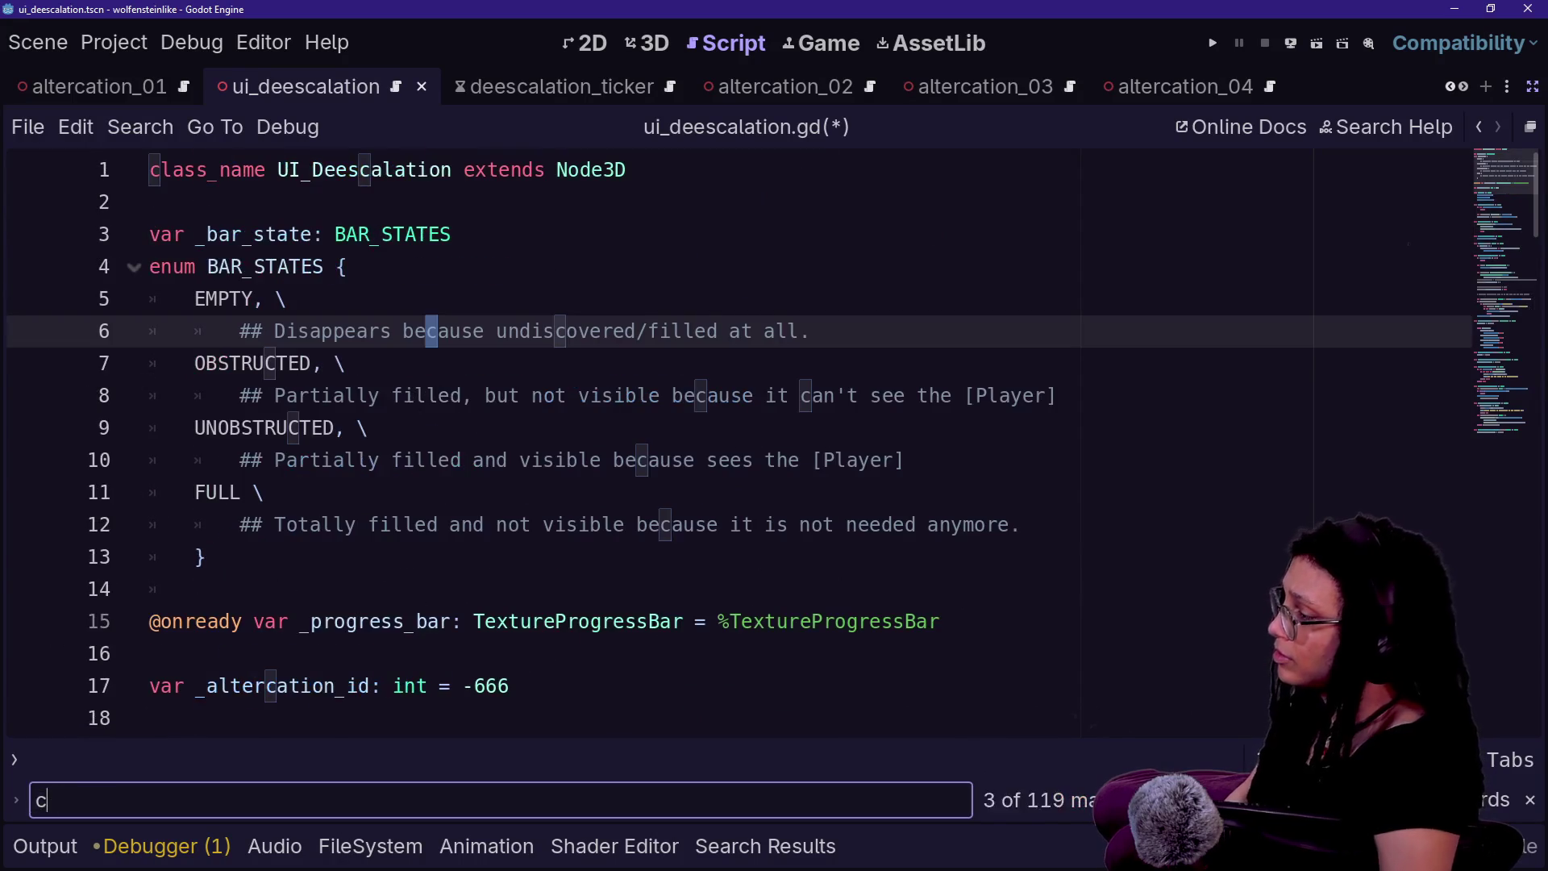
click(150, 589)
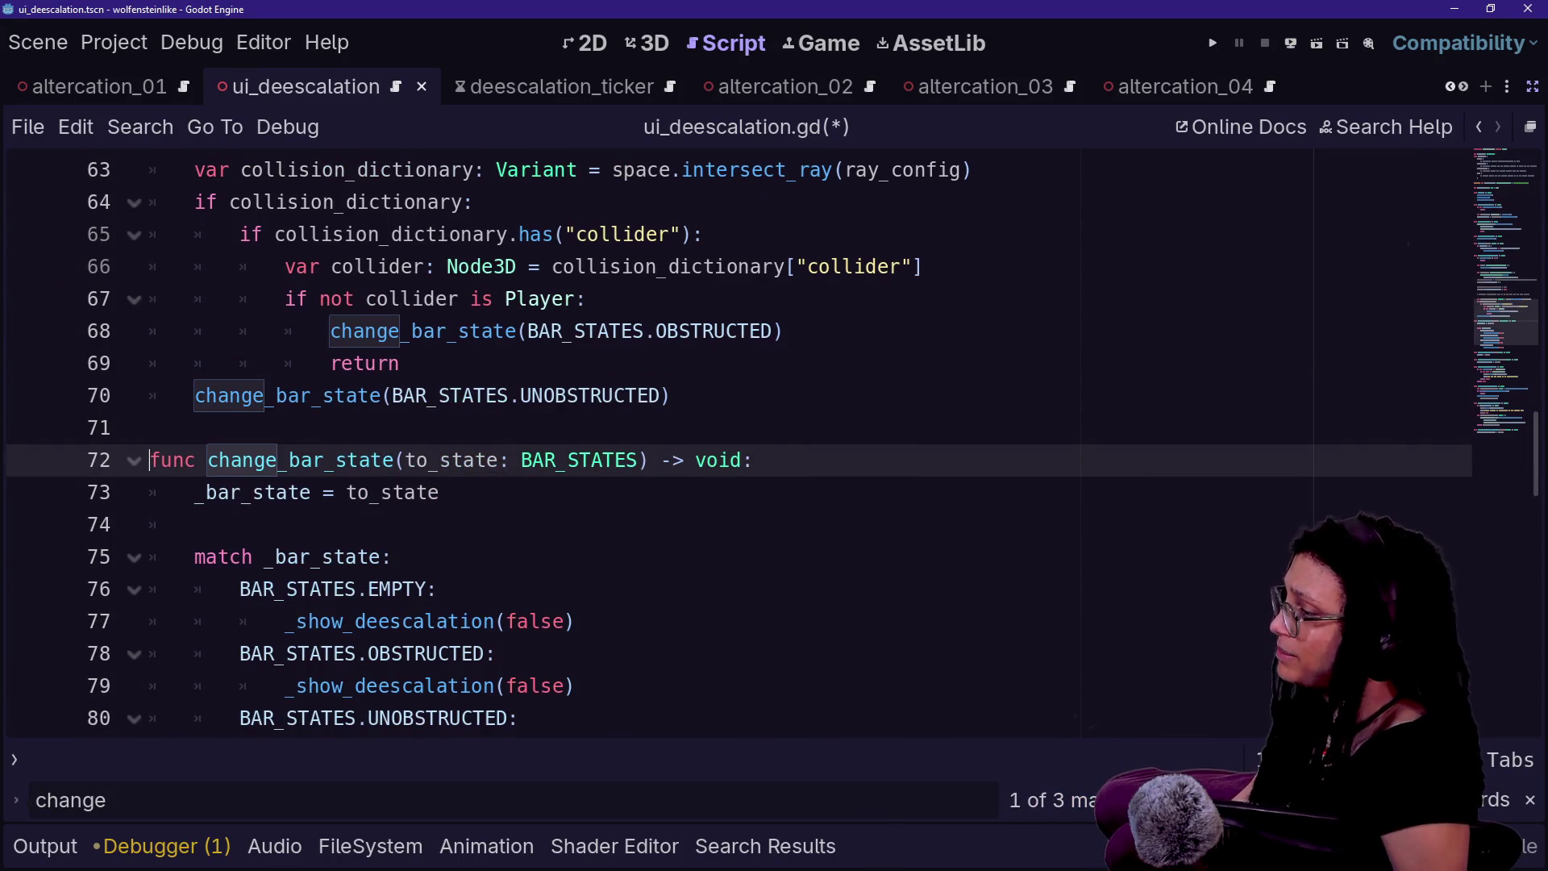
scroll(347, 593, down, 1)
drag(240, 492, 436, 492)
drag(331, 524, 575, 524)
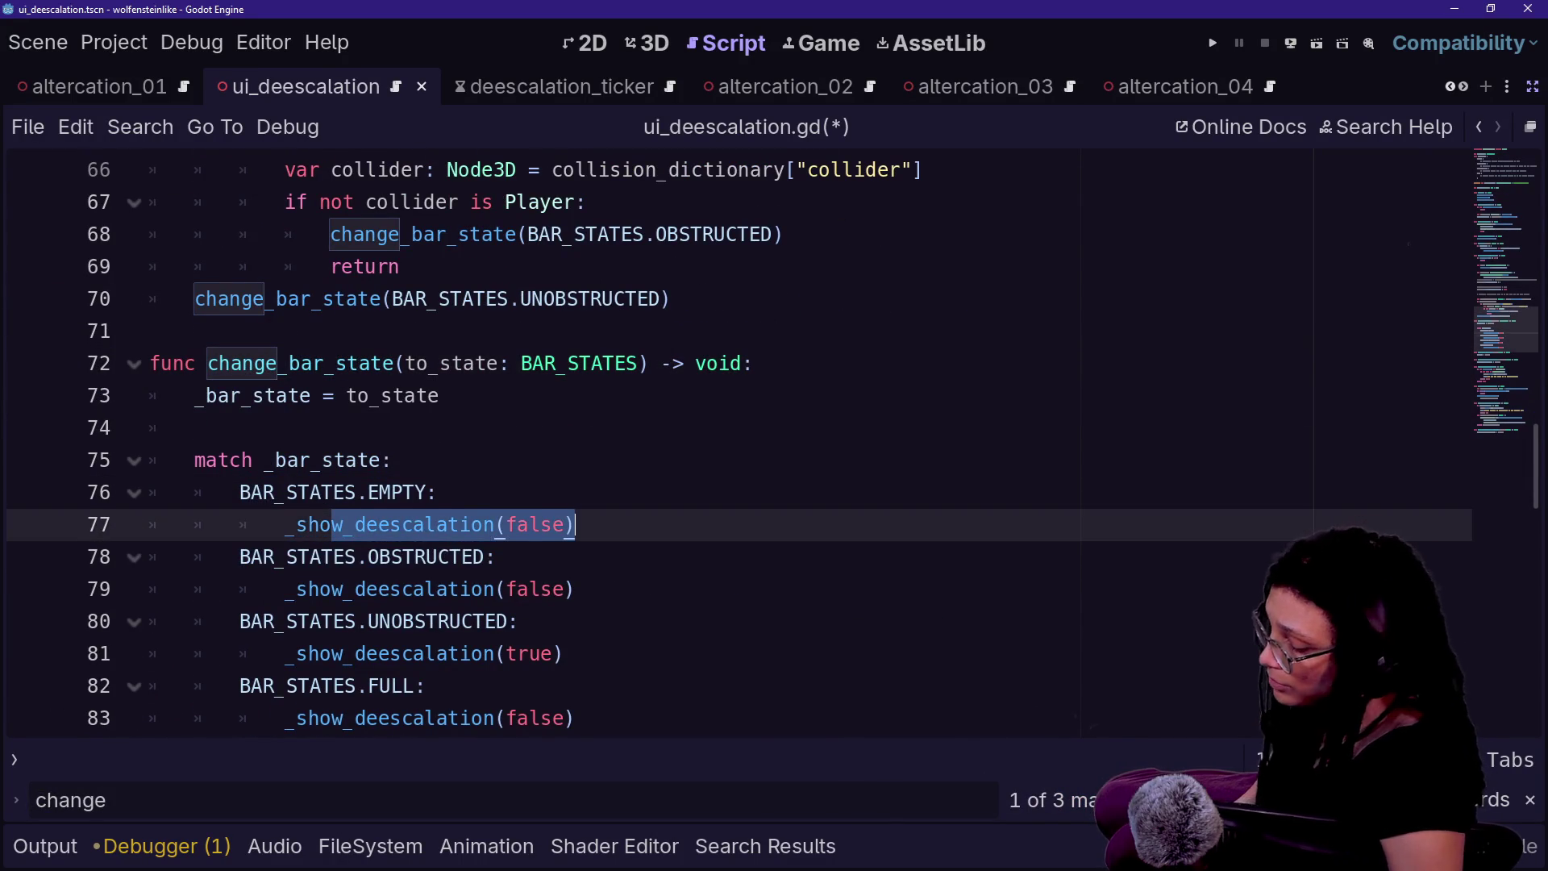
key(ctrl+equal)
Start a new line inside _ready, then undo it.
click(494, 425)
scroll(775, 443, up, 3)
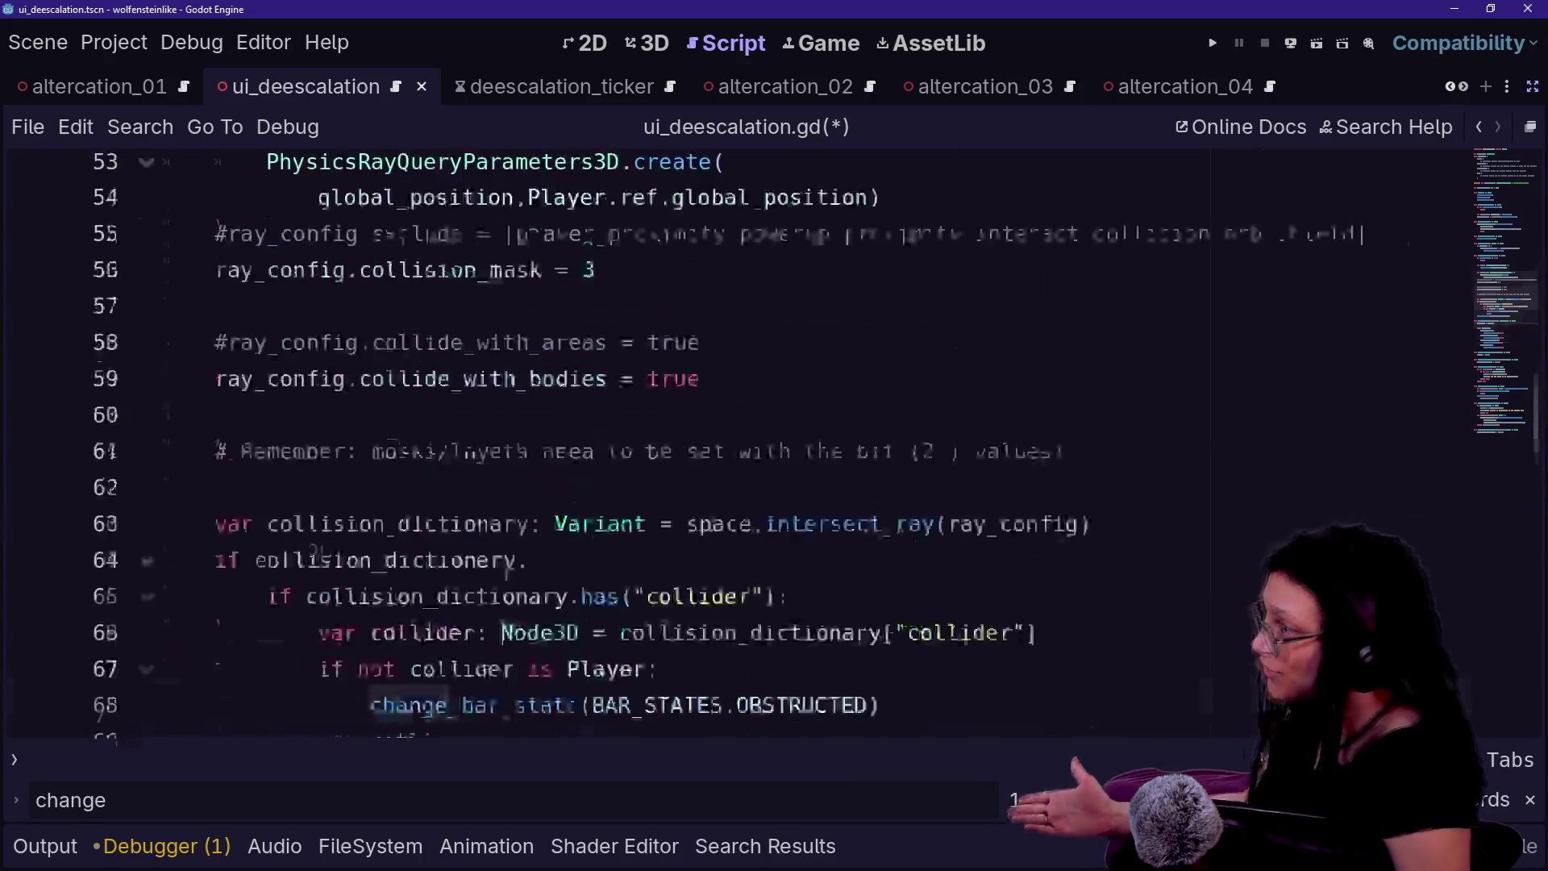
scroll(774, 443, up, 10)
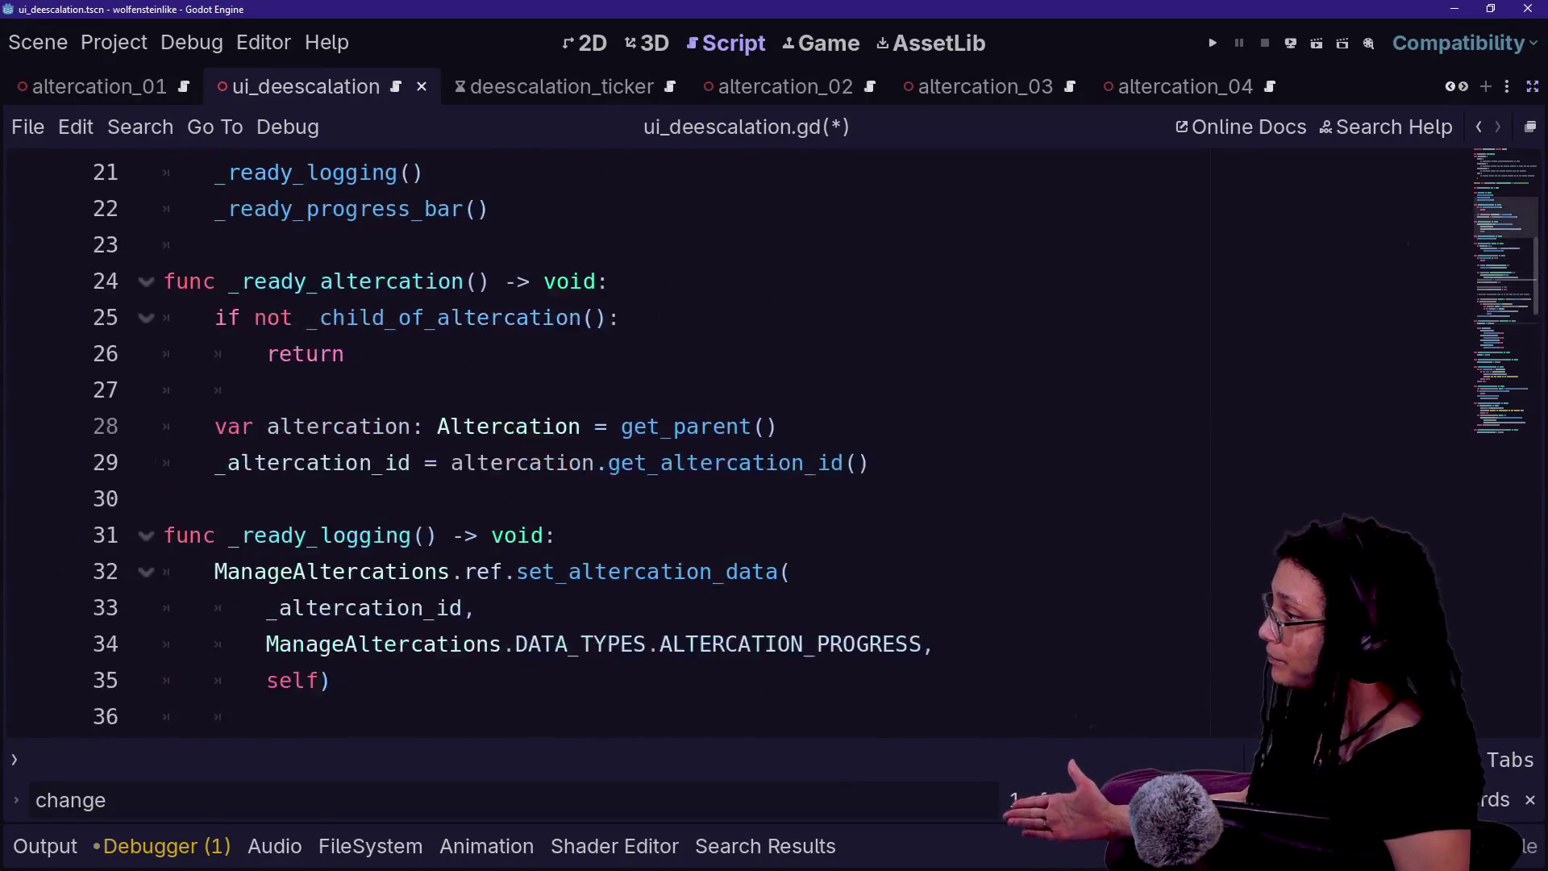
scroll(774, 443, up, 1)
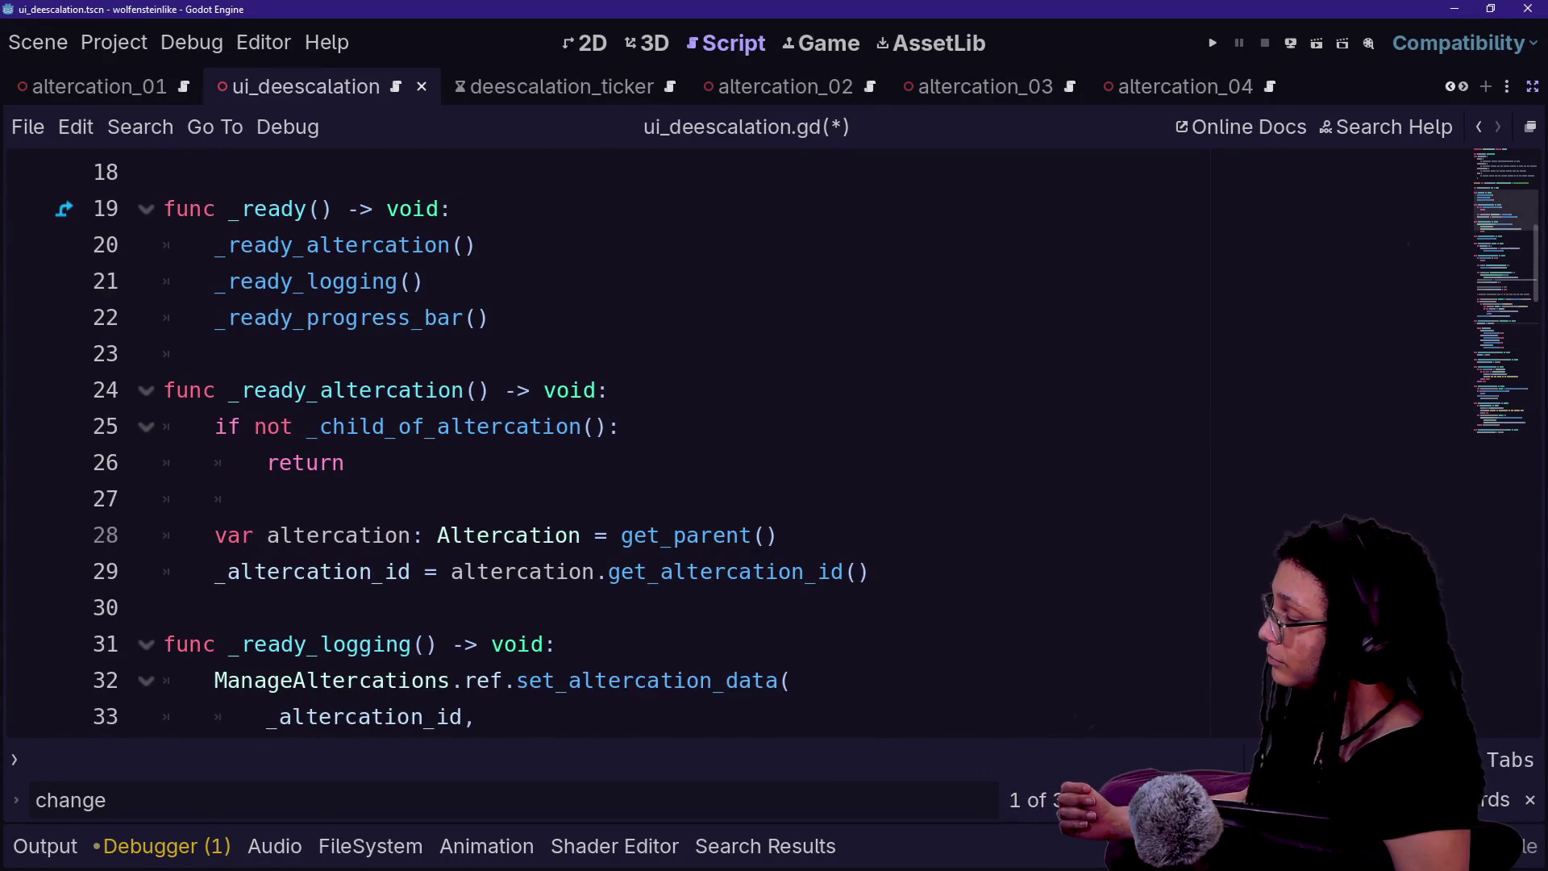
click(451, 209)
key(Return)
text(_re)
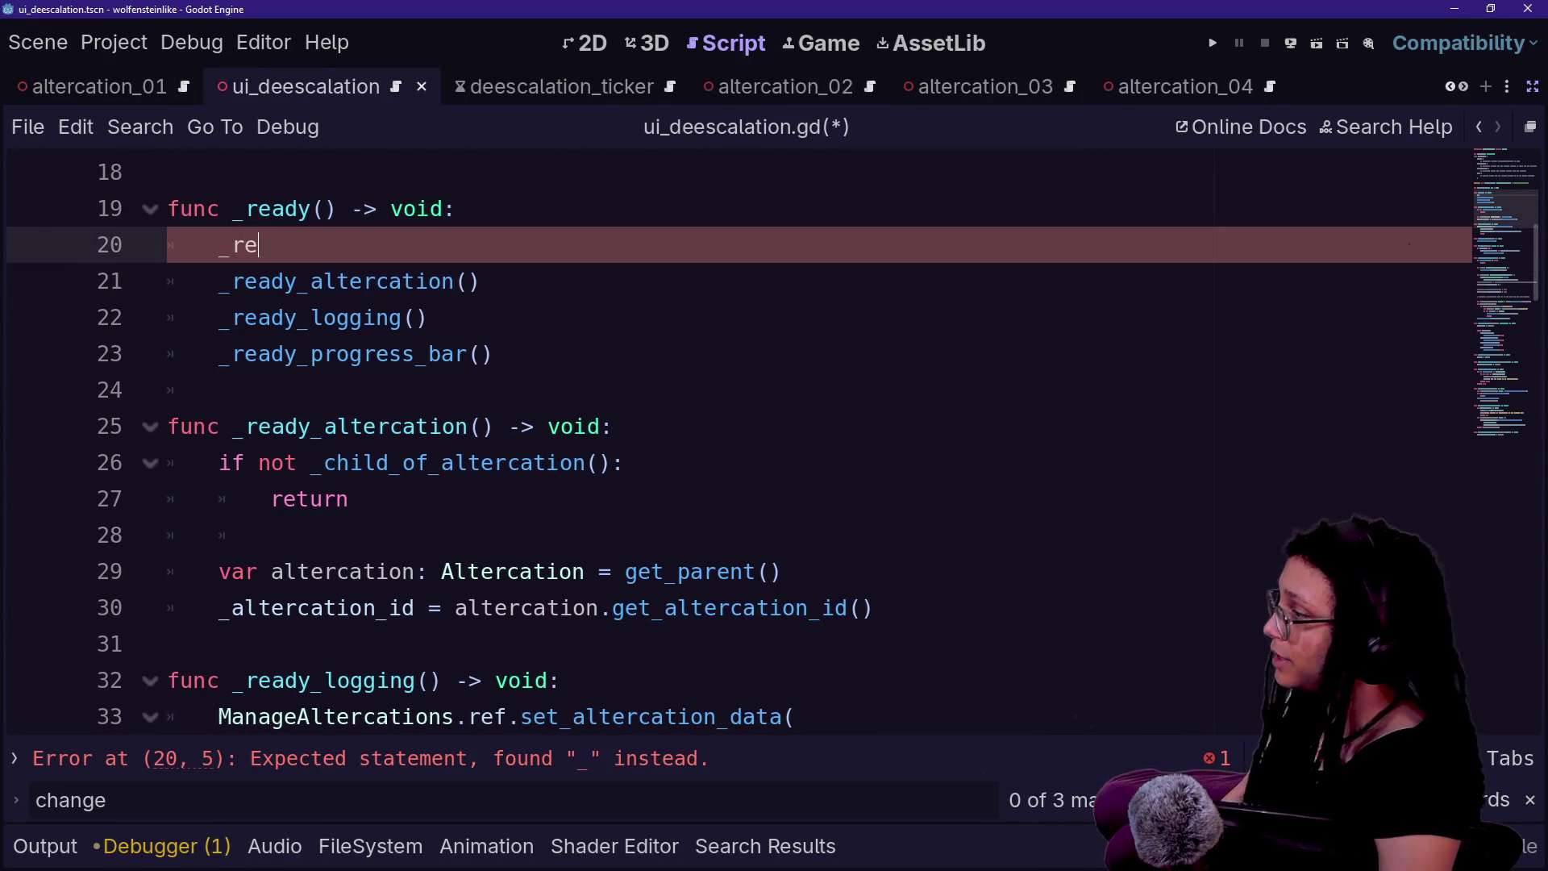
key(ctrl+z)
key(ctrl+z)
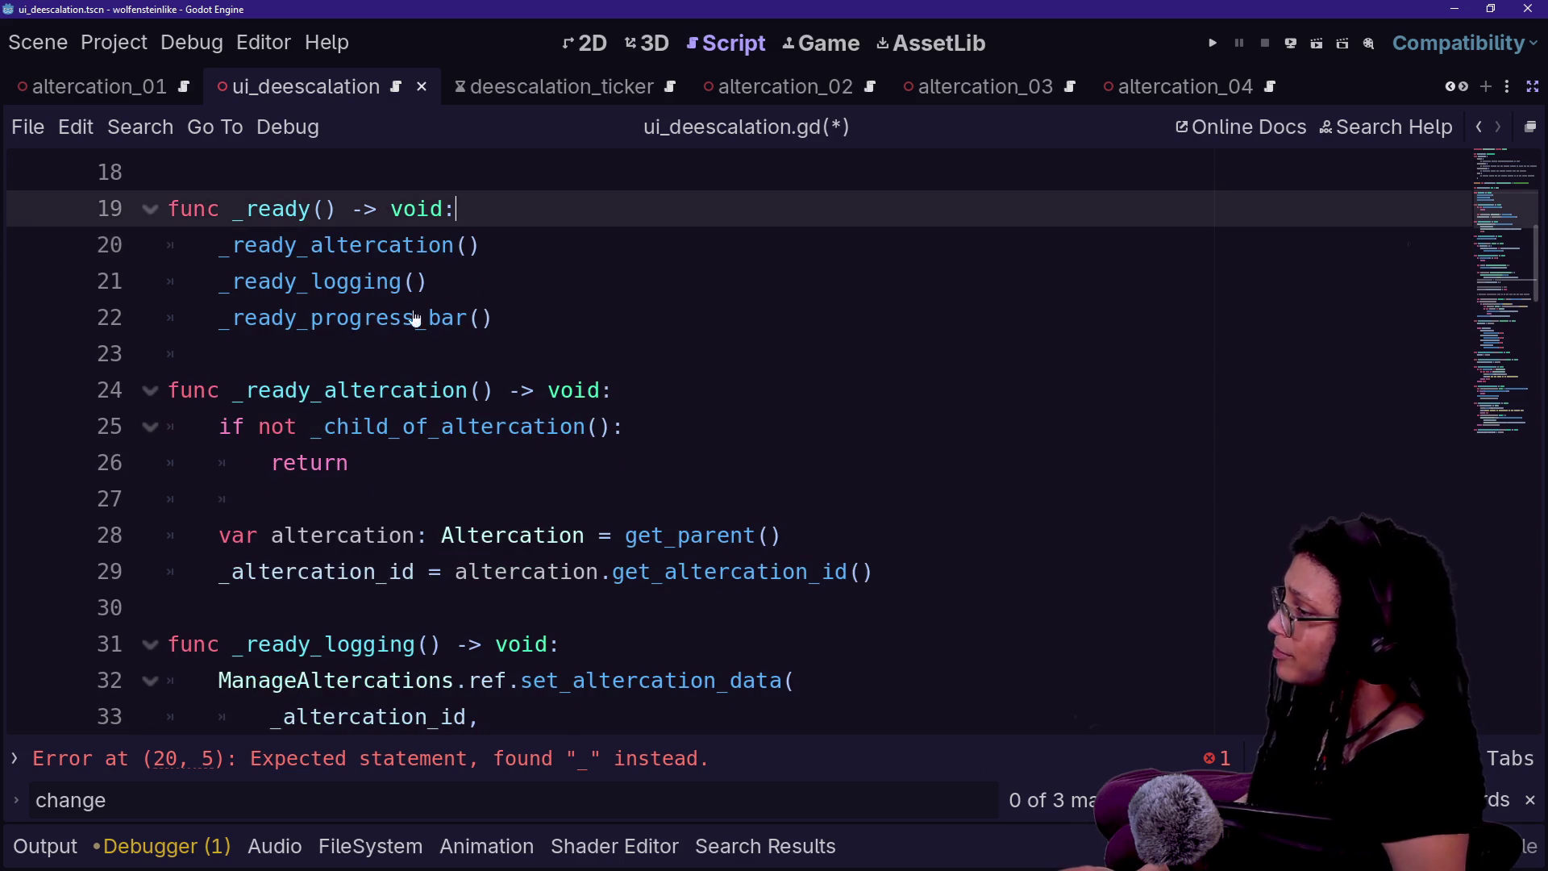
Call change_bar_state(BAR_STATES.EMPTY) in _ready_progress_bar, save the script, and run the game.
ctrl+click(349, 336)
key(Down)
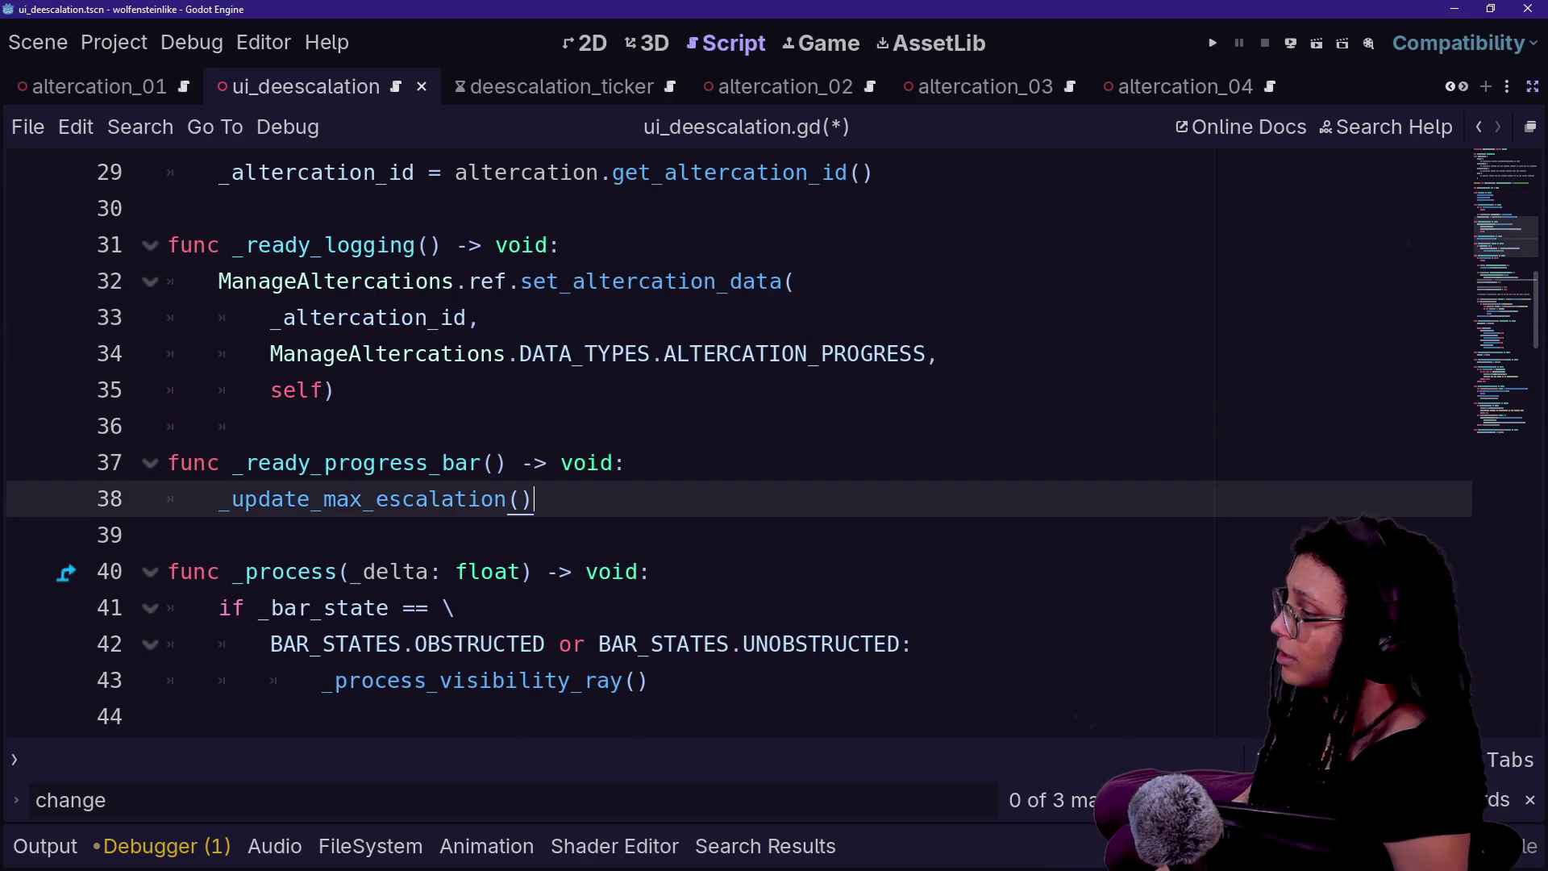
key(Return)
text(_change)
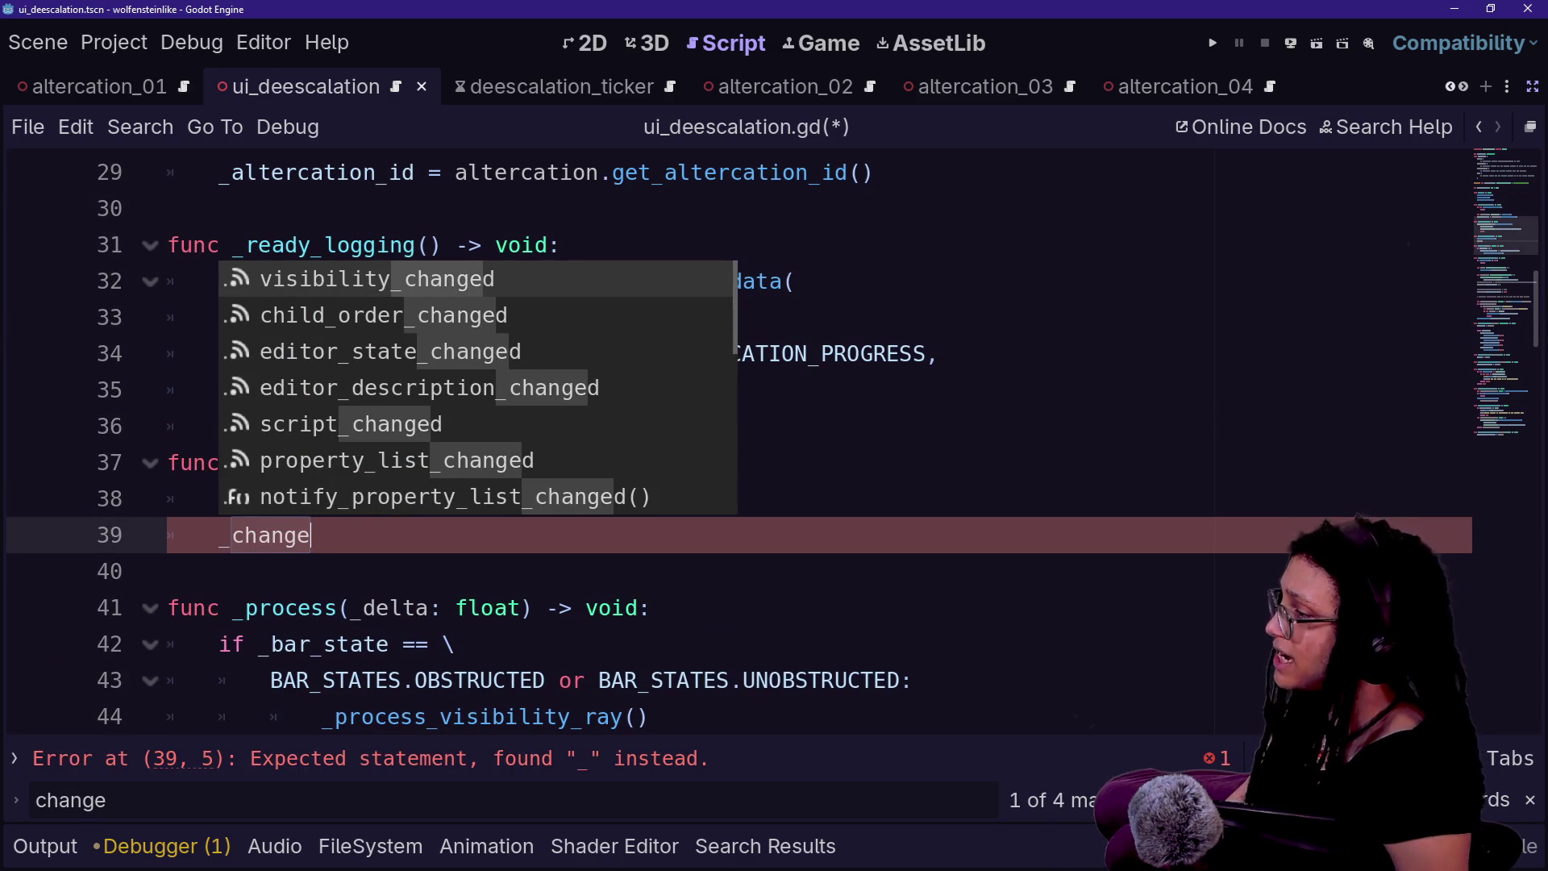
text( b)
key(BackSpace)
key(BackSpace)
key(BackSpace)
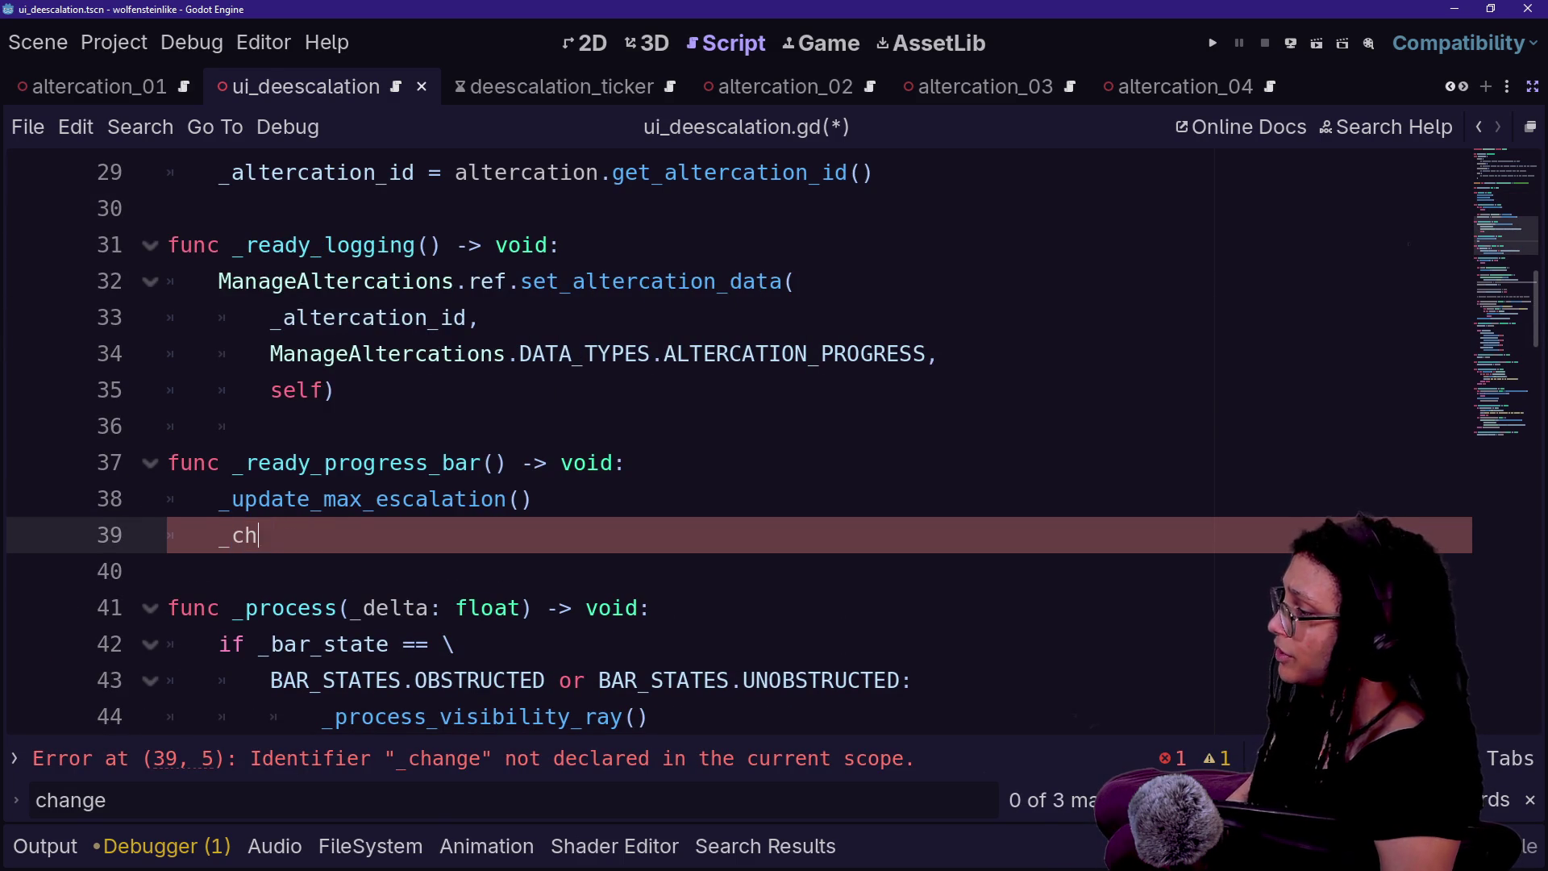
text(hange)
key(Return)
text(.)
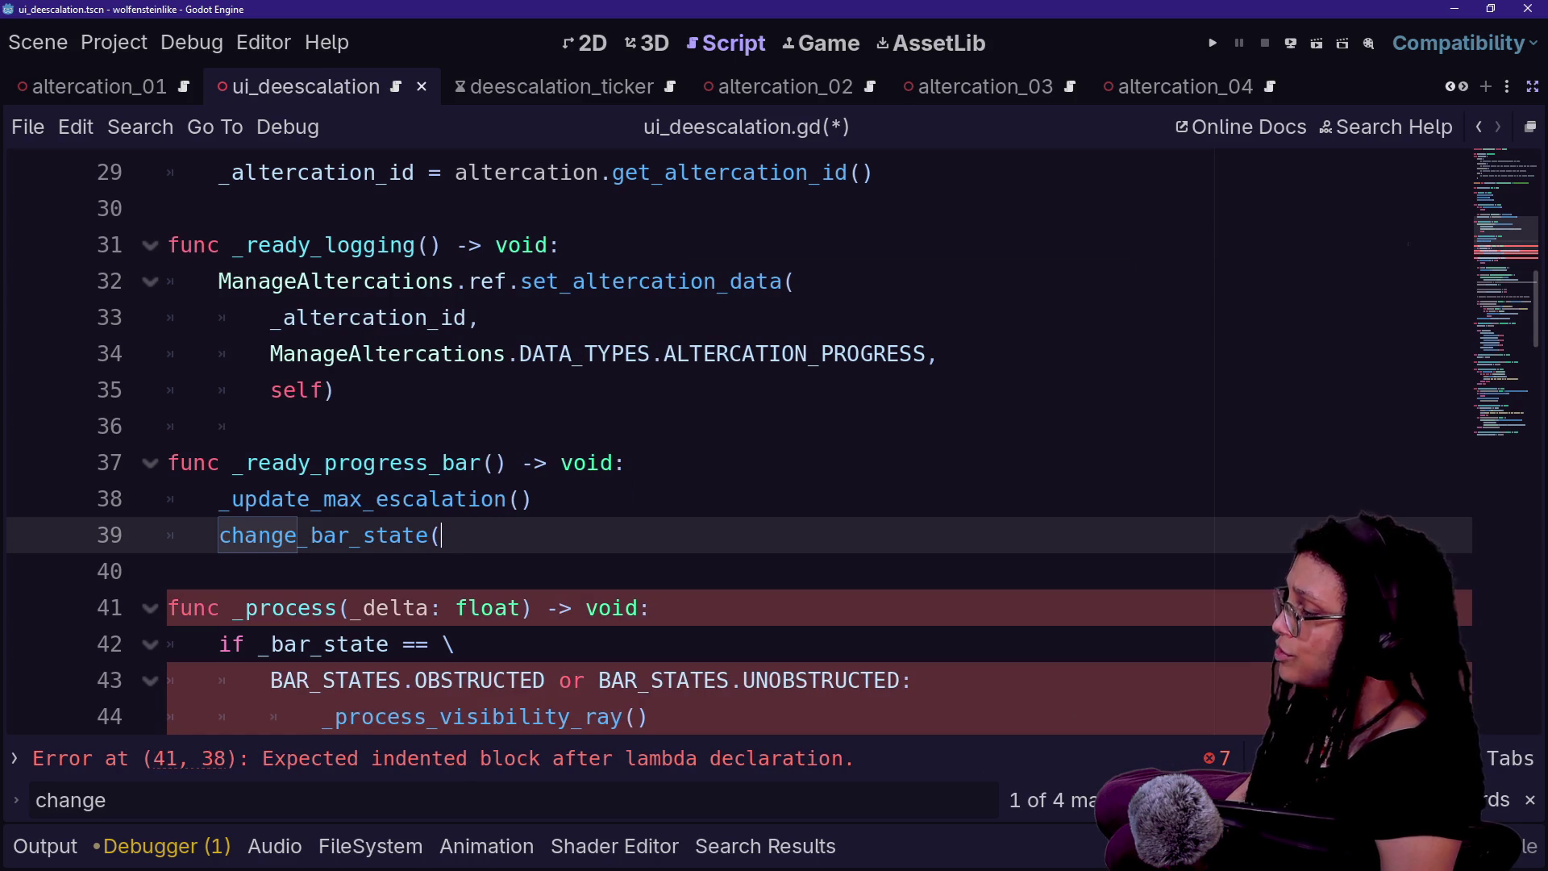
key(Return)
text(.)
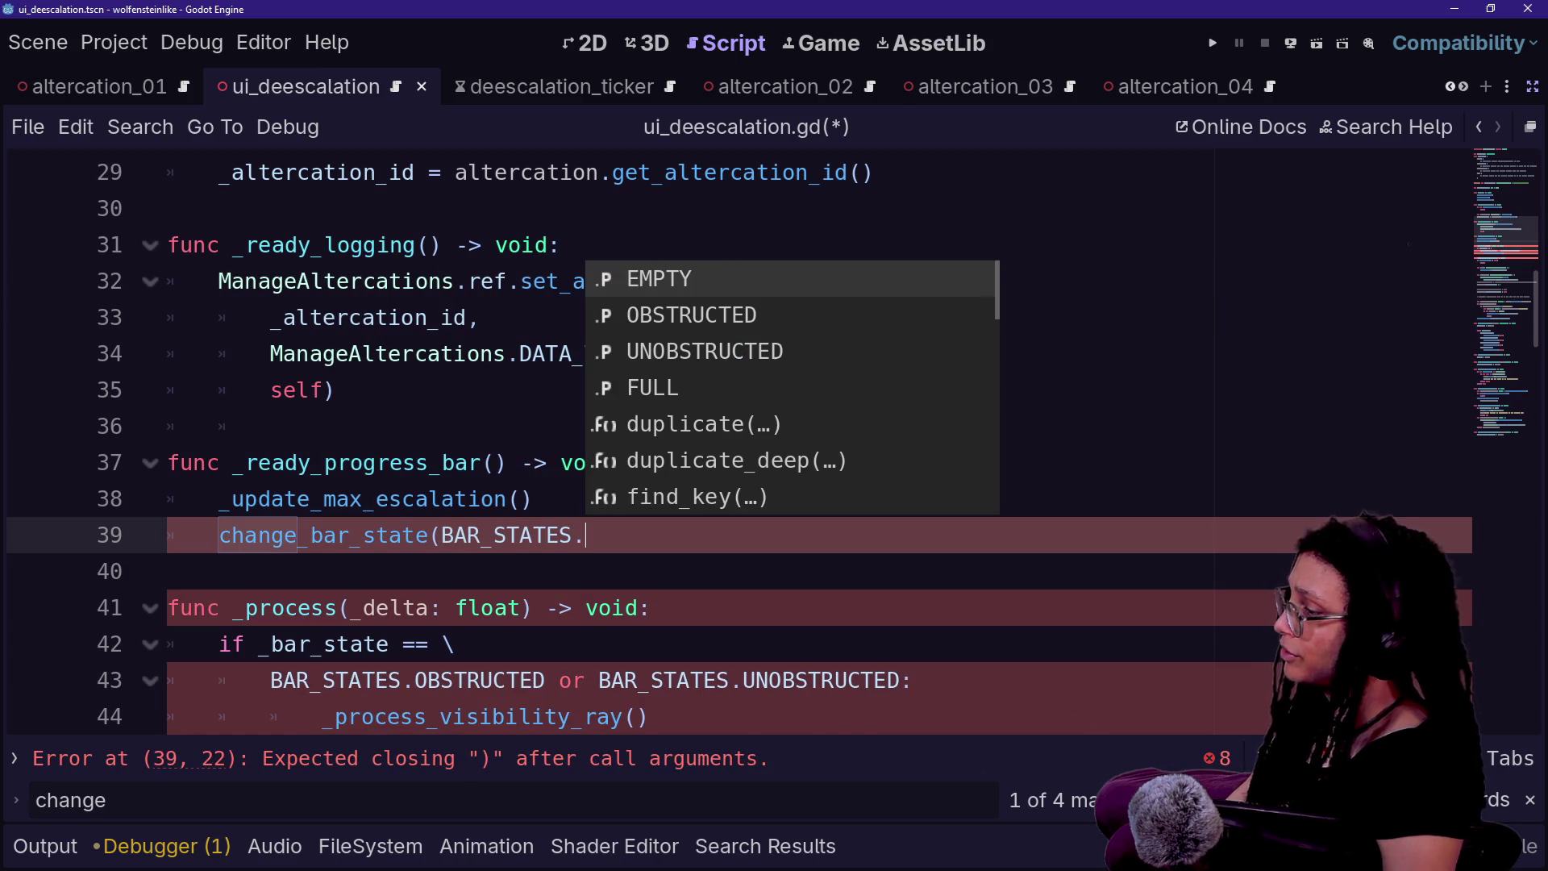
key(Return)
text())
click(334, 390)
key(ctrl+s)
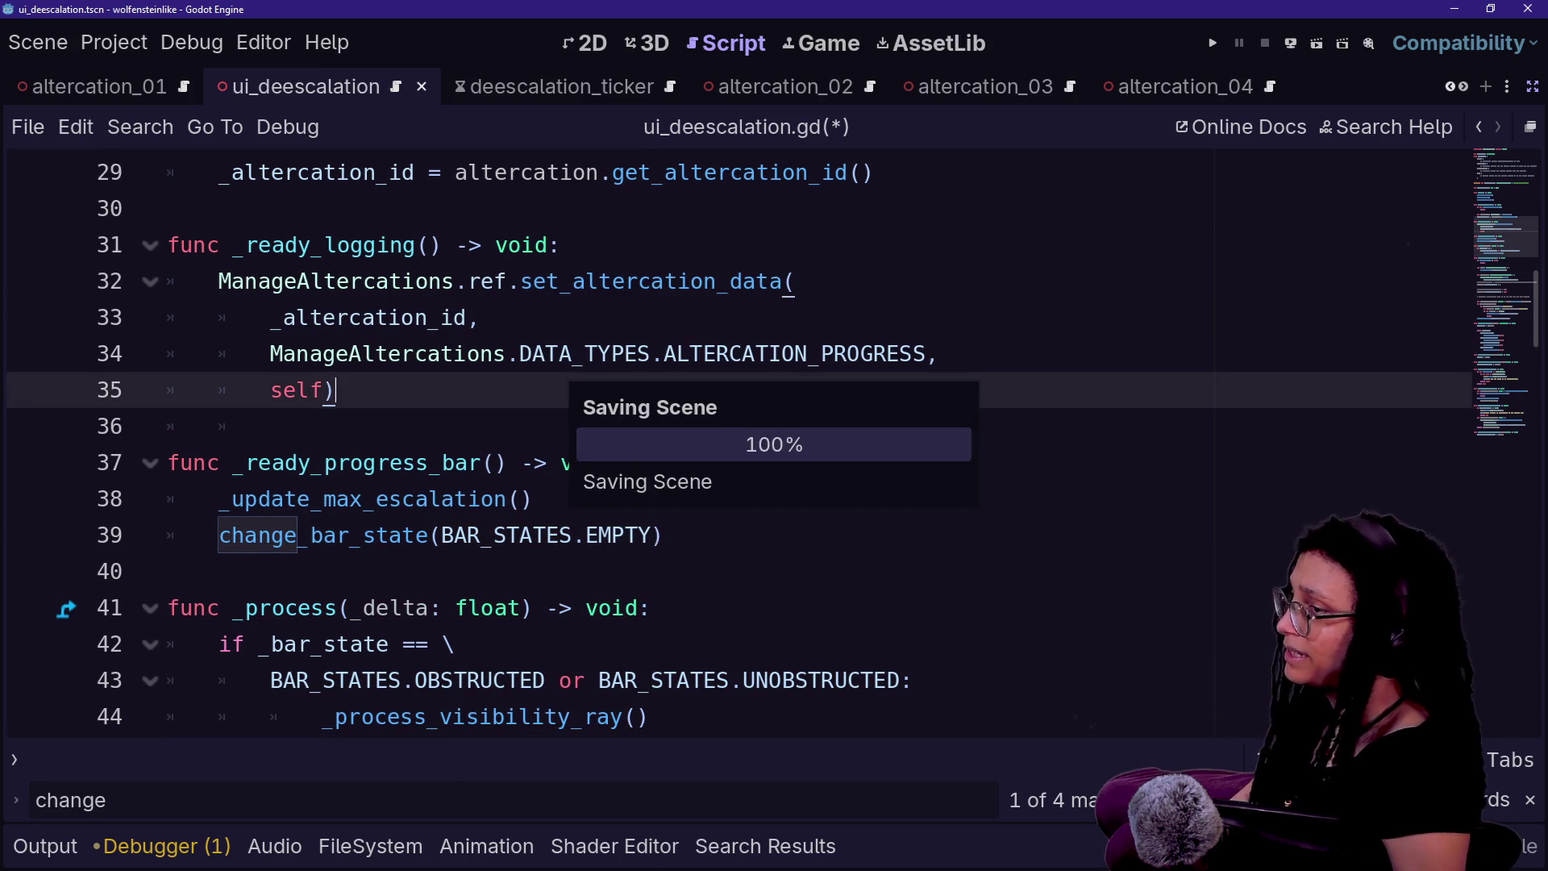
click(1213, 43)
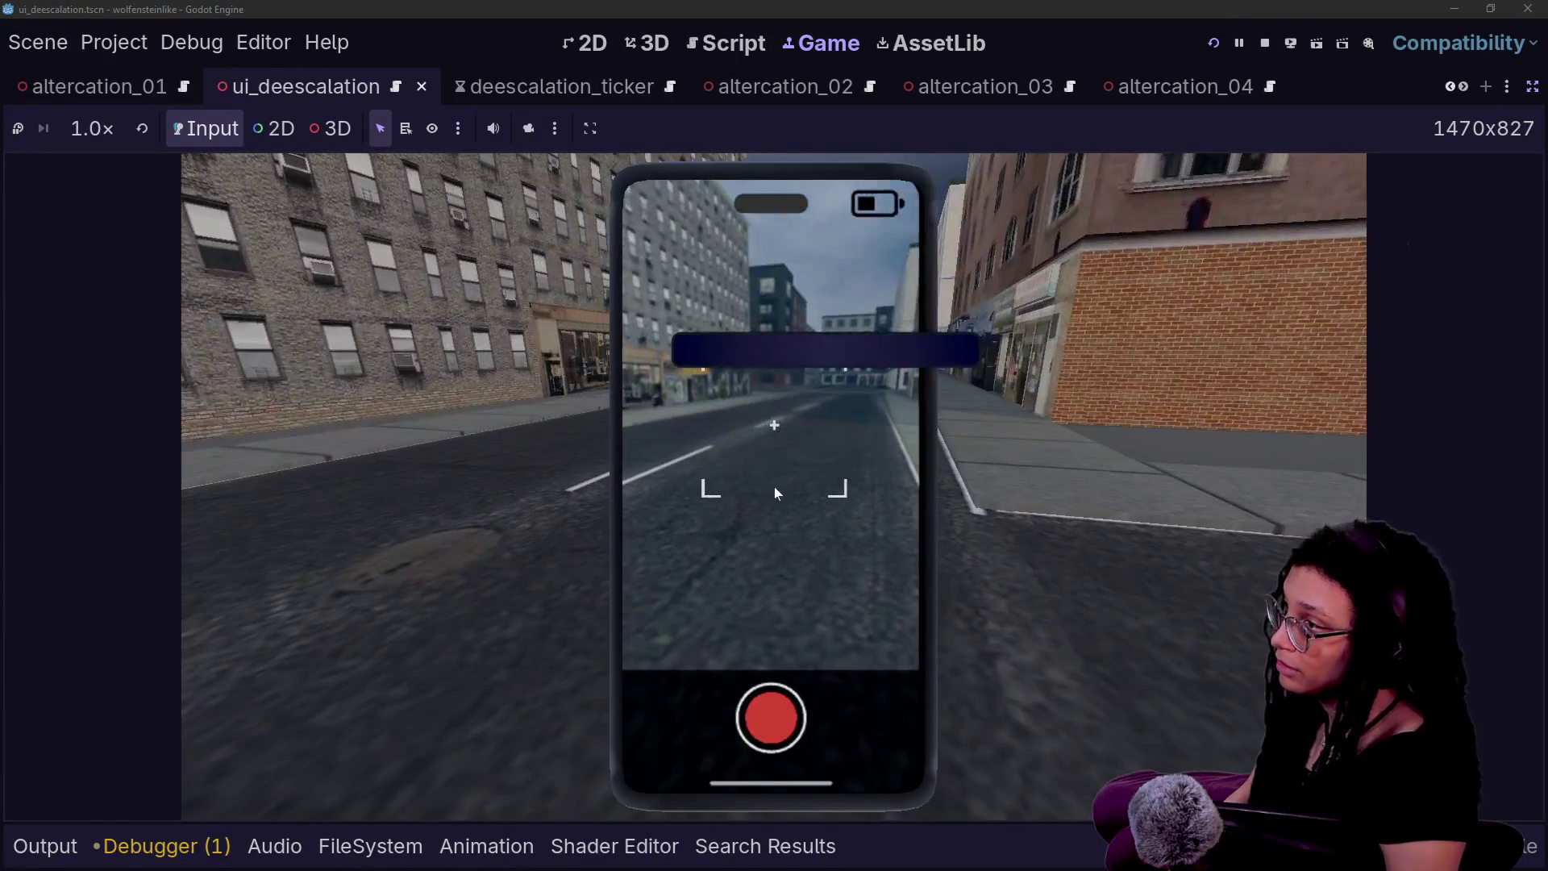
click(753, 48)
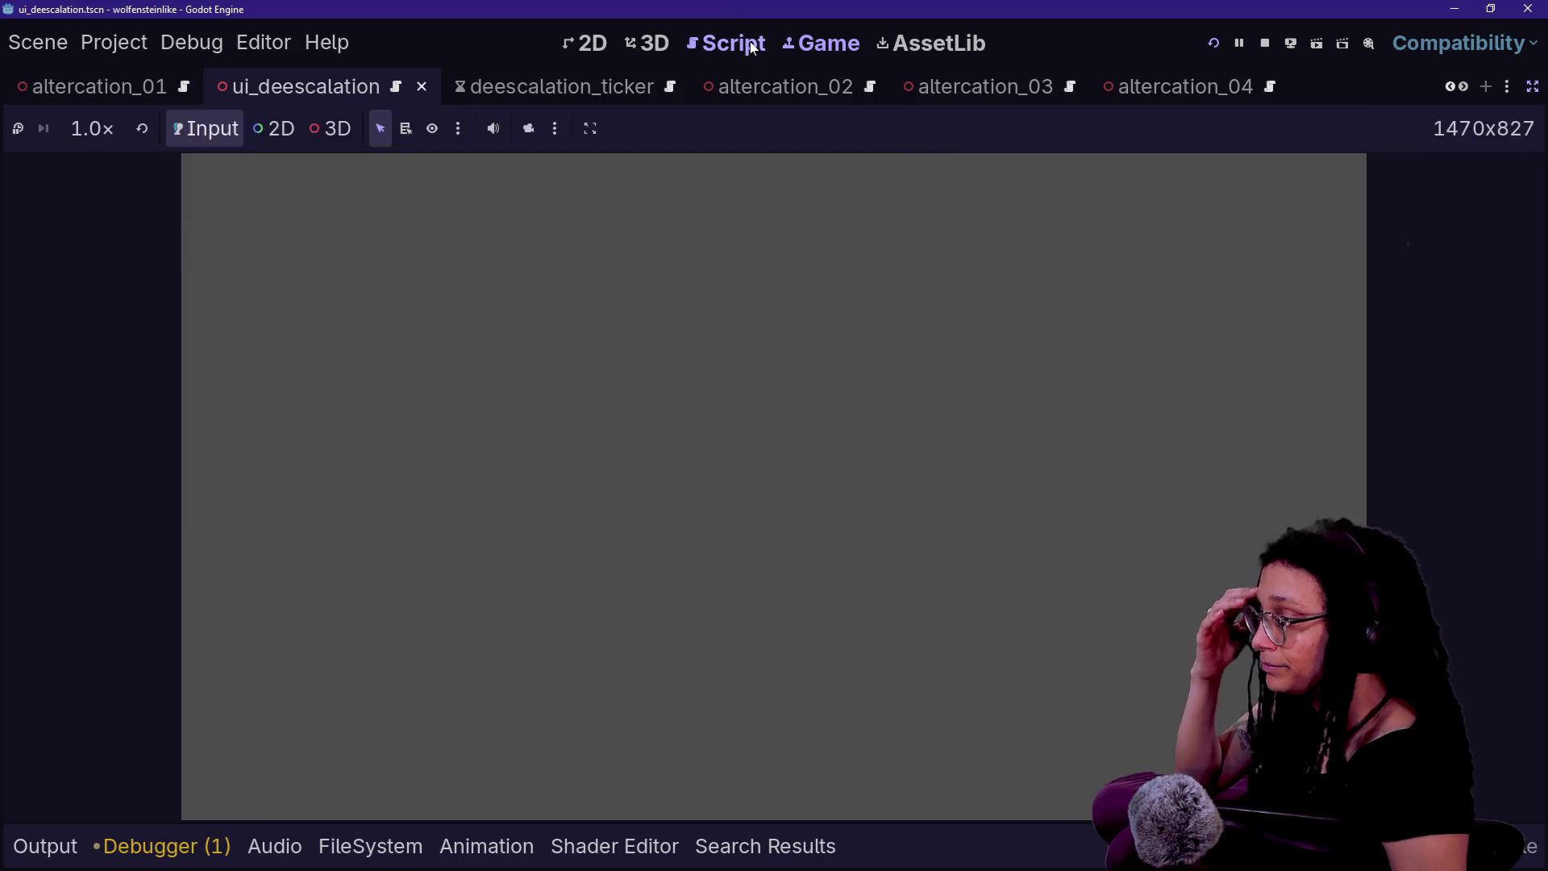
Scroll through ui_deescalation.gd around line 40 to review the _process code.
click(167, 571)
scroll(613, 443, up, 10)
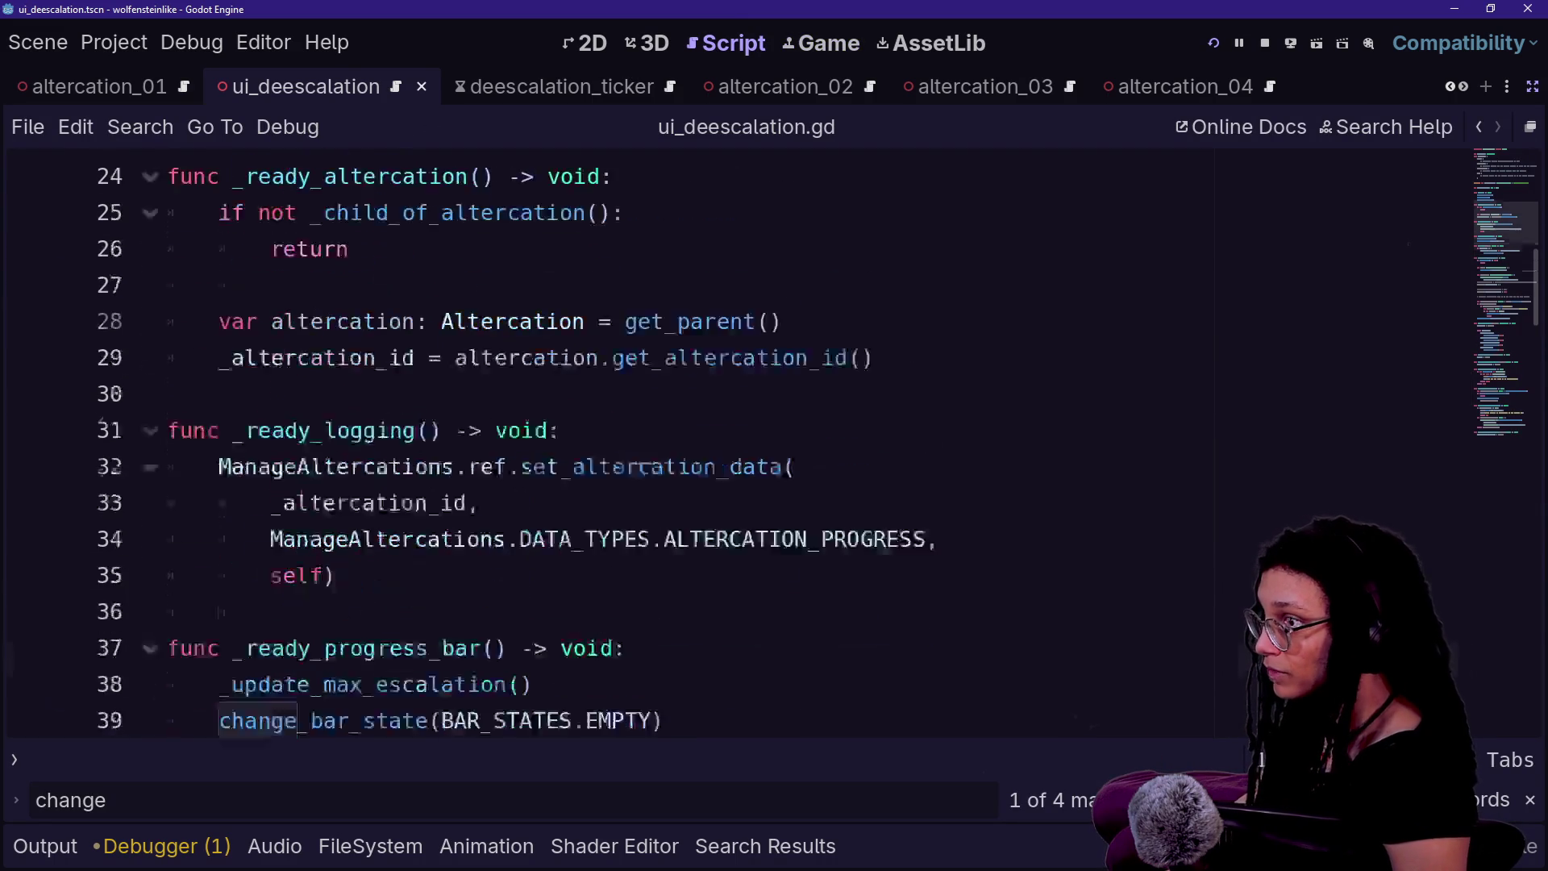
scroll(613, 444, down, 6)
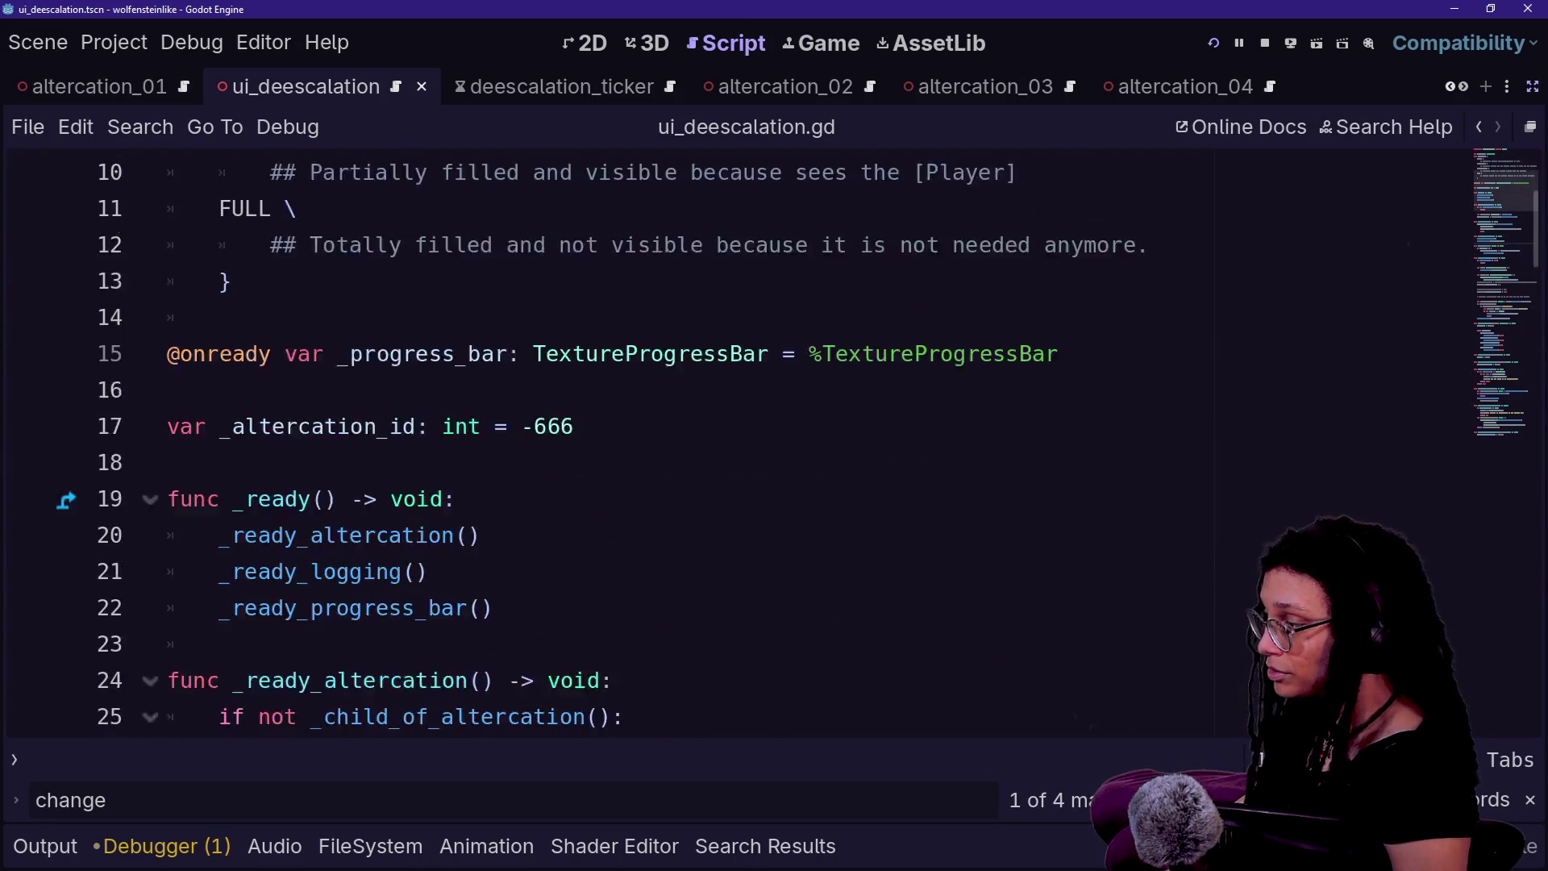
scroll(613, 443, up, 4)
scroll(613, 443, down, 5)
key(ctrl+f)
key(Escape)
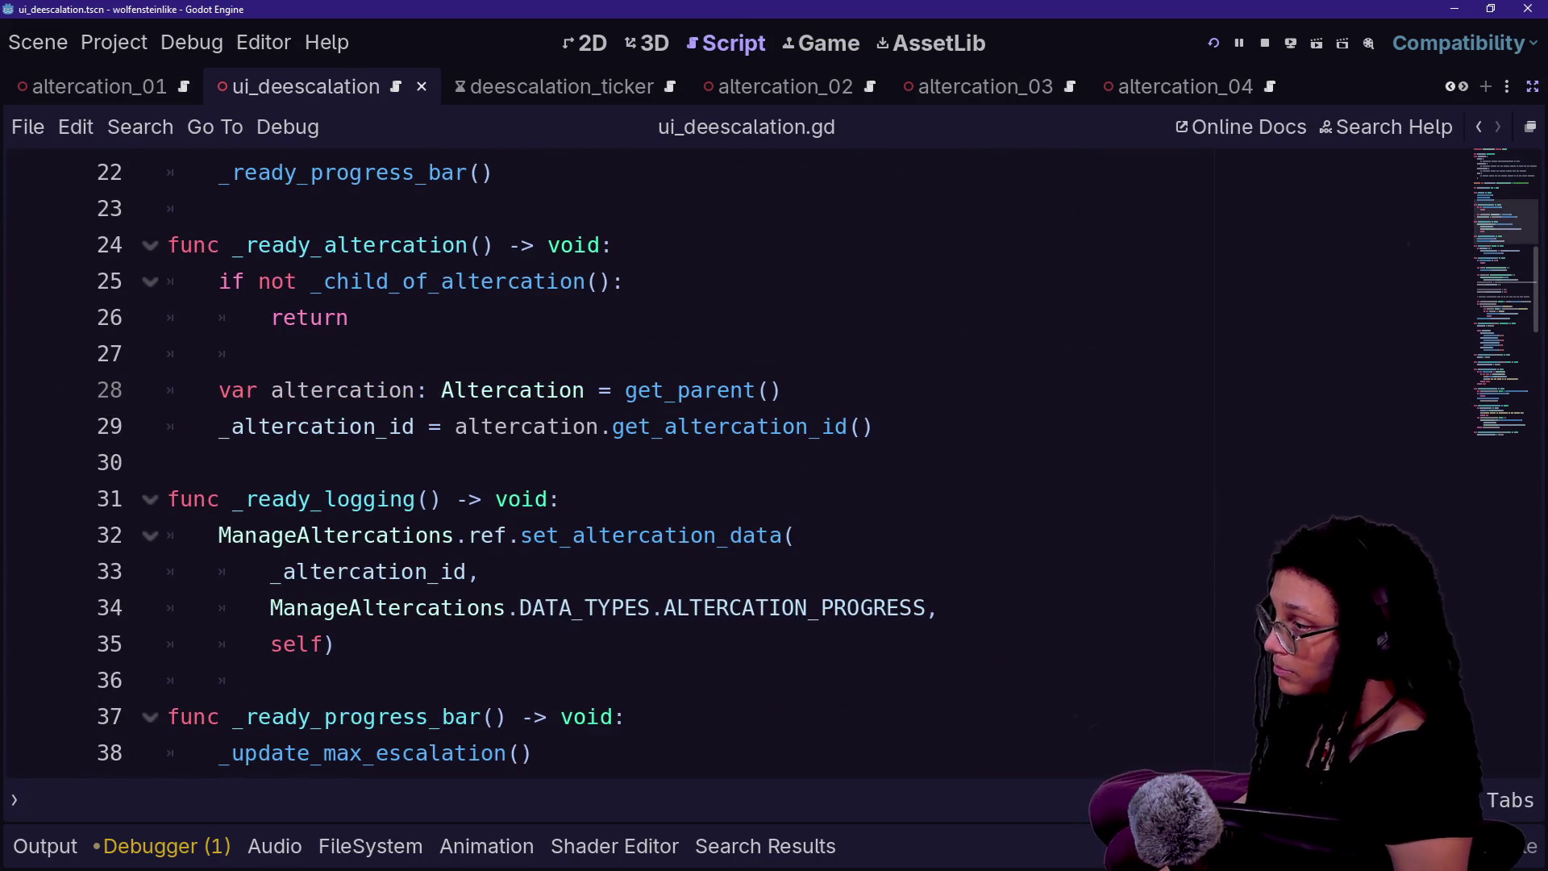
scroll(613, 444, down, 5)
scroll(613, 444, up, 2)
scroll(613, 444, down, 1)
mouse_move(258, 462)
mouse_down()
mouse_move(639, 499)
mouse_move(570, 536)
mouse_up()
Place the caret on the OBSTRUCTED or UNOBSTRUCTED check on line 43.
click(640, 498)
click(408, 426)
key(Up)
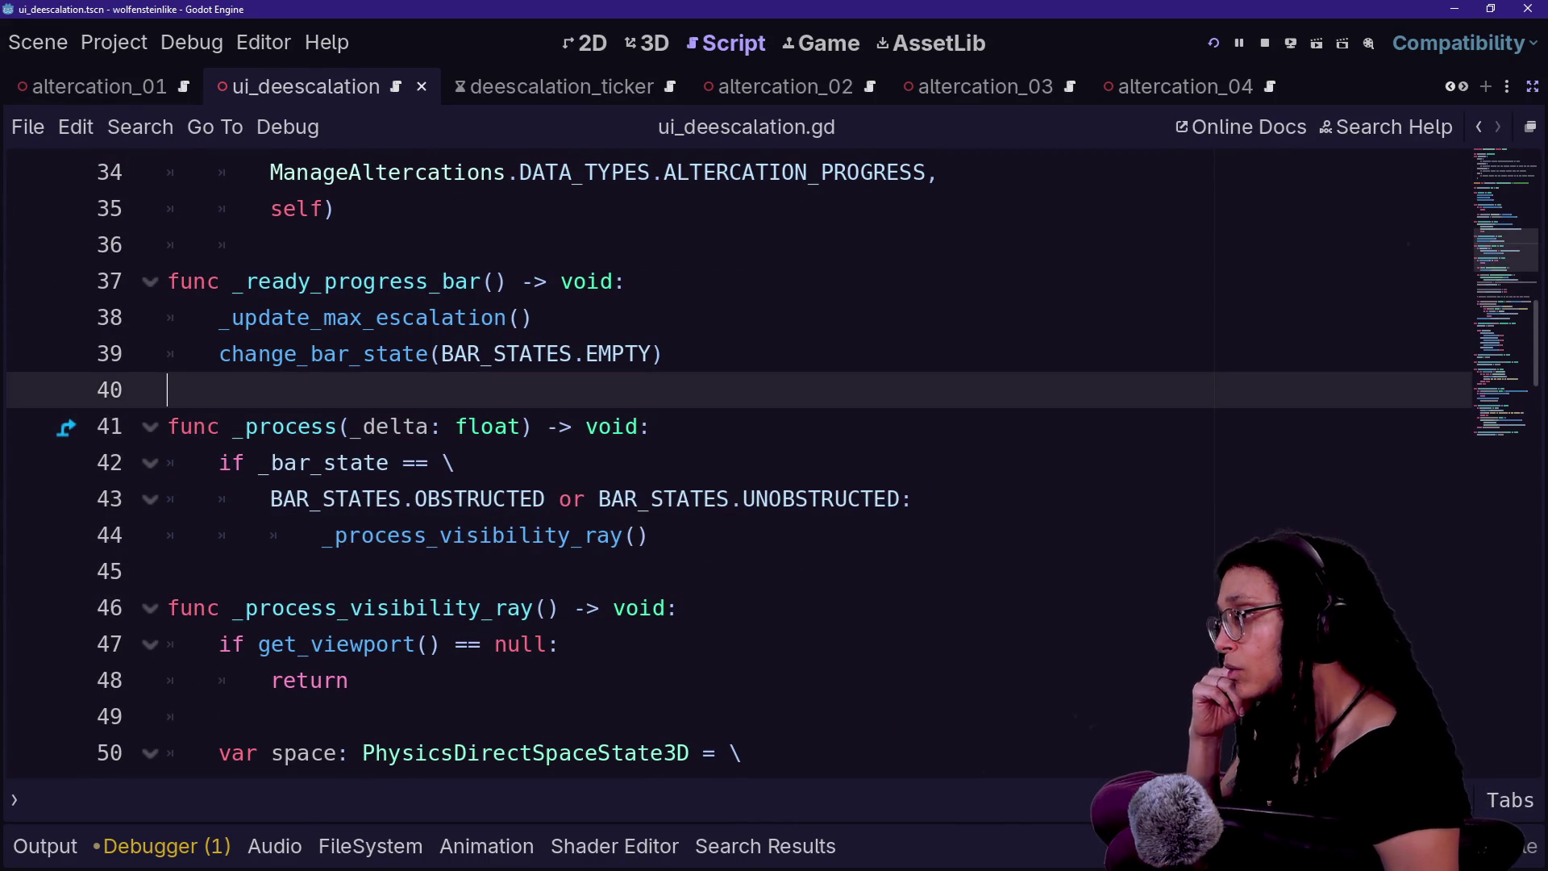
key(Down)
key(Down)
key(Down)
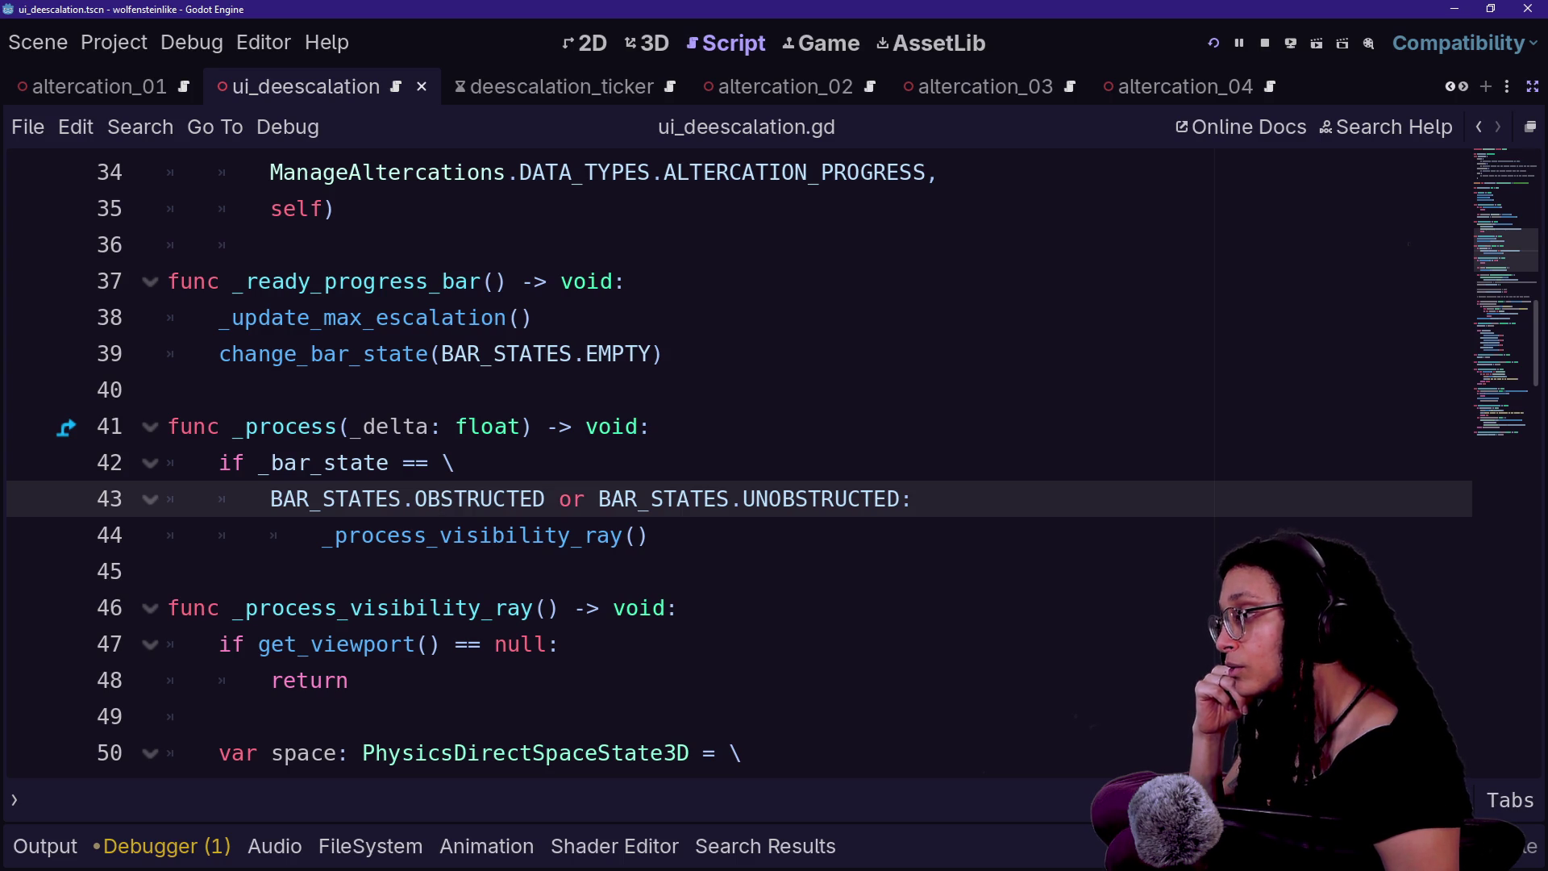
click(520, 498)
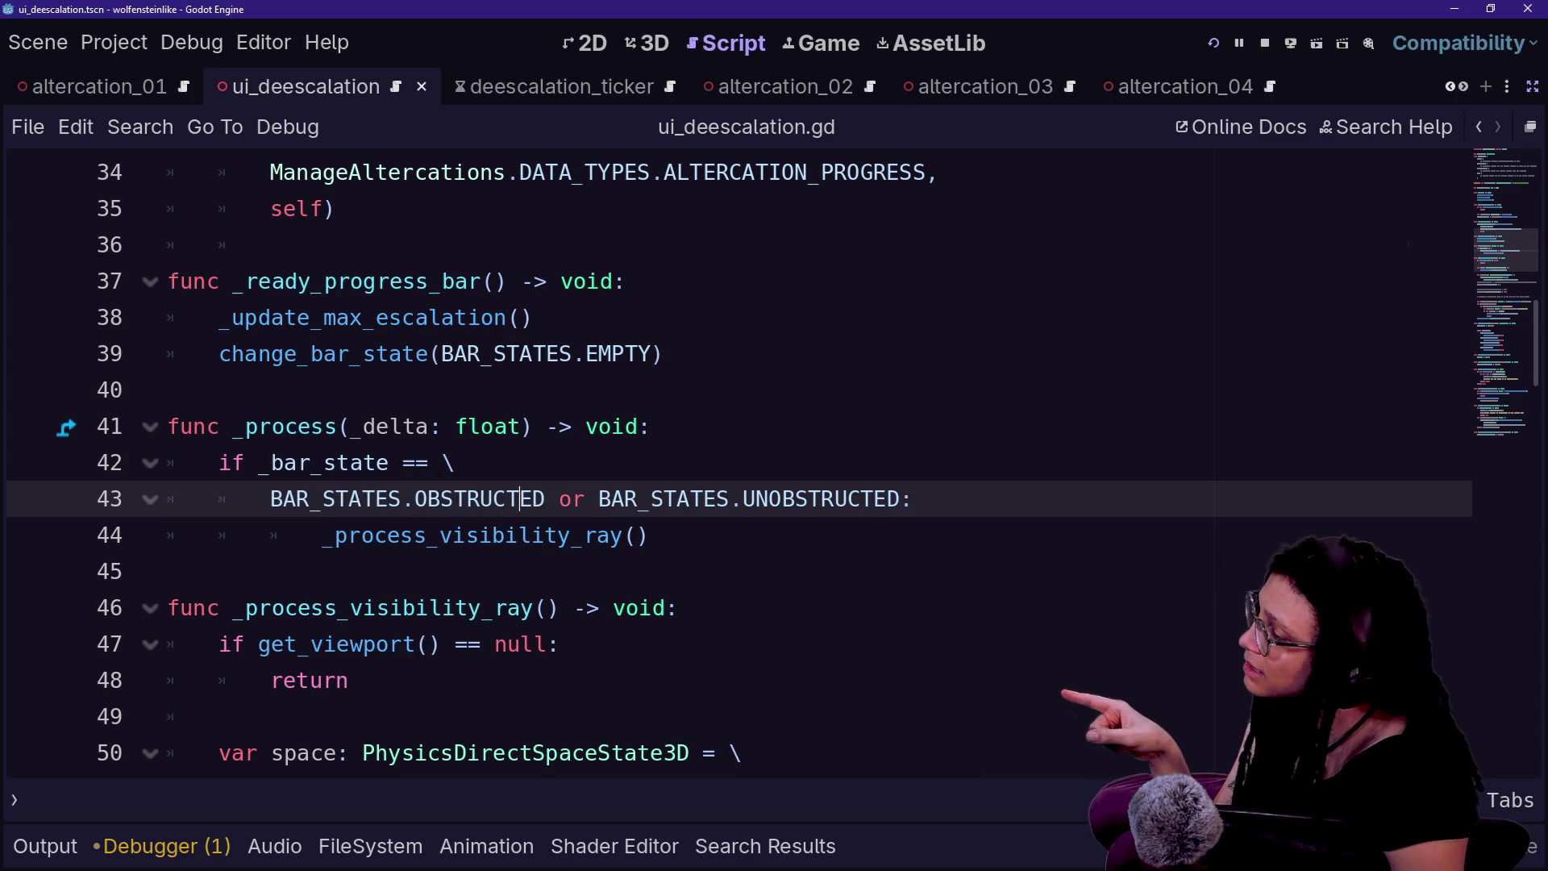
scroll(774, 460, down, 1)
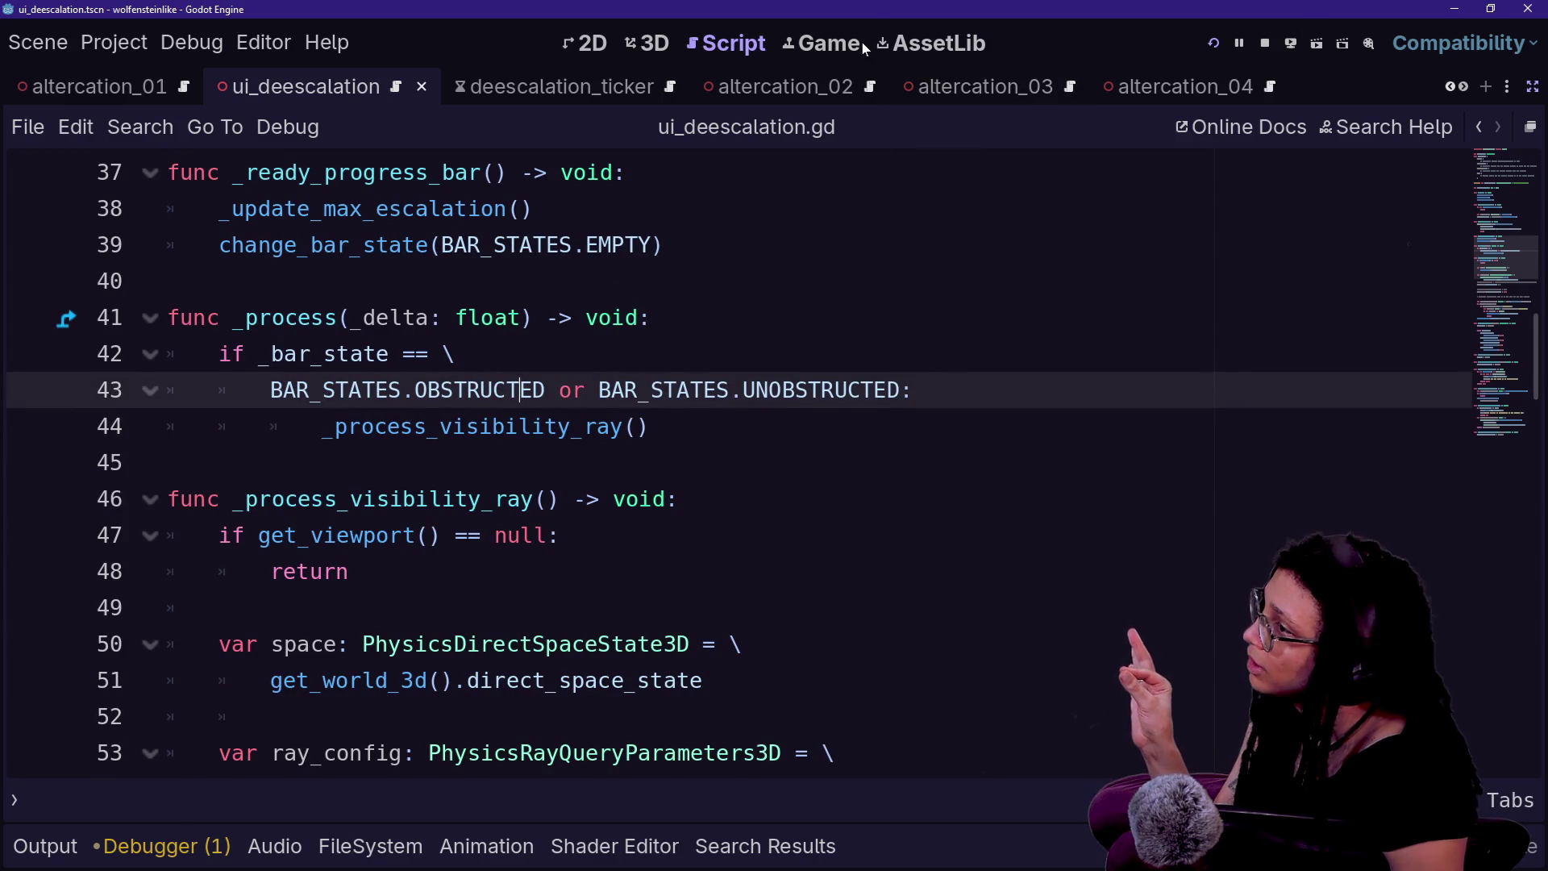
click(839, 44)
Show the Remote scene tree and expand main > LevelBuildout > Altercations down to Altercation_01.
click(1531, 90)
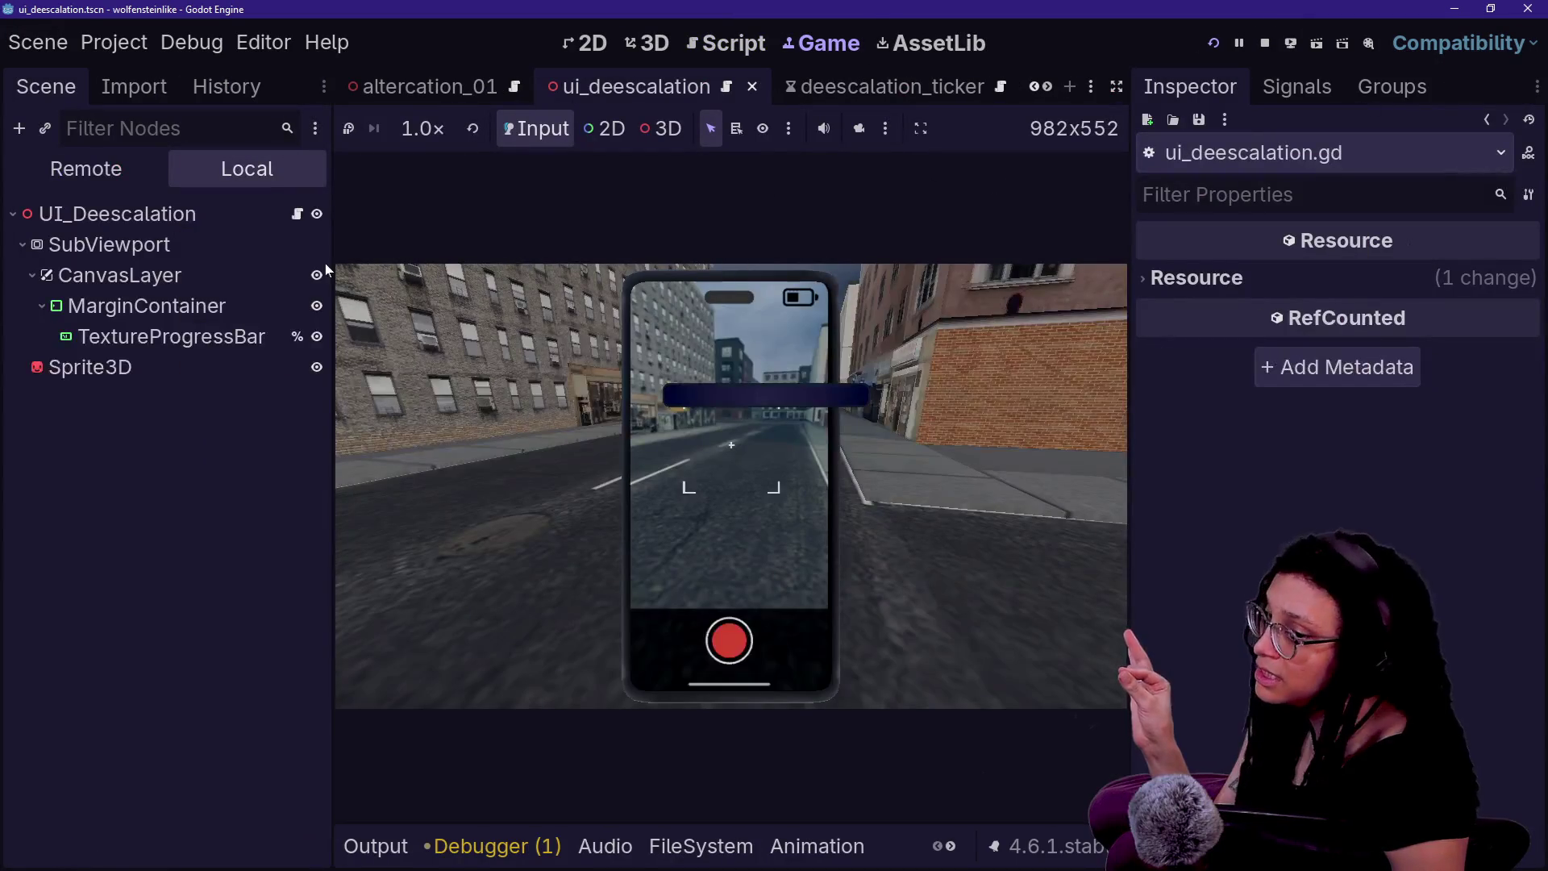
click(86, 168)
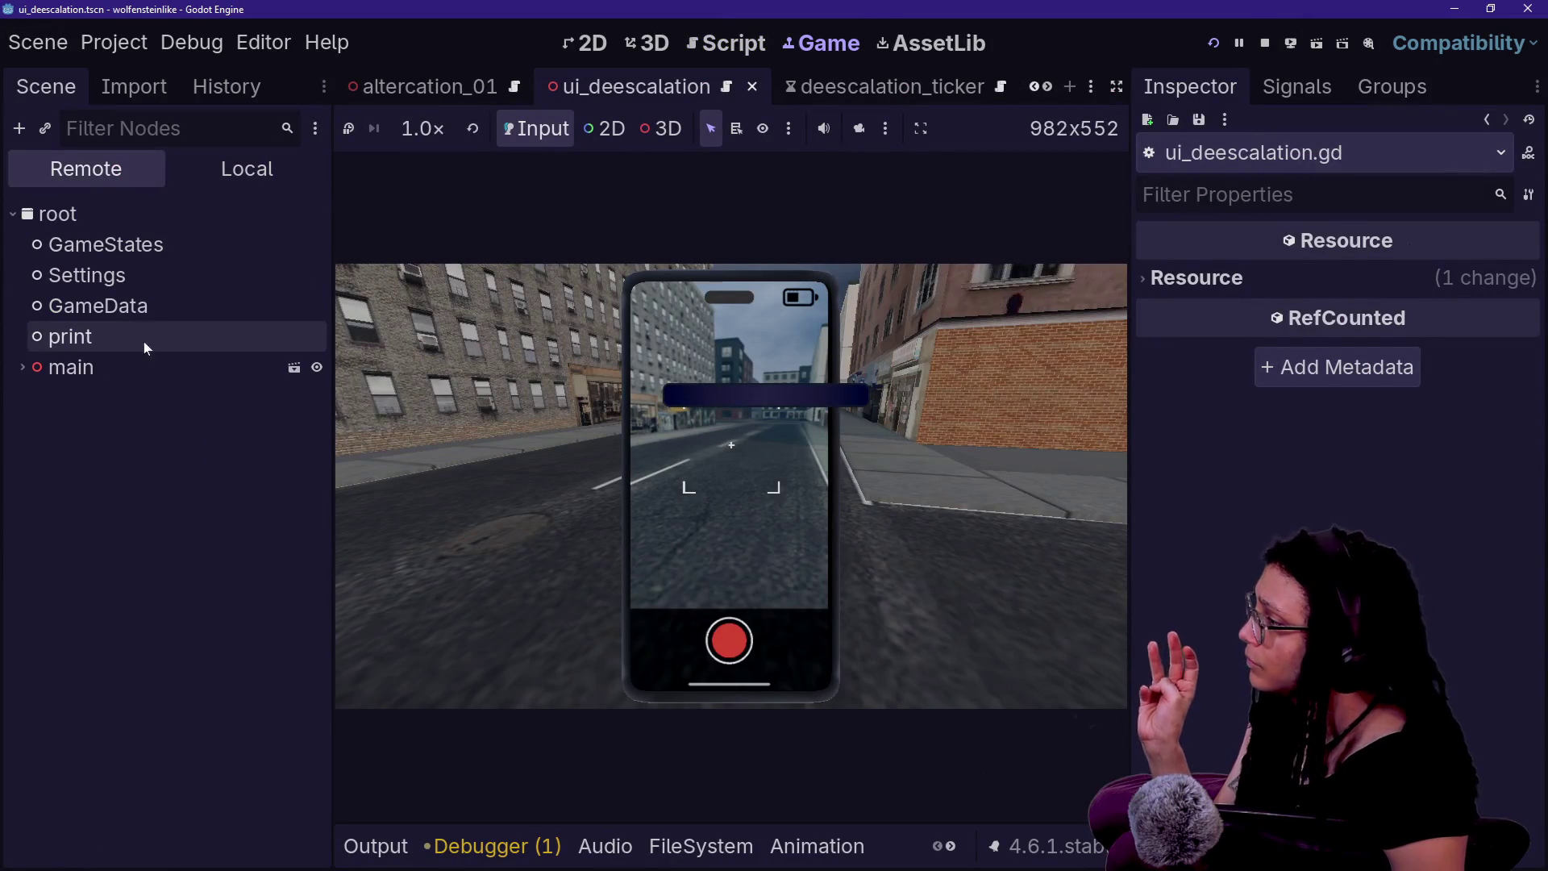
click(23, 367)
click(27, 429)
click(27, 429)
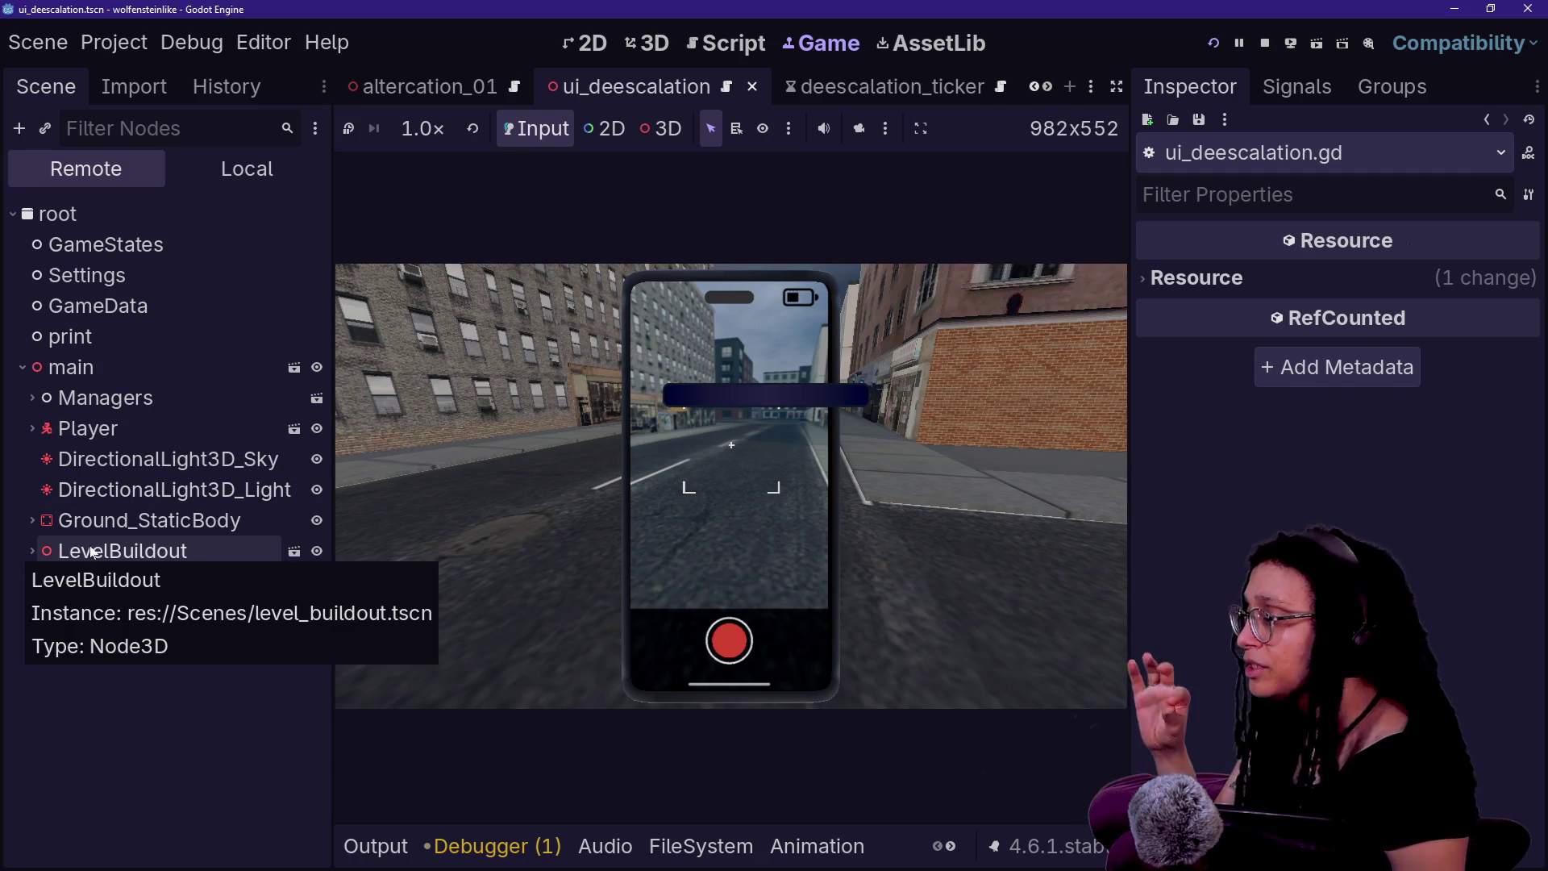
click(29, 550)
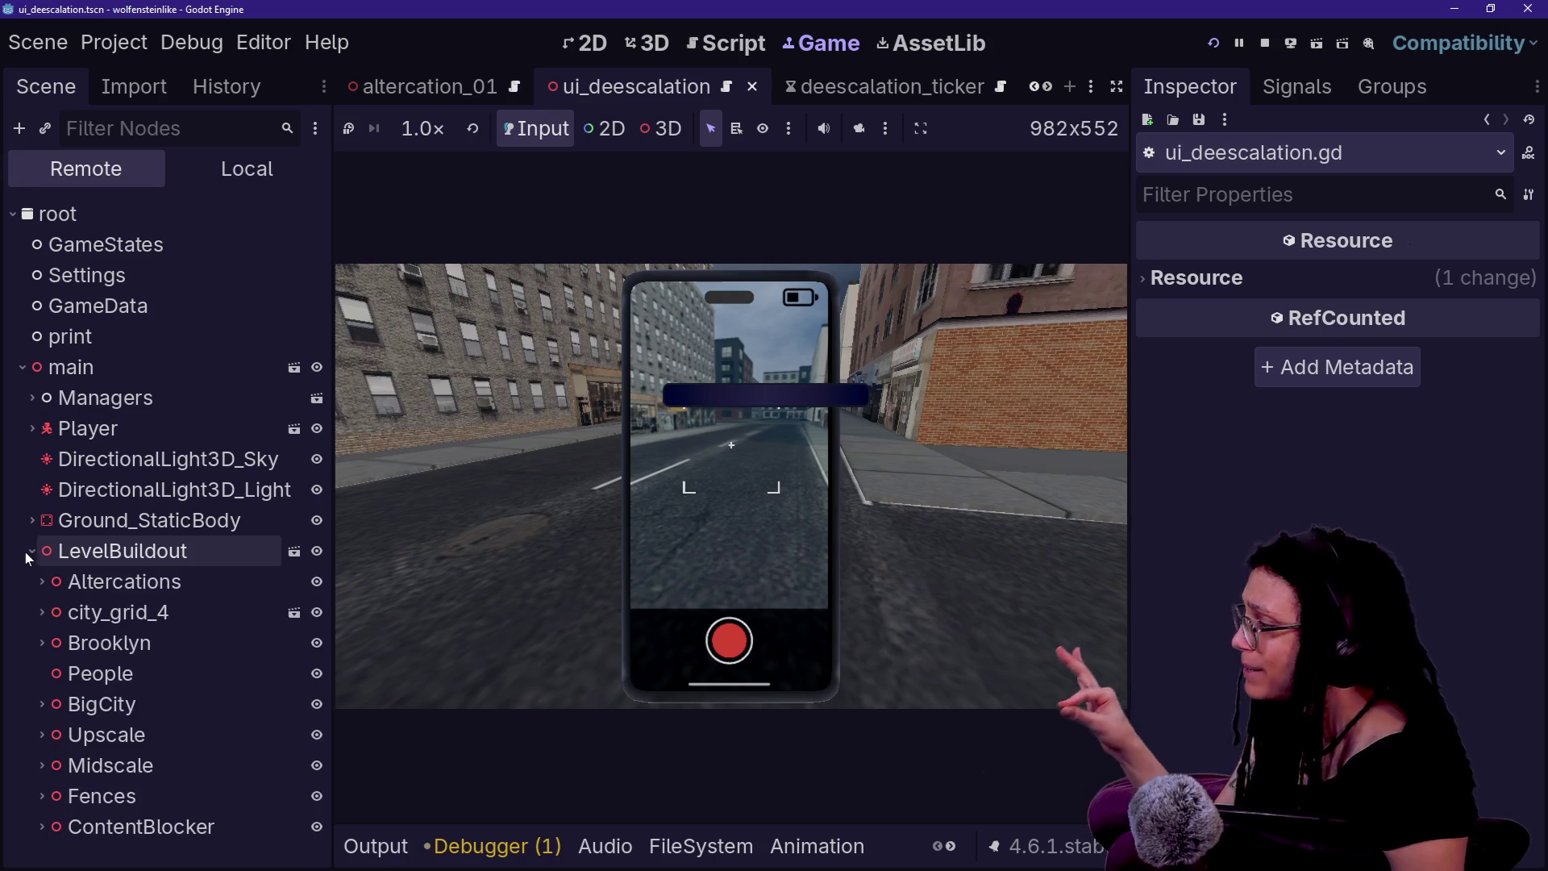
click(47, 586)
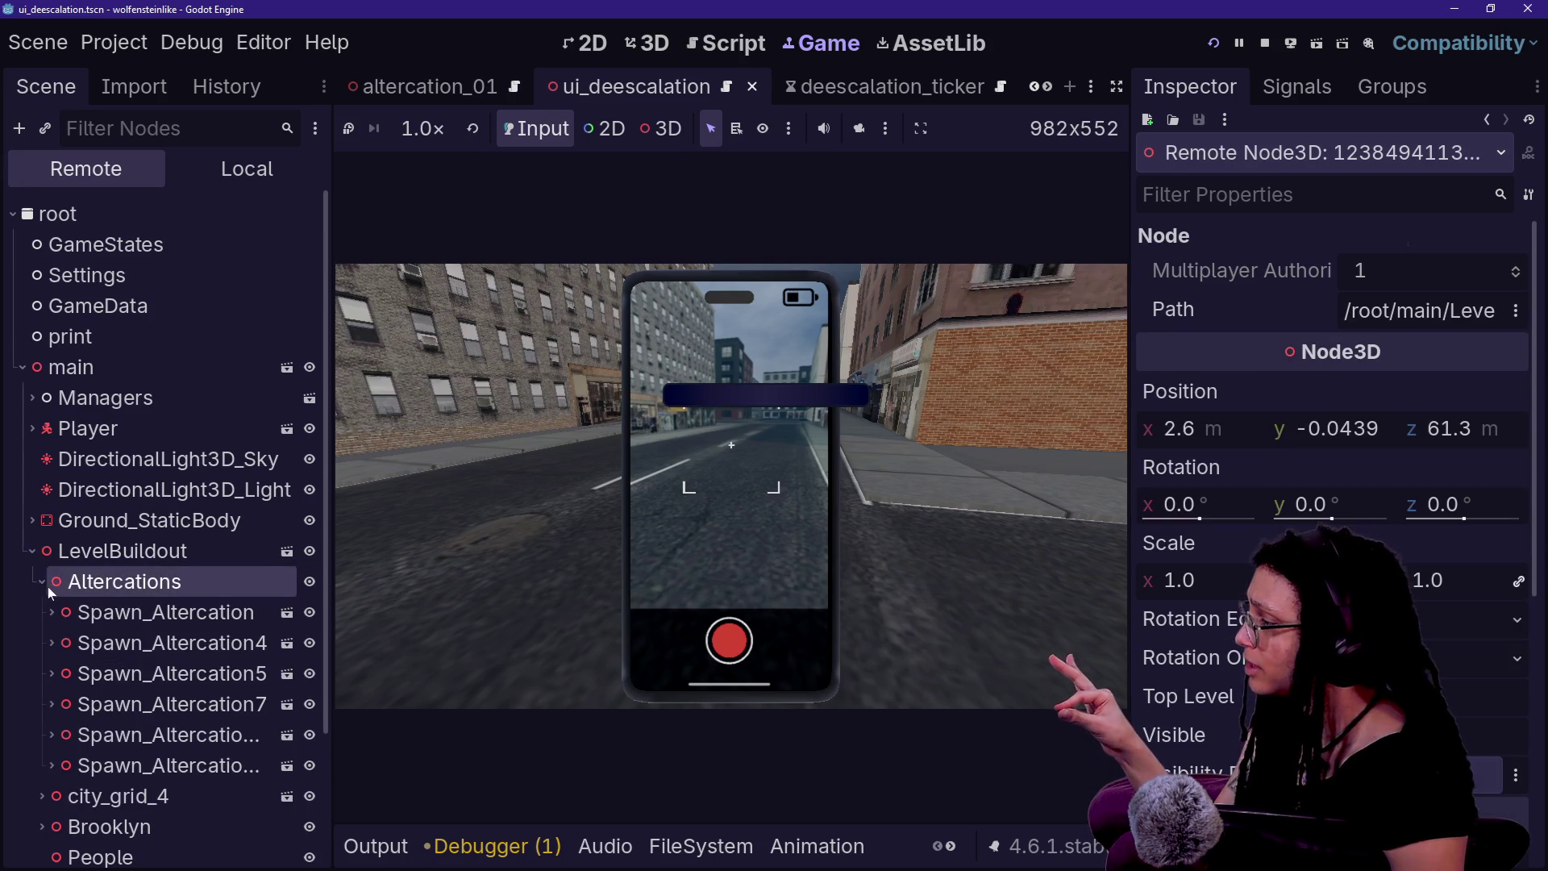
click(50, 614)
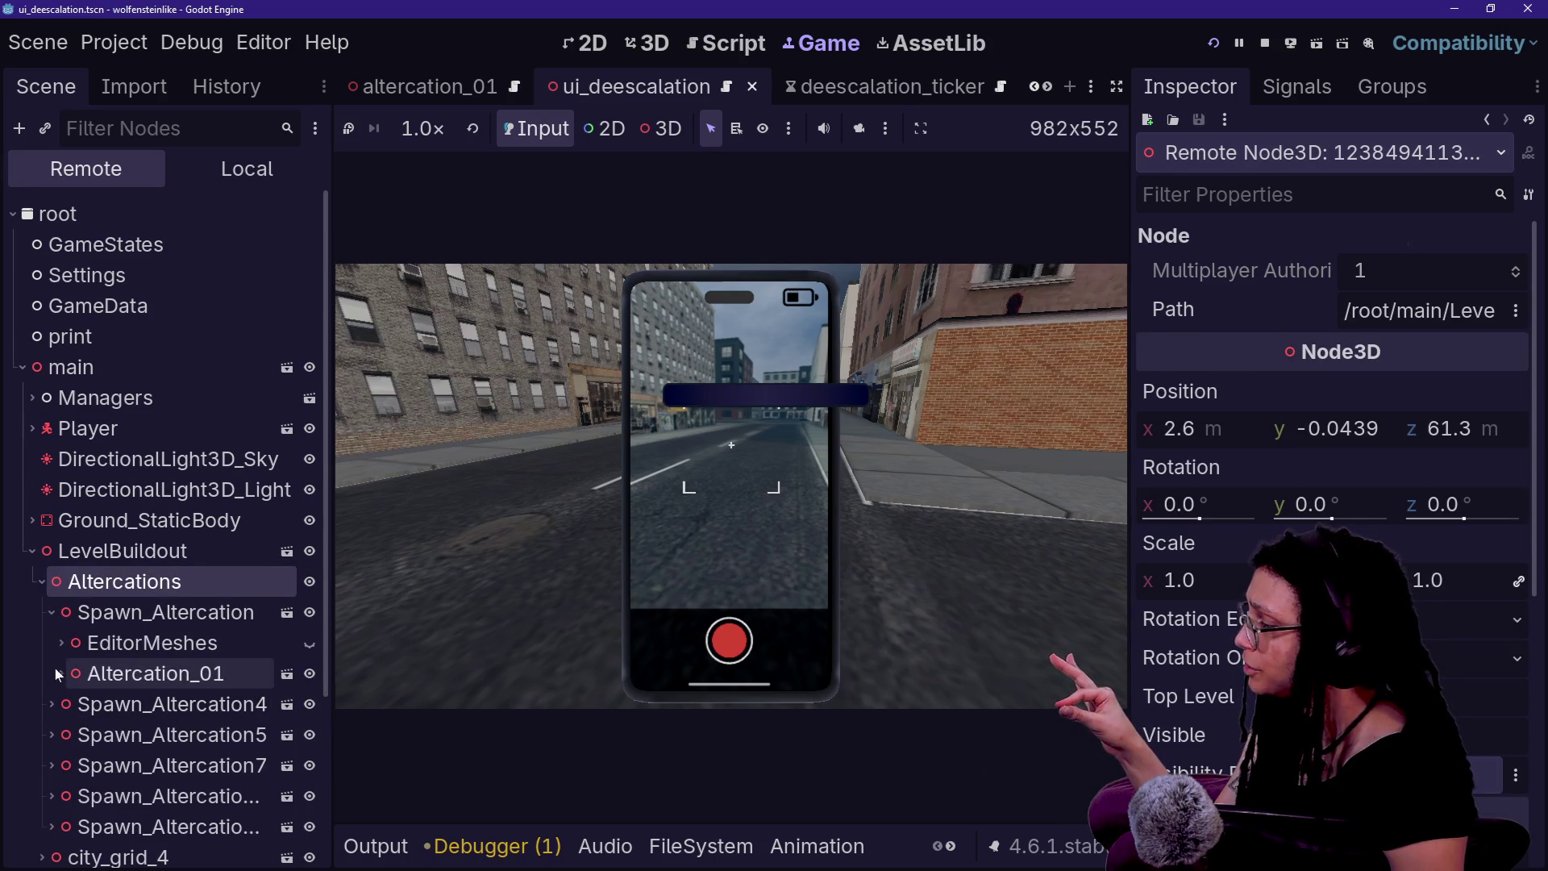
click(60, 673)
Inspect UI_Deescalation's live Bar State of 1, then return to the script.
click(162, 826)
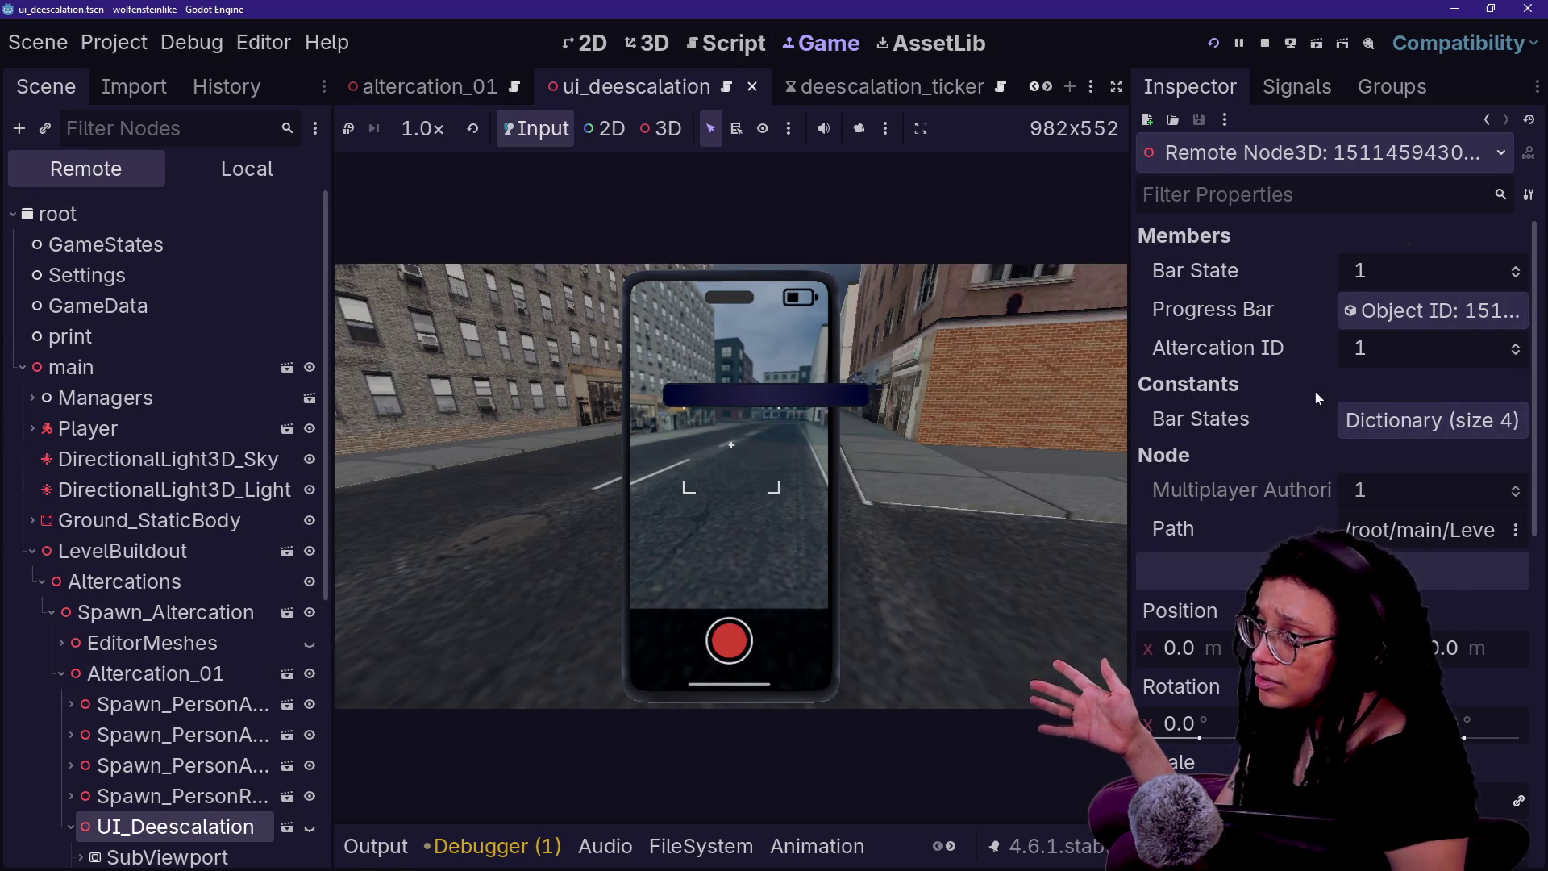
click(1375, 270)
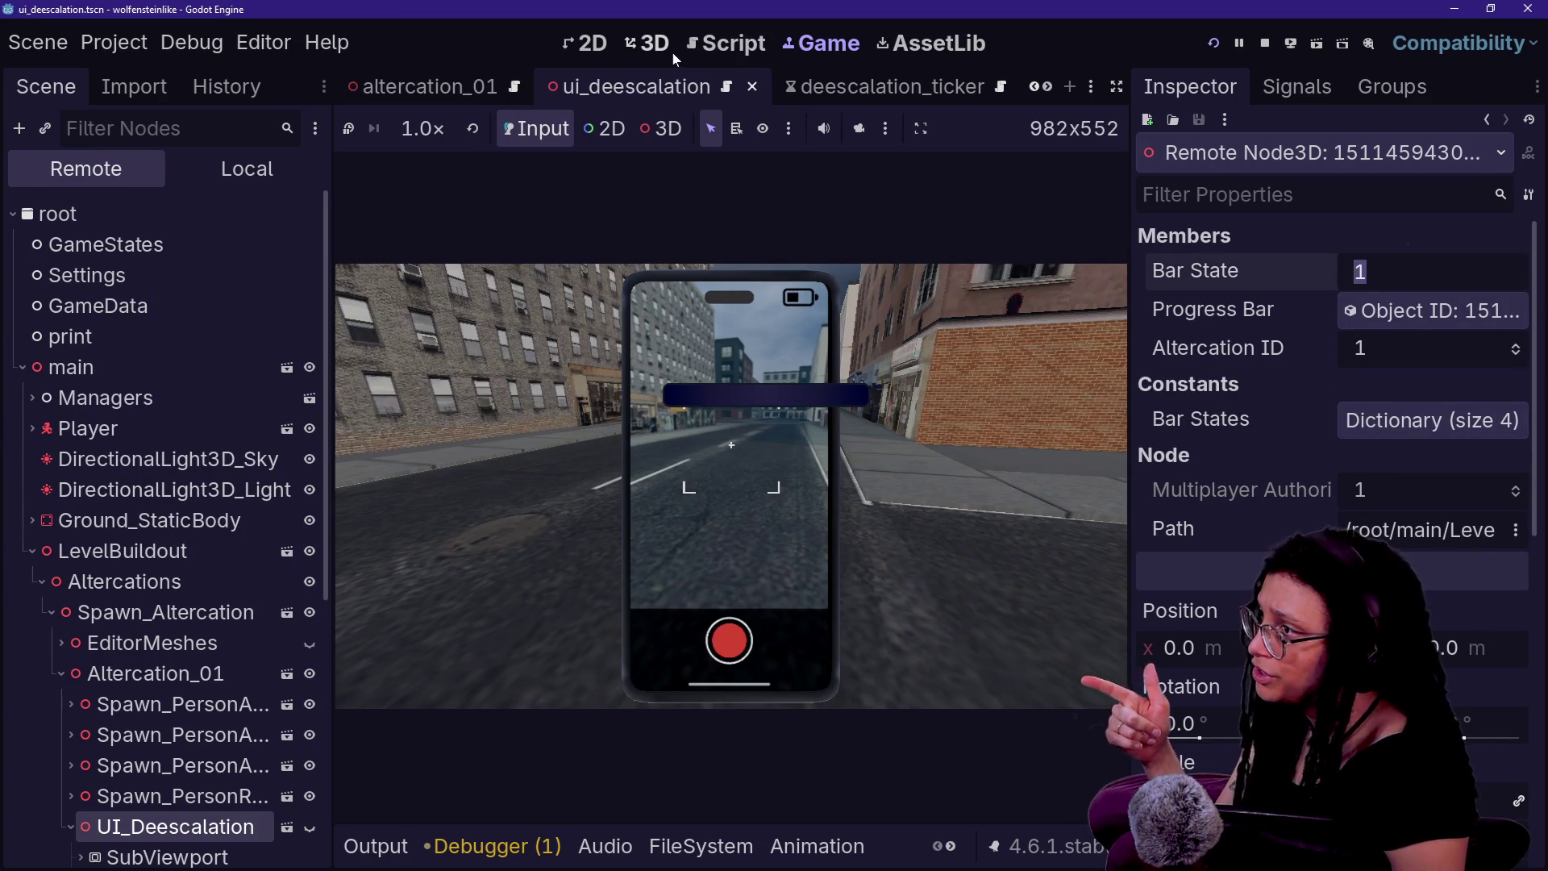
key(ctrl+F2)
key(ctrl+F3)
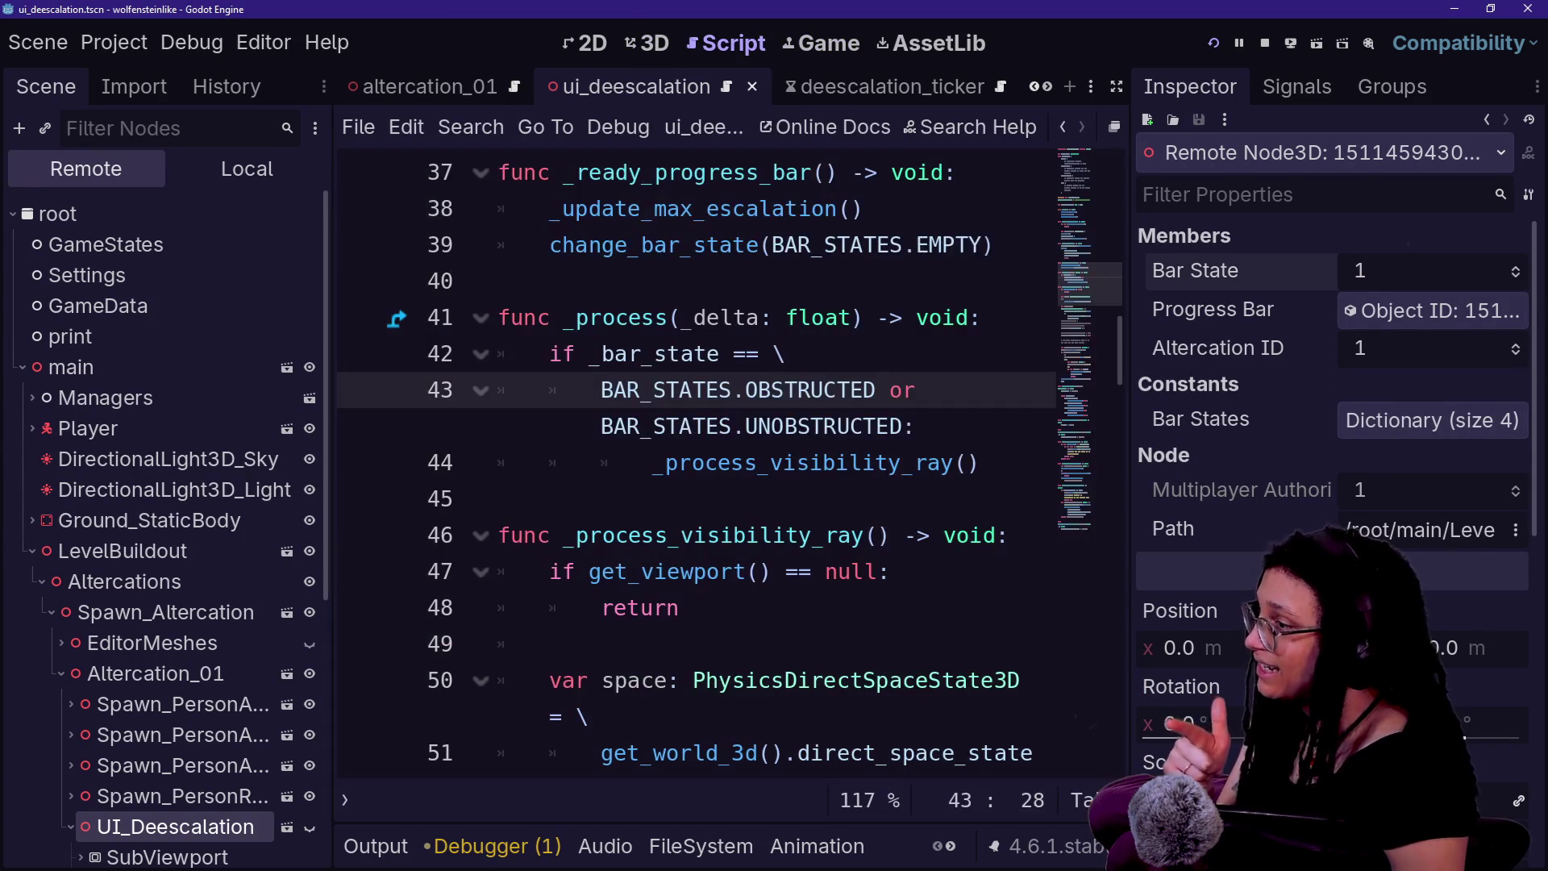
Hide the side panels and collapse the bottom panel to enlarge the script editor.
scroll(694, 460, up, 10)
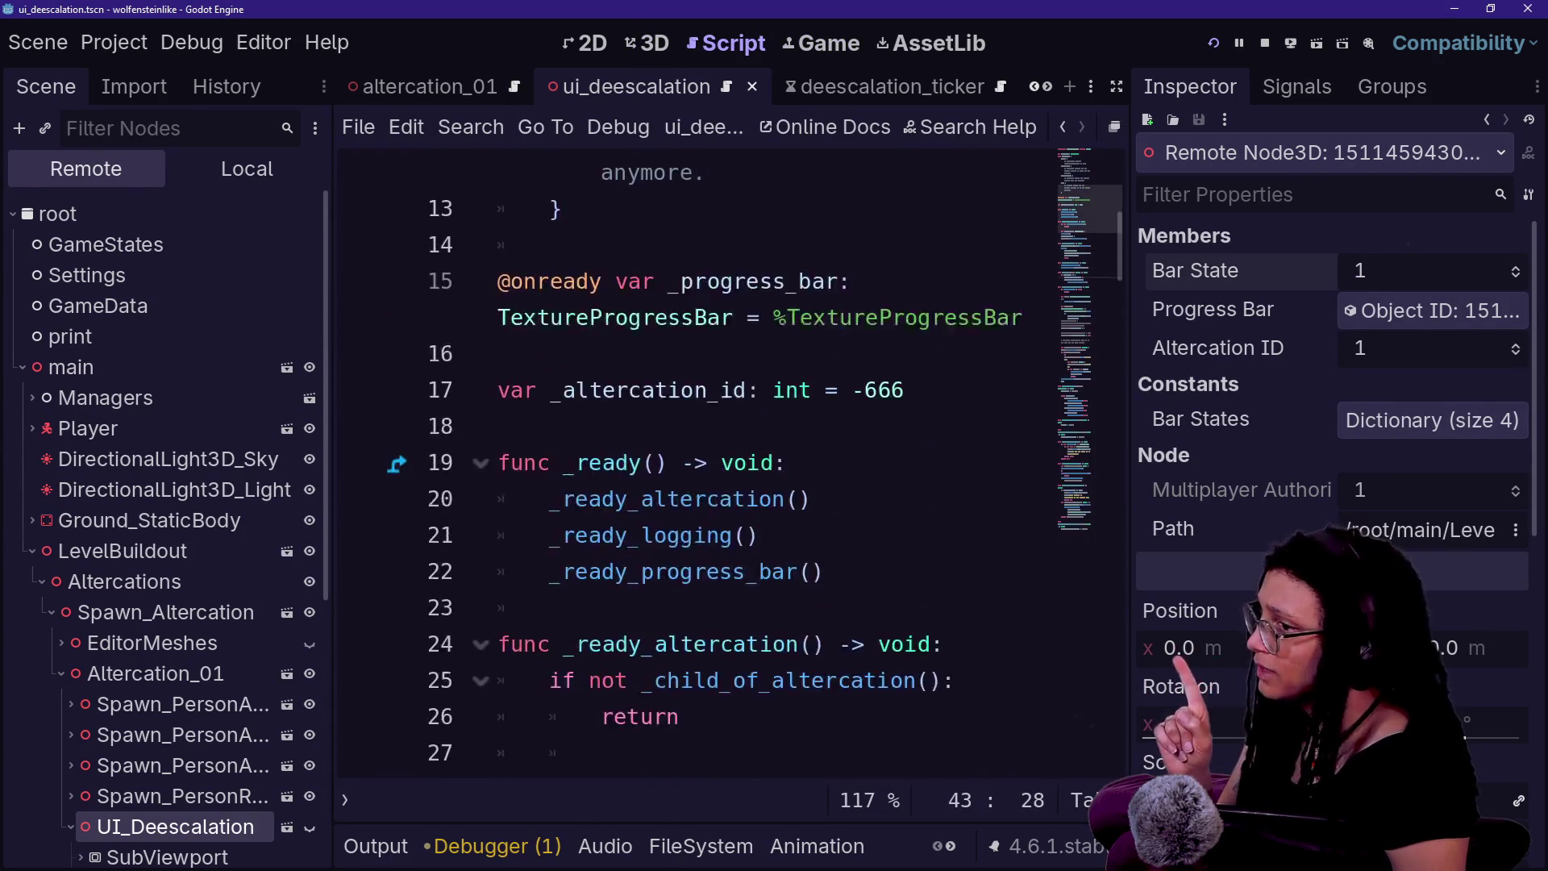
scroll(694, 459, down, 8)
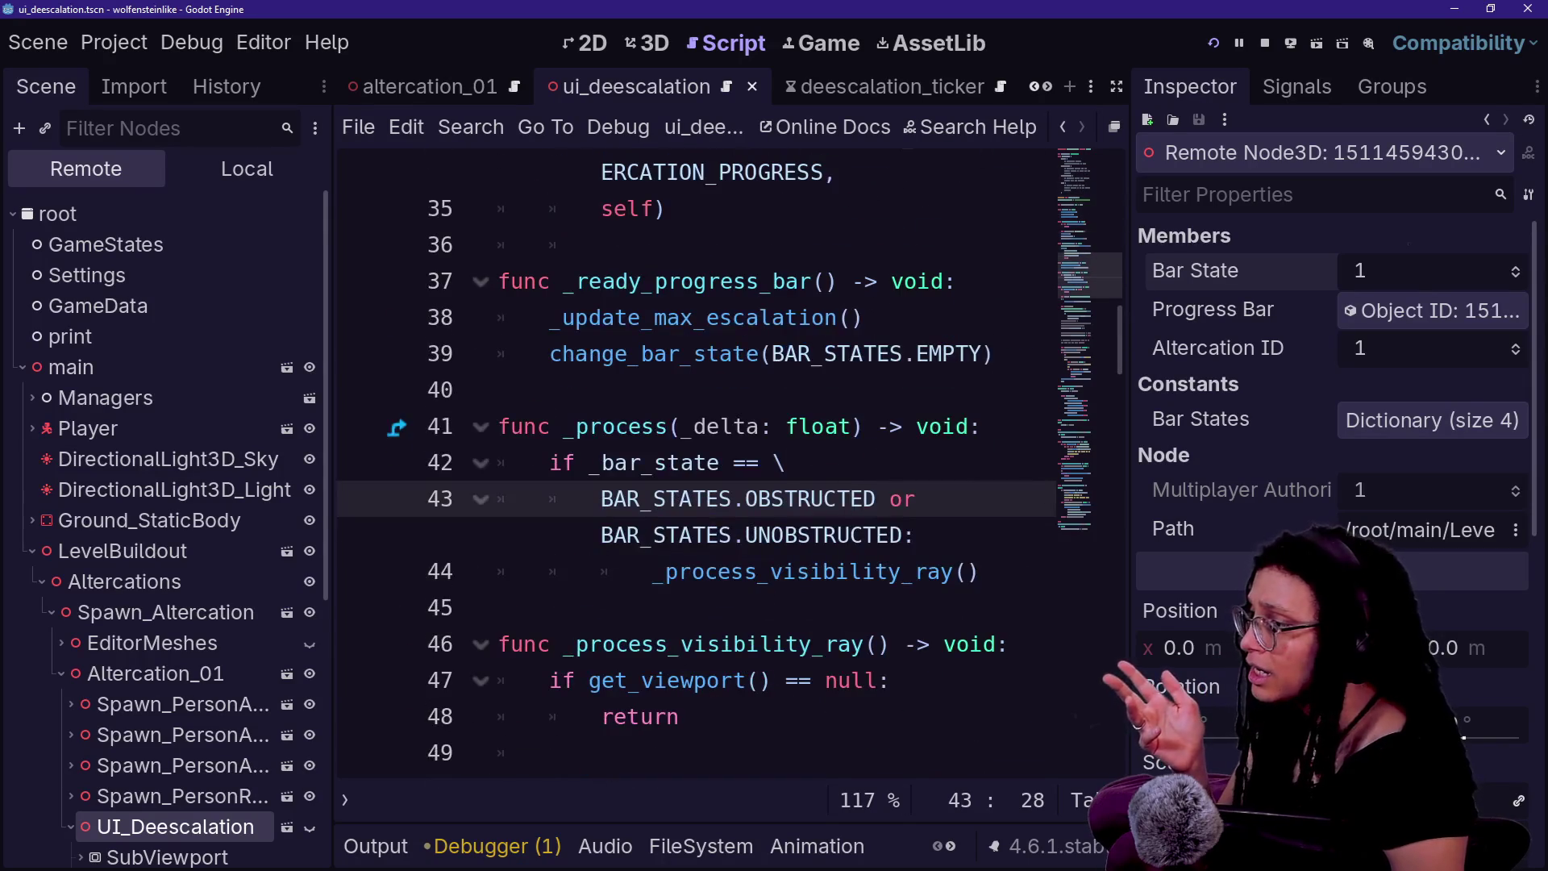
key(ctrl+shift+F11)
key(ctrl+j)
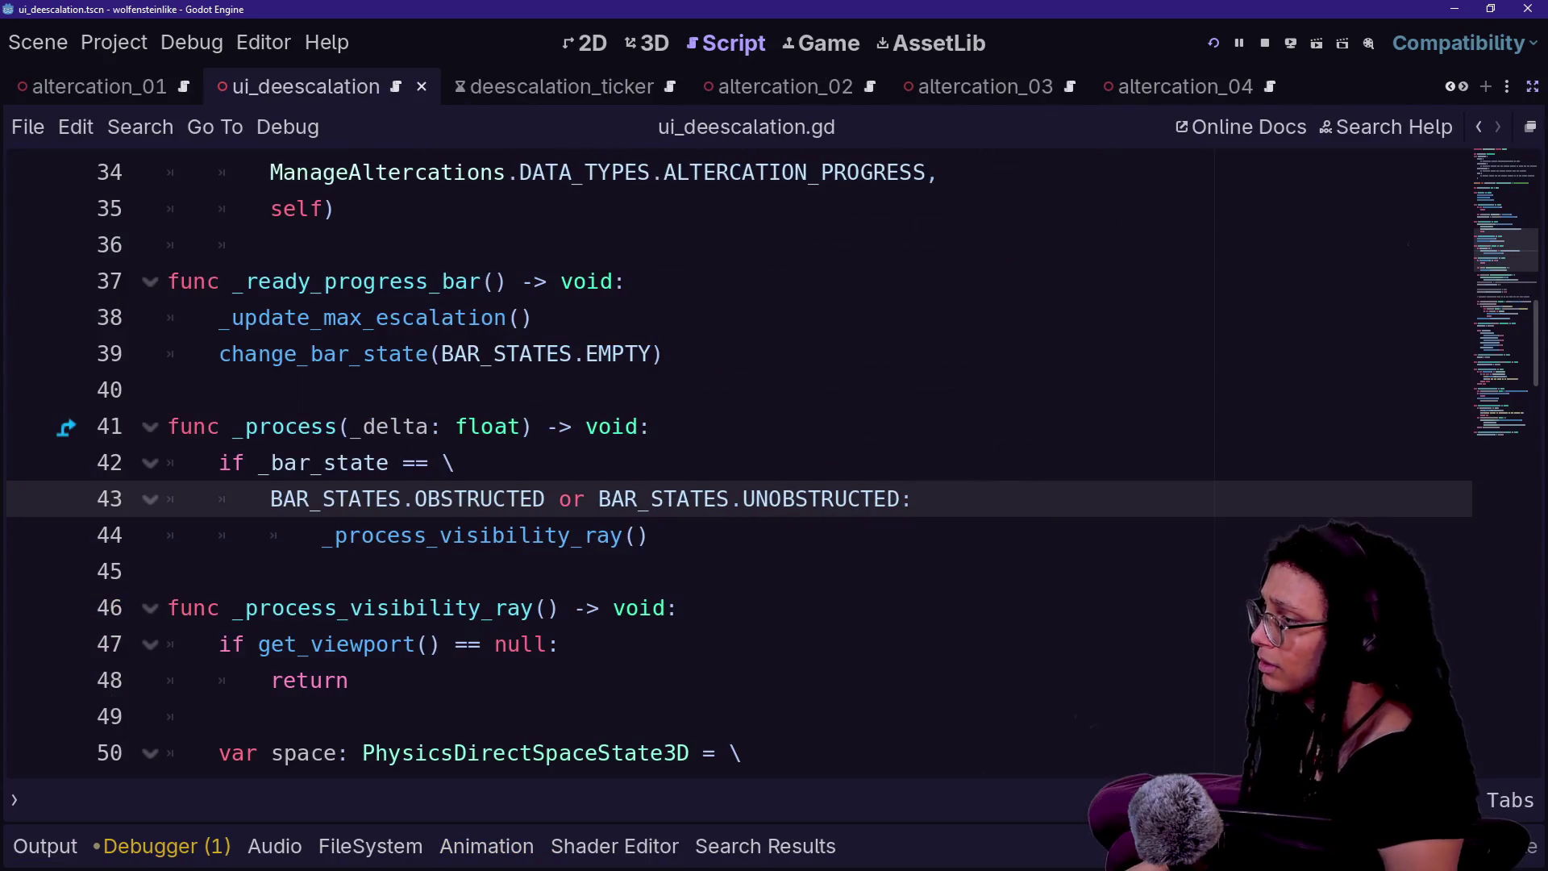
Inspect the EMPTY state argument of the bar-state call on line 39.
click(355, 355)
key(End)
key(shift+Home)
key(ctrl+shift+Right)
key(Down)
Examine the if condition on lines 42–43 comparing _bar_state with BAR_STATES.OBSTRUCTED and UNOBSTRUCTED.
mouse_move(218, 462)
mouse_down()
mouse_move(357, 462)
mouse_move(524, 499)
mouse_up()
click(233, 426)
click(551, 498)
mouse_move(219, 462)
mouse_down()
mouse_move(404, 462)
mouse_move(525, 499)
mouse_up()
click(521, 499)
drag(258, 462, 404, 462)
click(402, 462)
drag(271, 498, 913, 498)
click(563, 498)
click(914, 498)
mouse_move(488, 427)
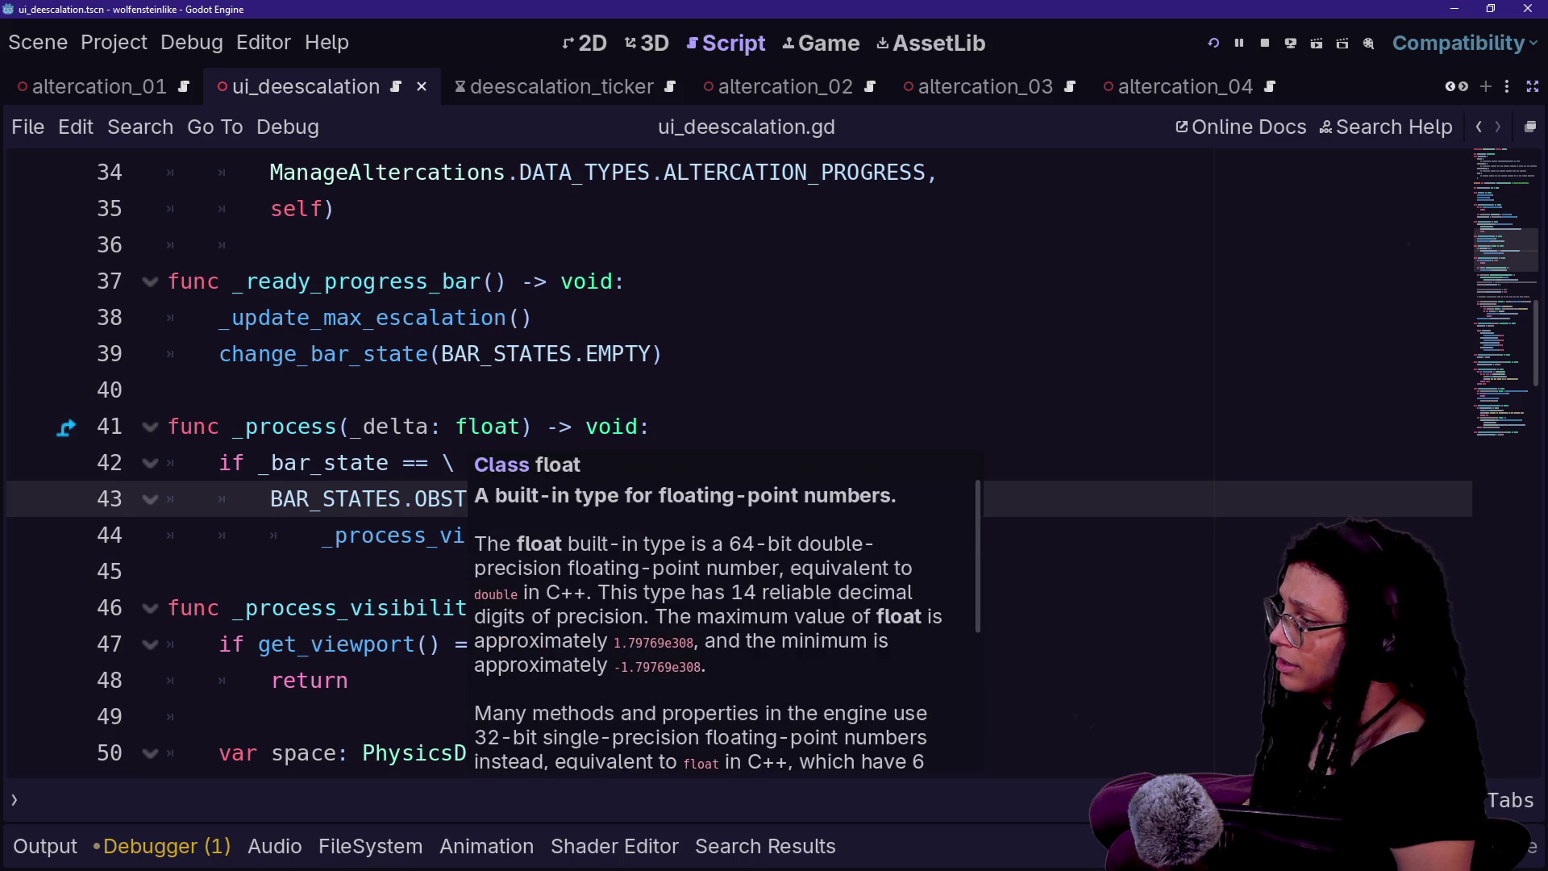
drag(271, 499, 560, 499)
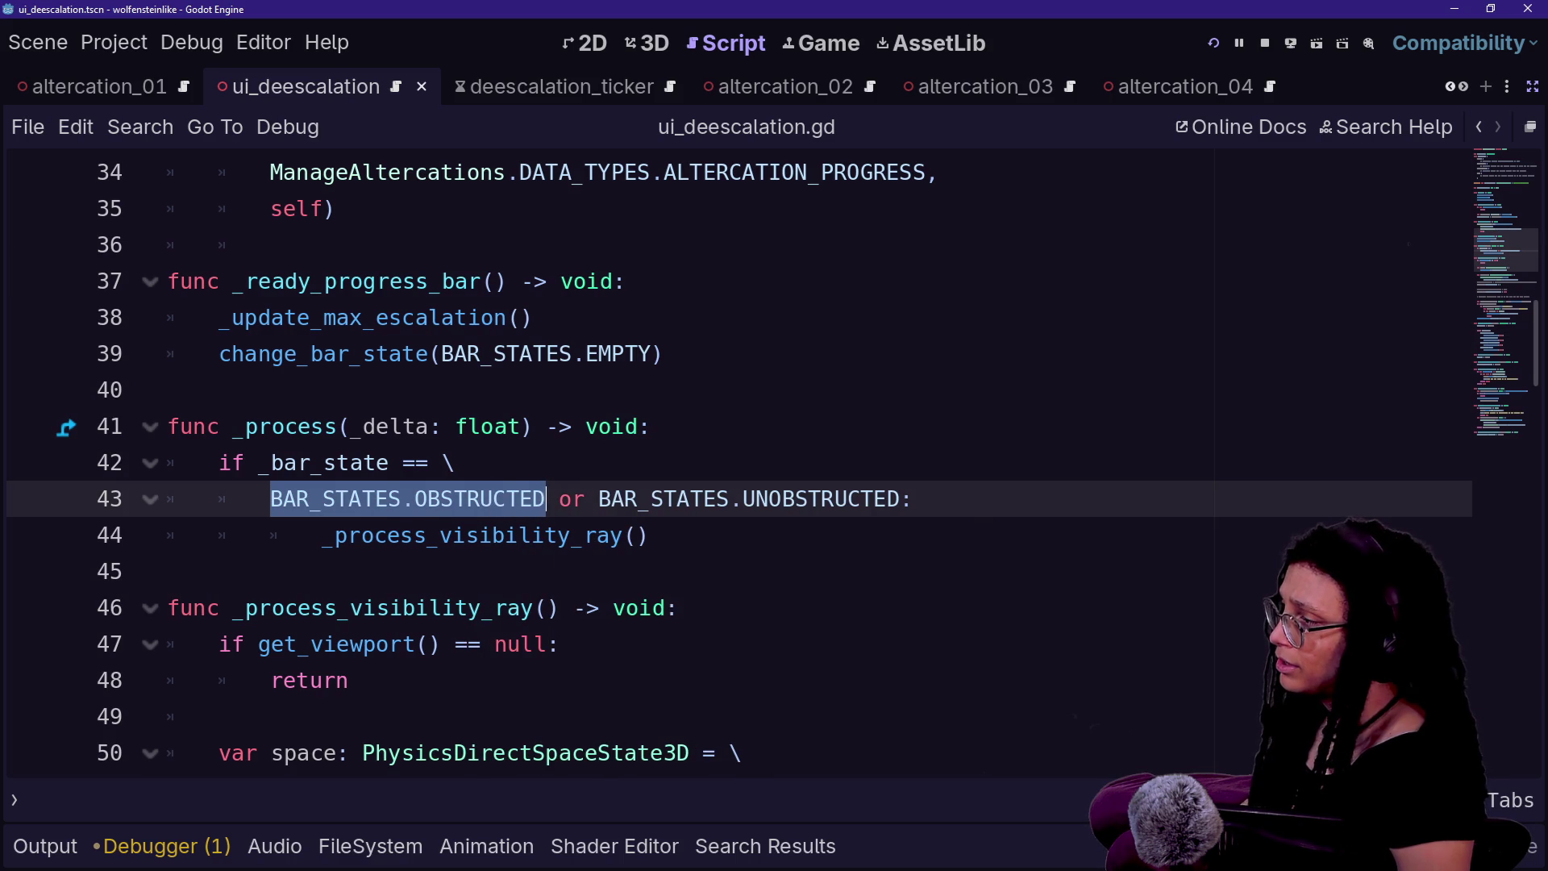
click(387, 462)
Highlight _process_visibility_ray to mark its call and definition.
drag(322, 536, 167, 571)
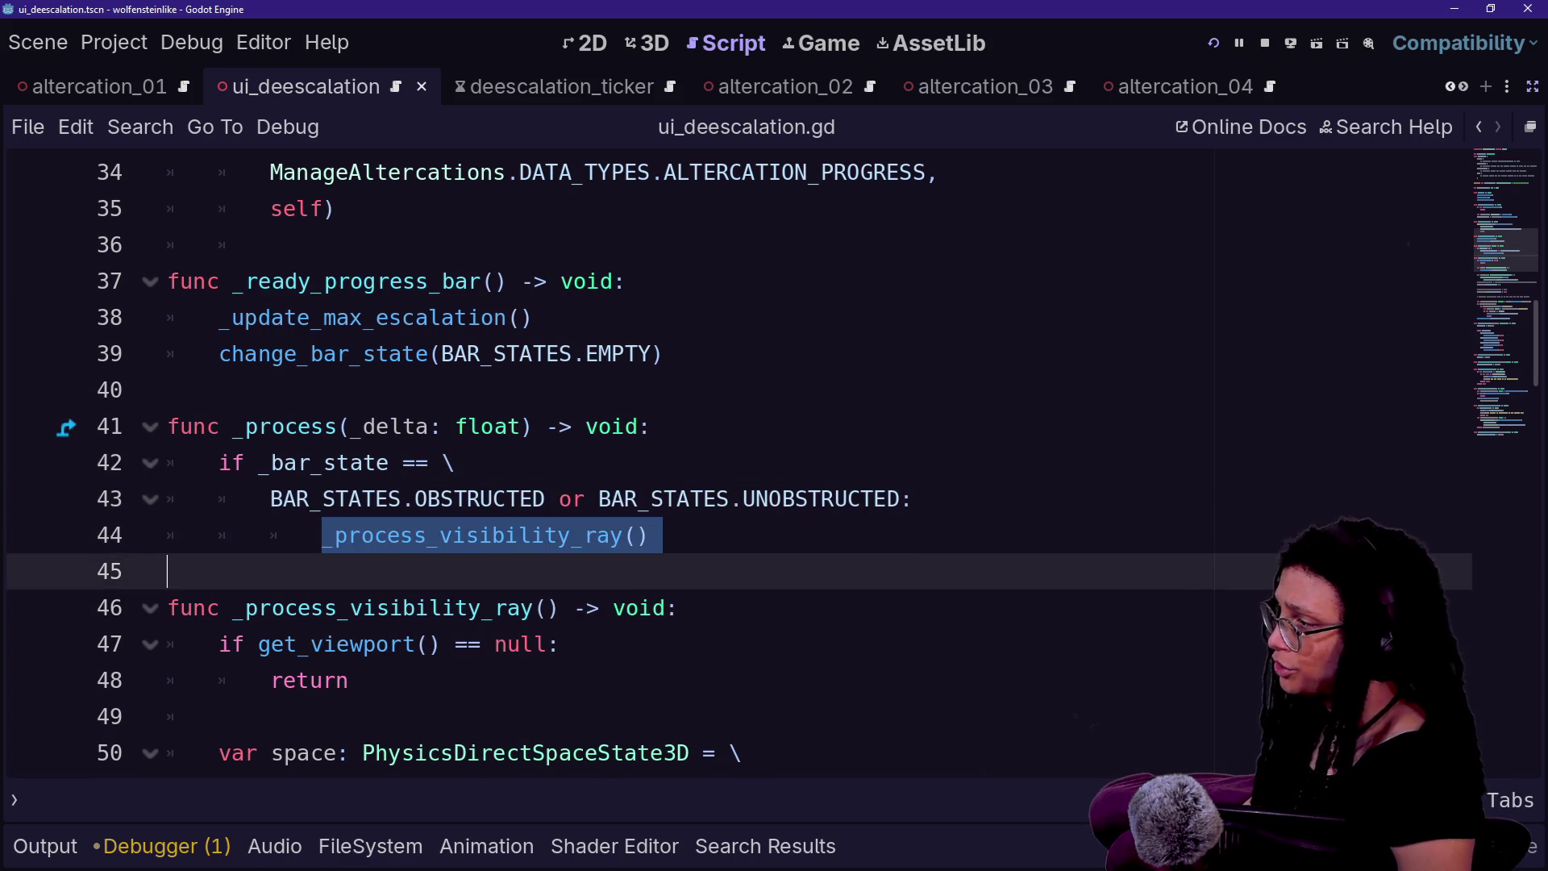
double_click(565, 535)
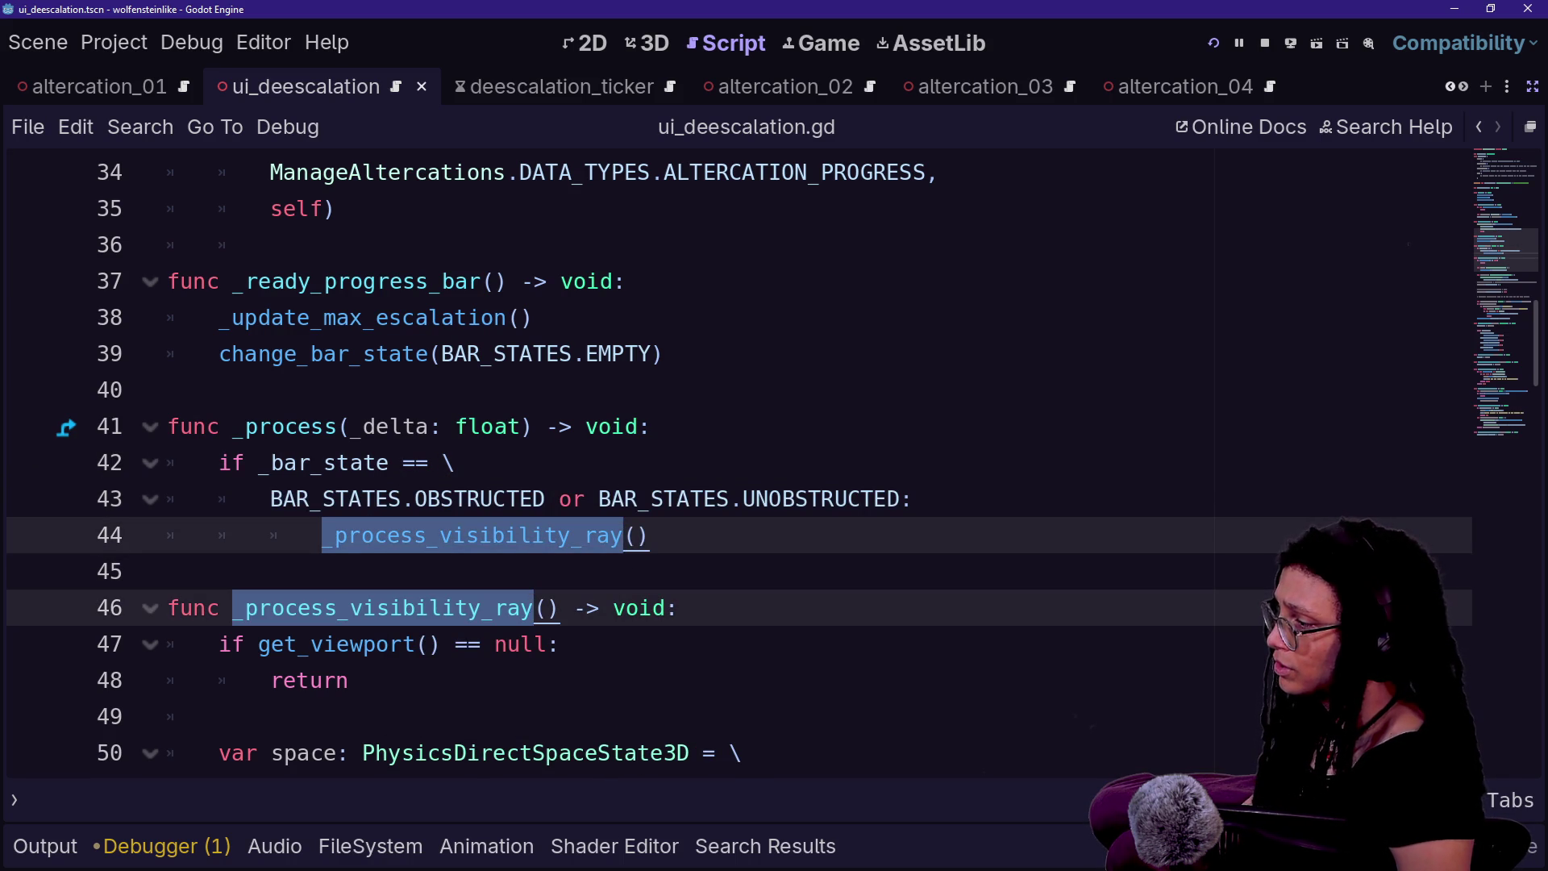
scroll(554, 542, up, 8)
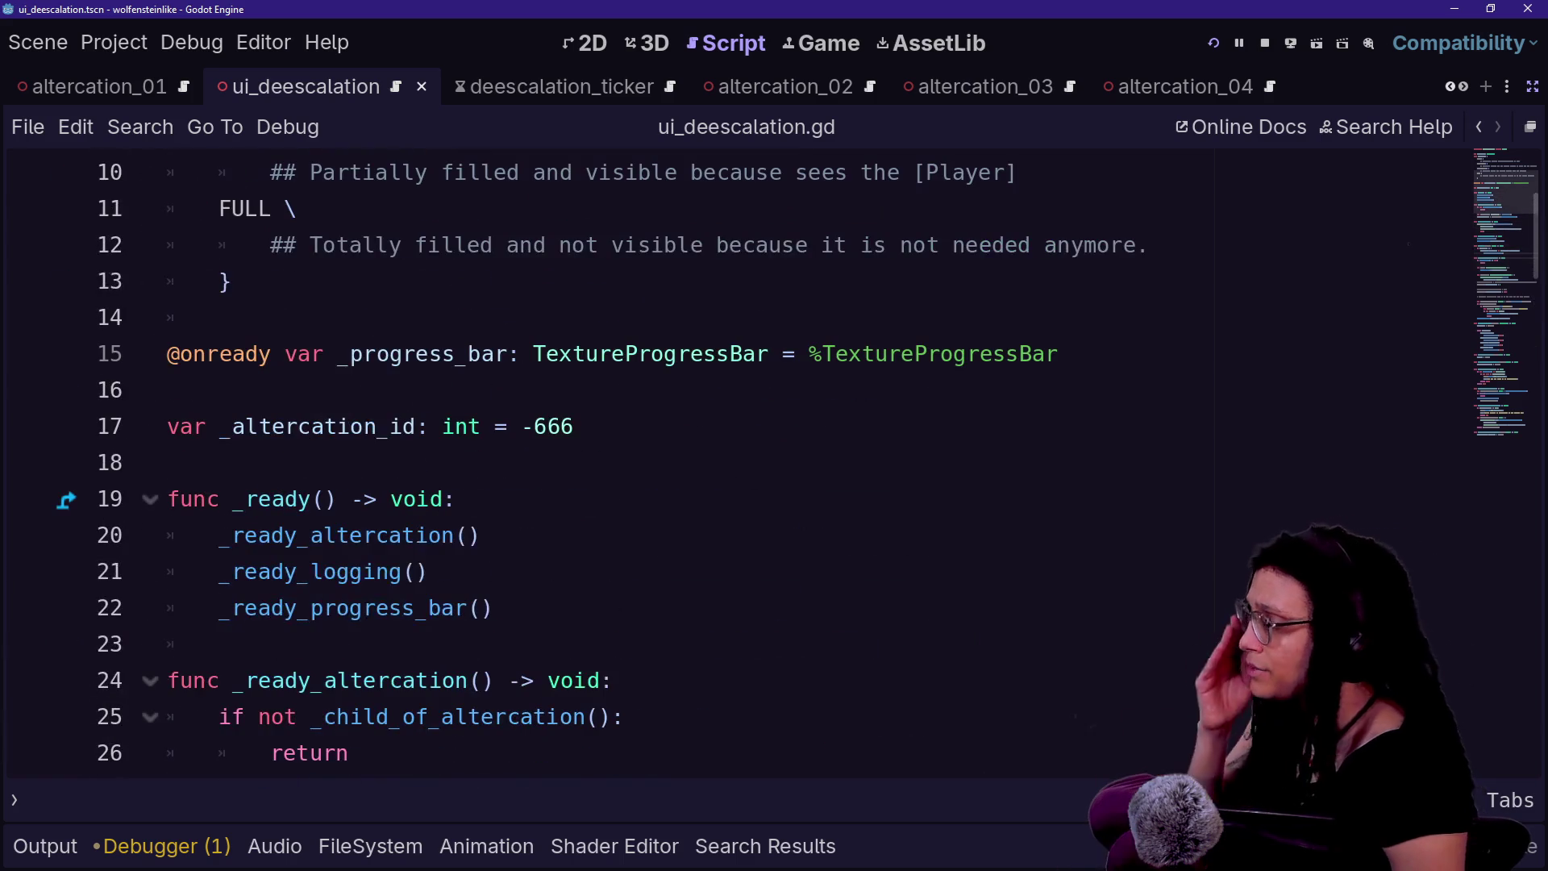
scroll(553, 542, down, 8)
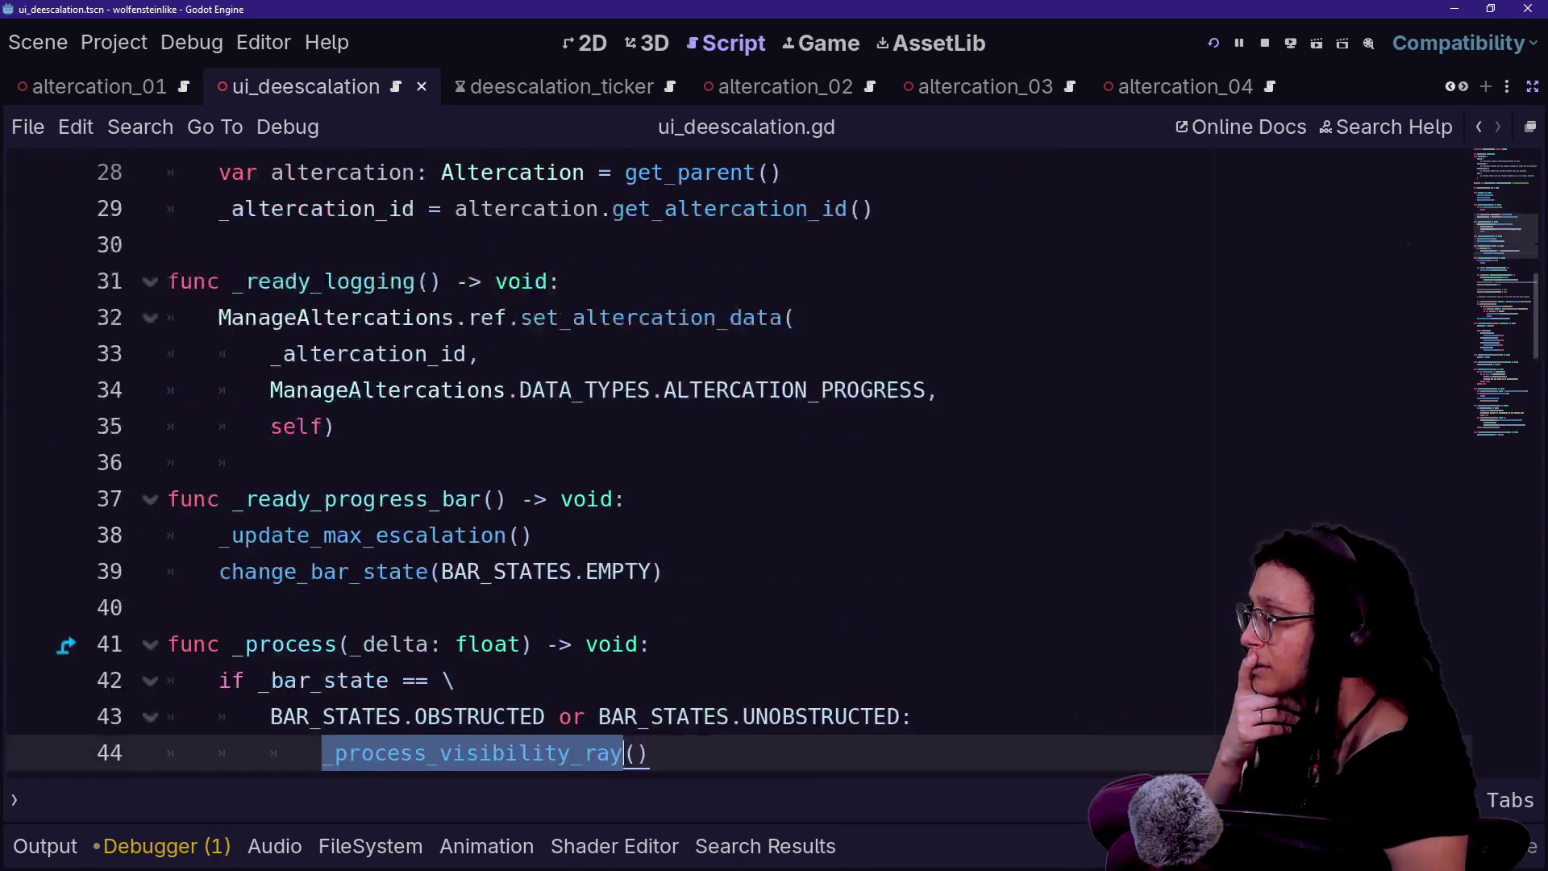
scroll(553, 542, up, 3)
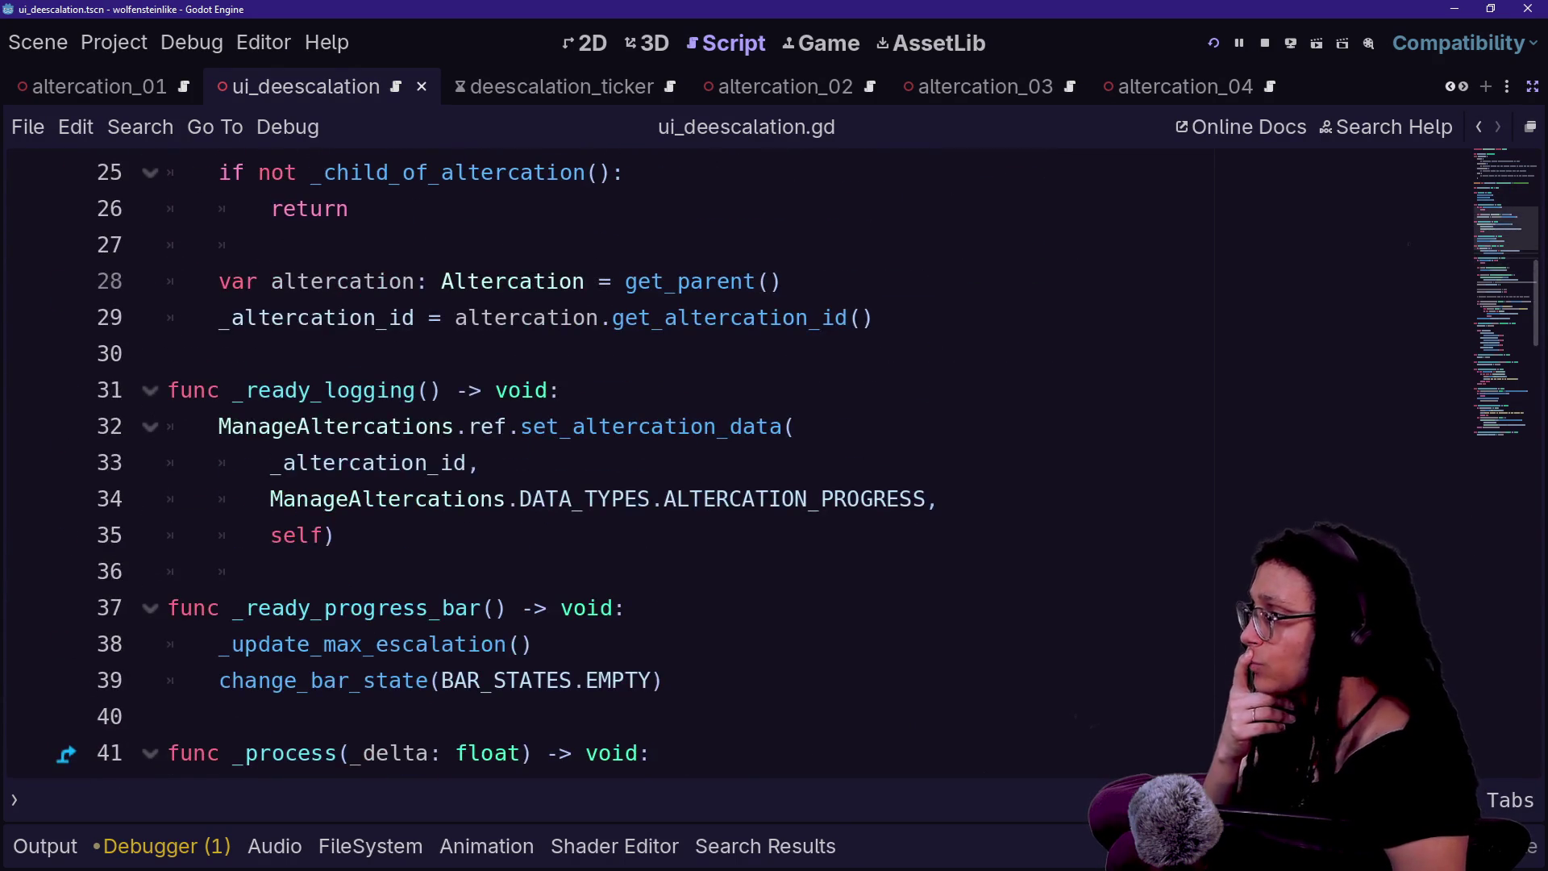
scroll(553, 542, up, 3)
scroll(553, 542, down, 3)
scroll(553, 542, down, 1)
double_click(476, 752)
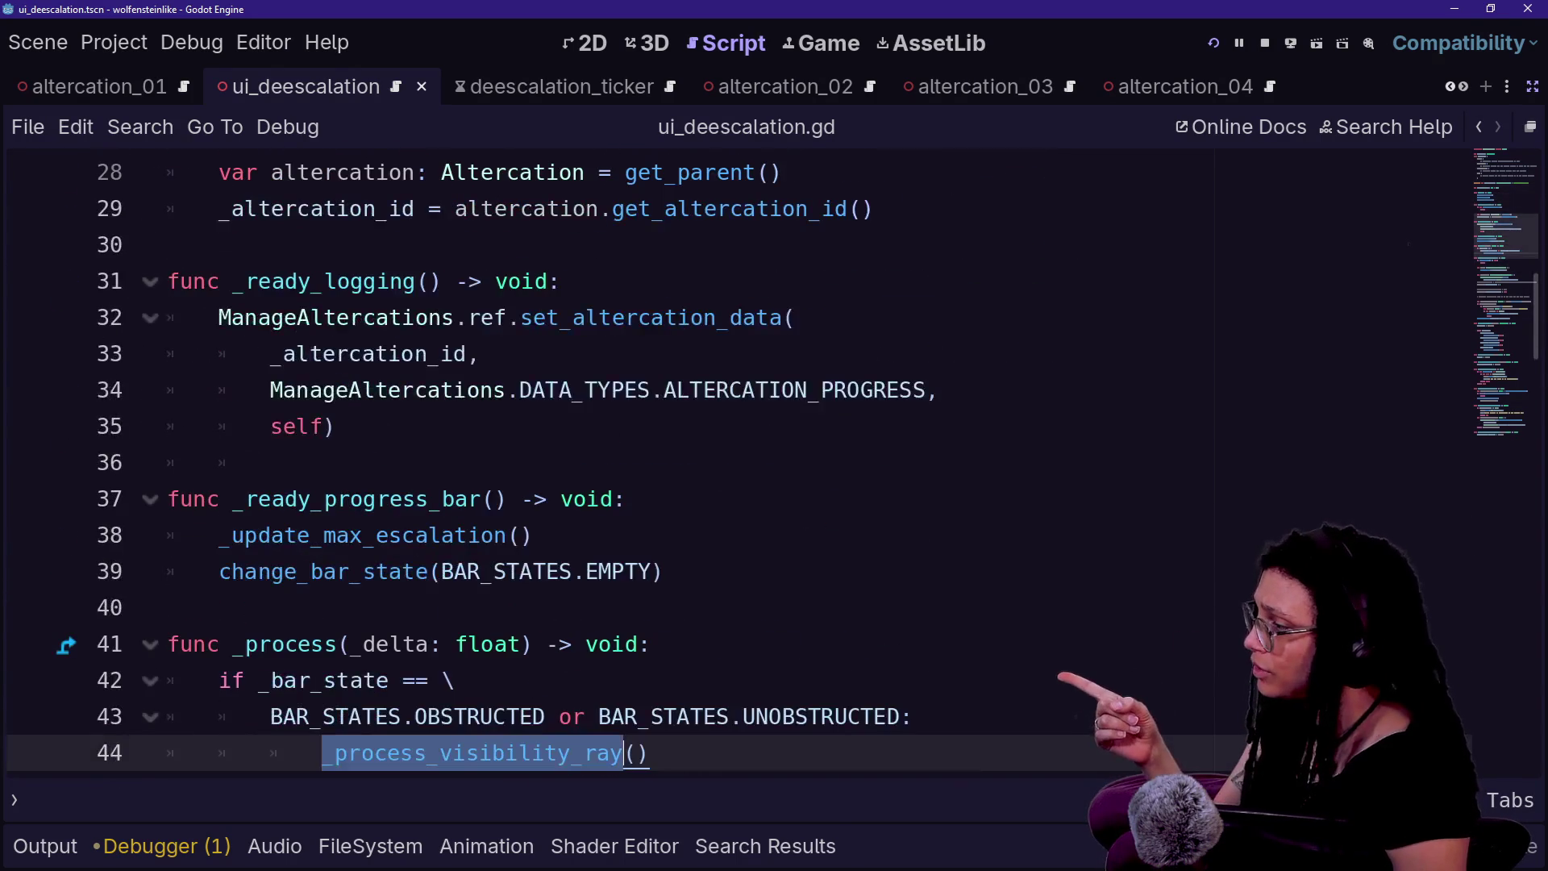
Scroll down to change_bar_state around line 73 and place the caret inside it.
scroll(476, 753, down, 3)
scroll(593, 317, down, 9)
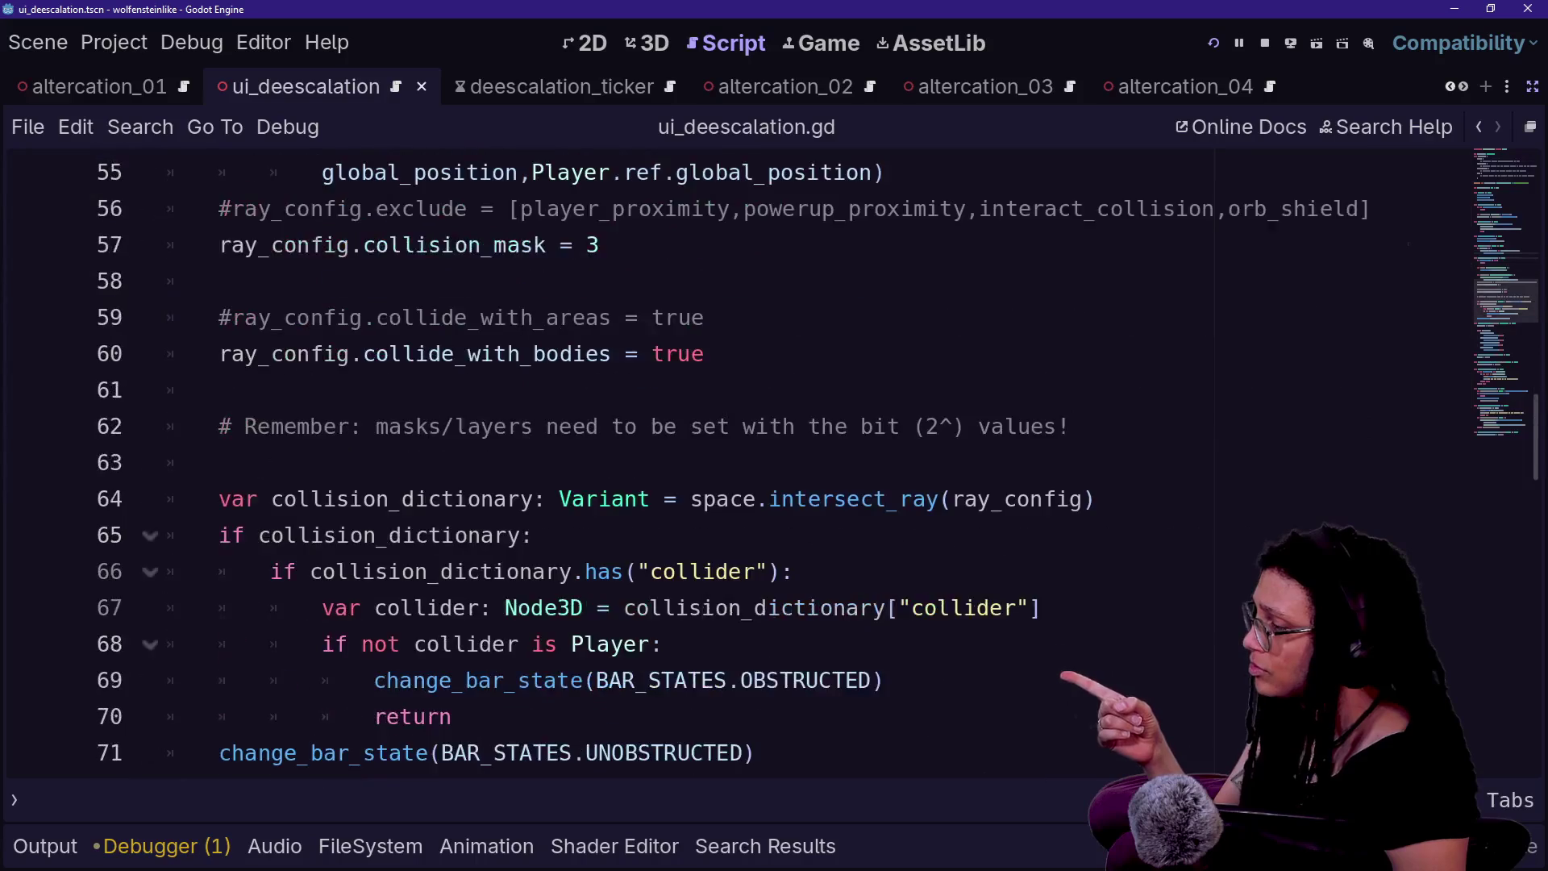
scroll(592, 316, down, 2)
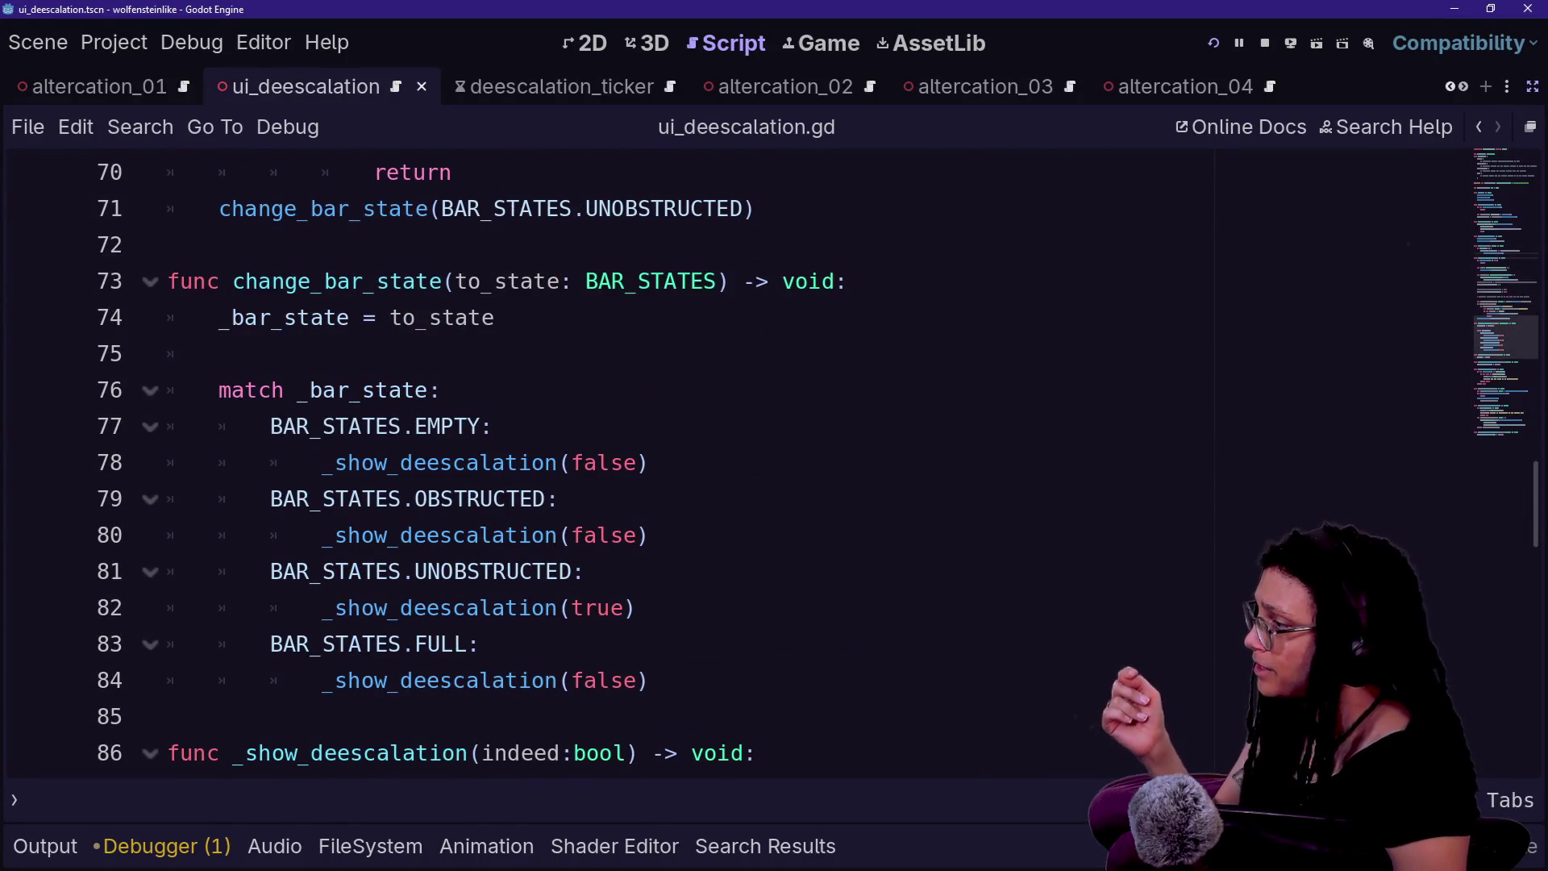
click(593, 317)
Open an empty line right after the change_bar_state signature.
key(Return)
key(ctrl+z)
click(847, 281)
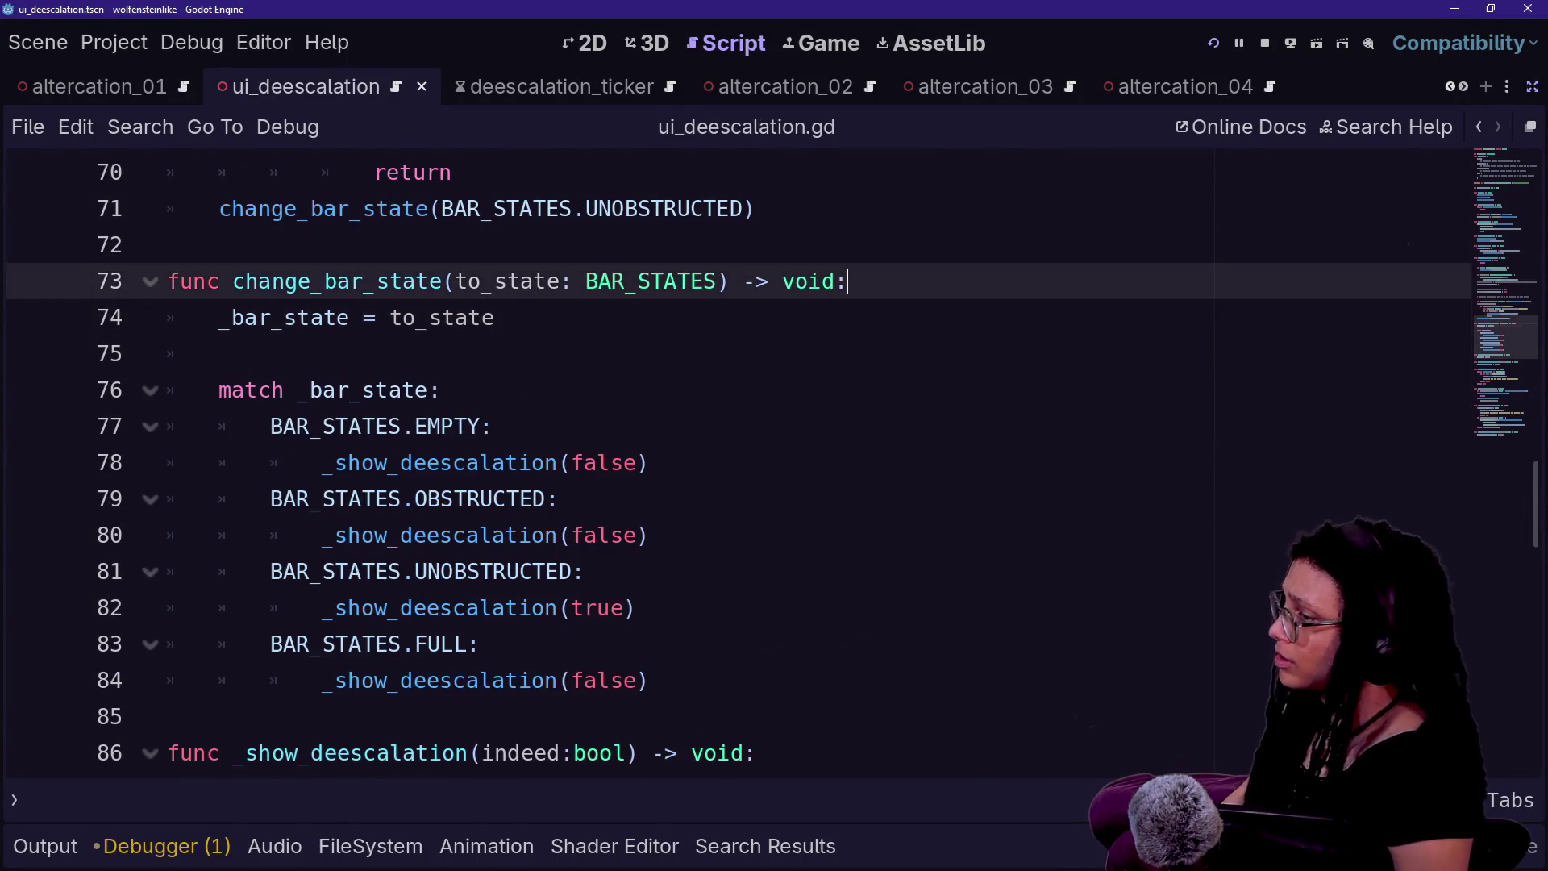
key(Return)
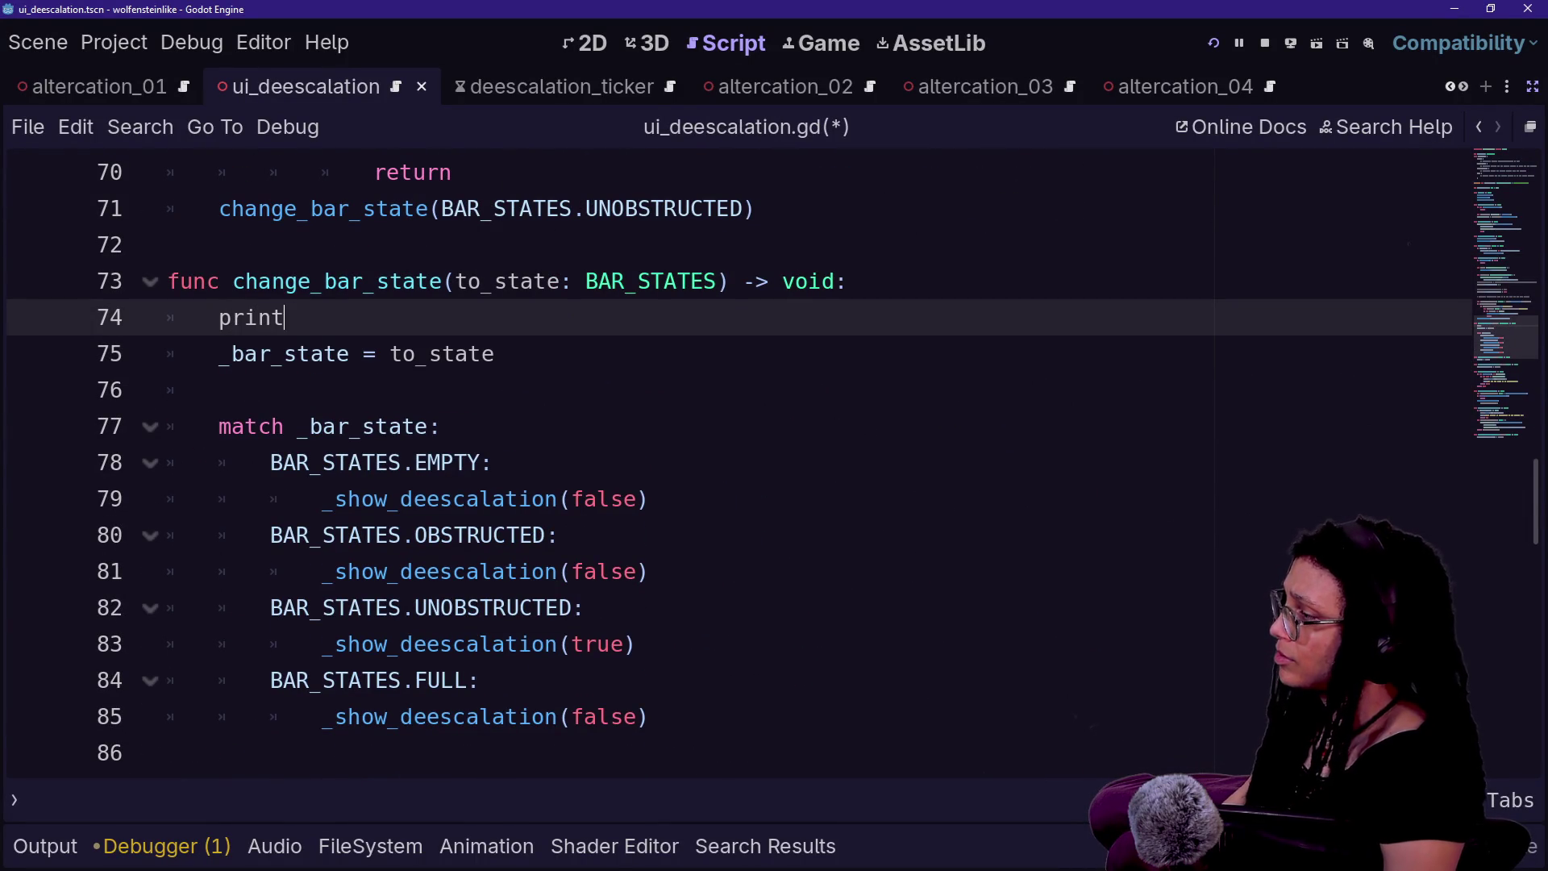
Write print.fancy("Bar state is", _bar_state, "and is becoming", to_s…) with typo fixes.
text(.fancy()
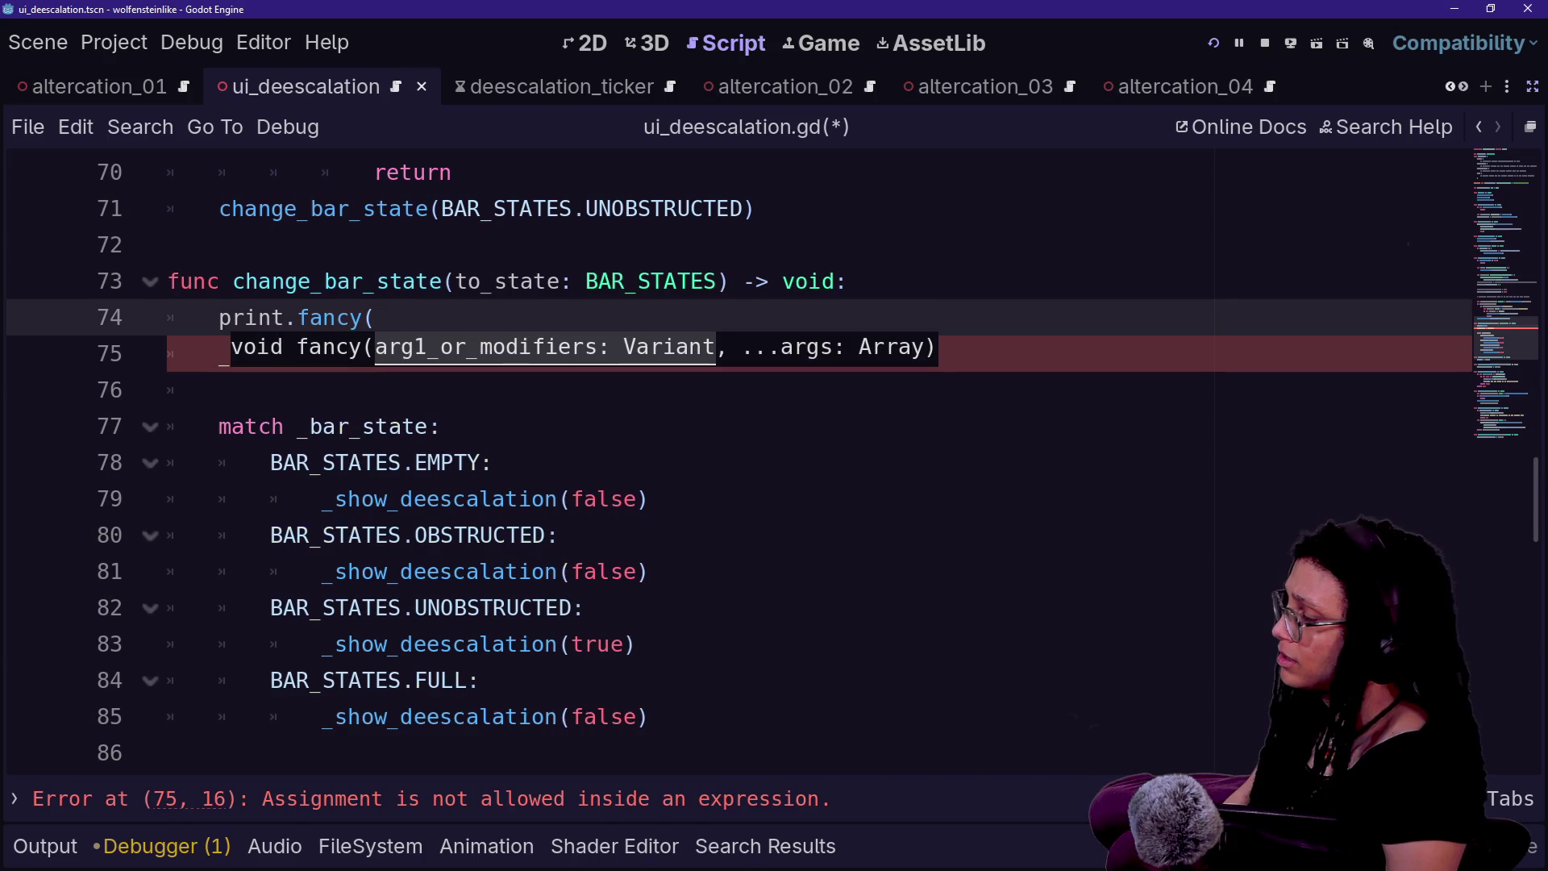
key(Escape)
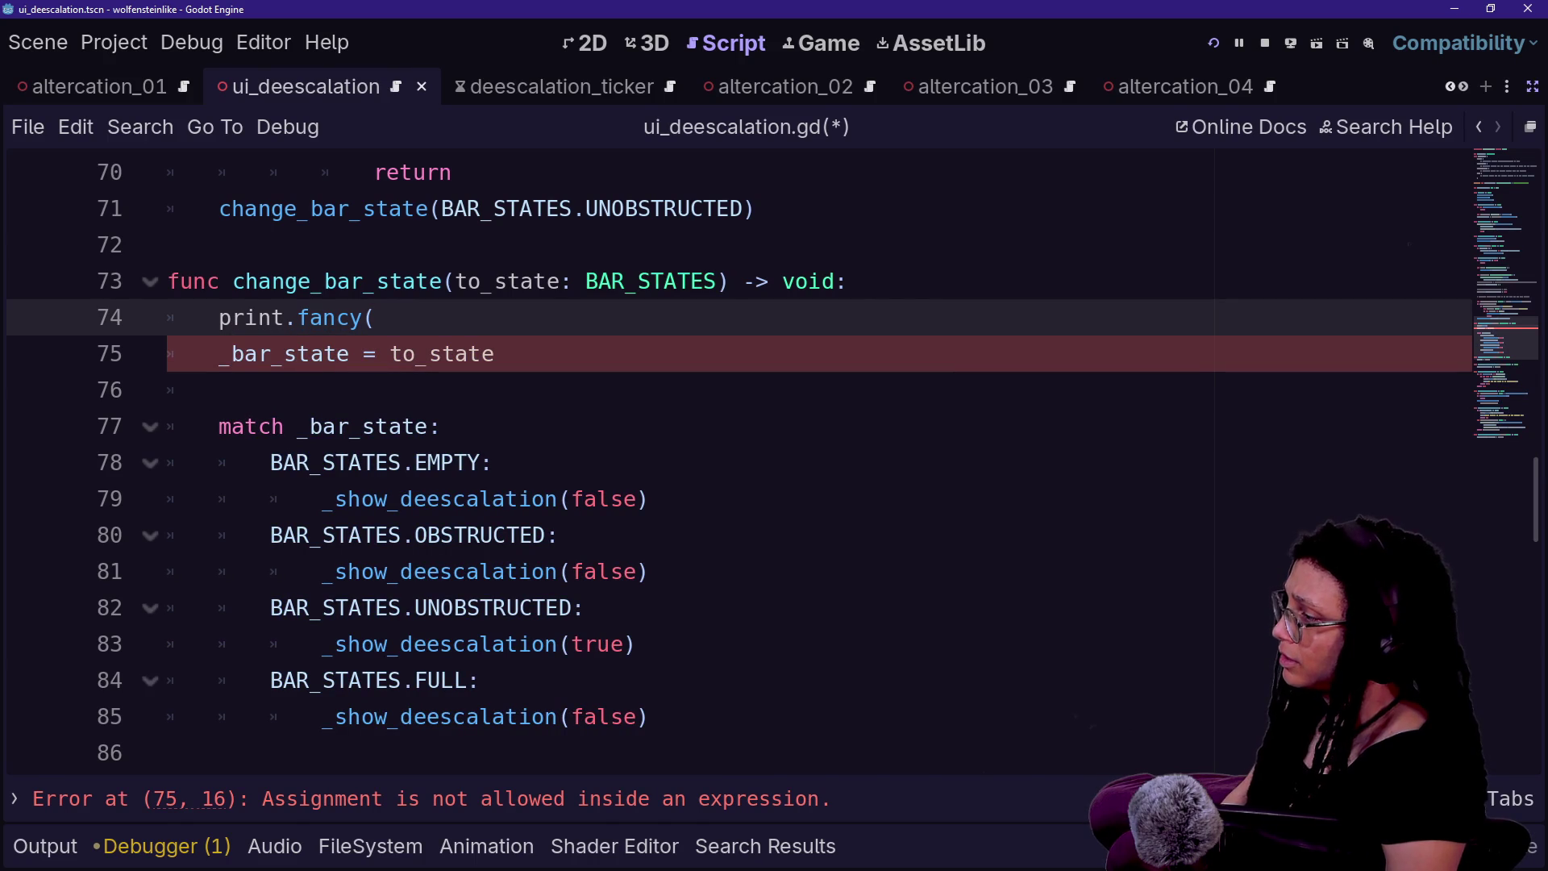
key(BackSpace)
text("S)
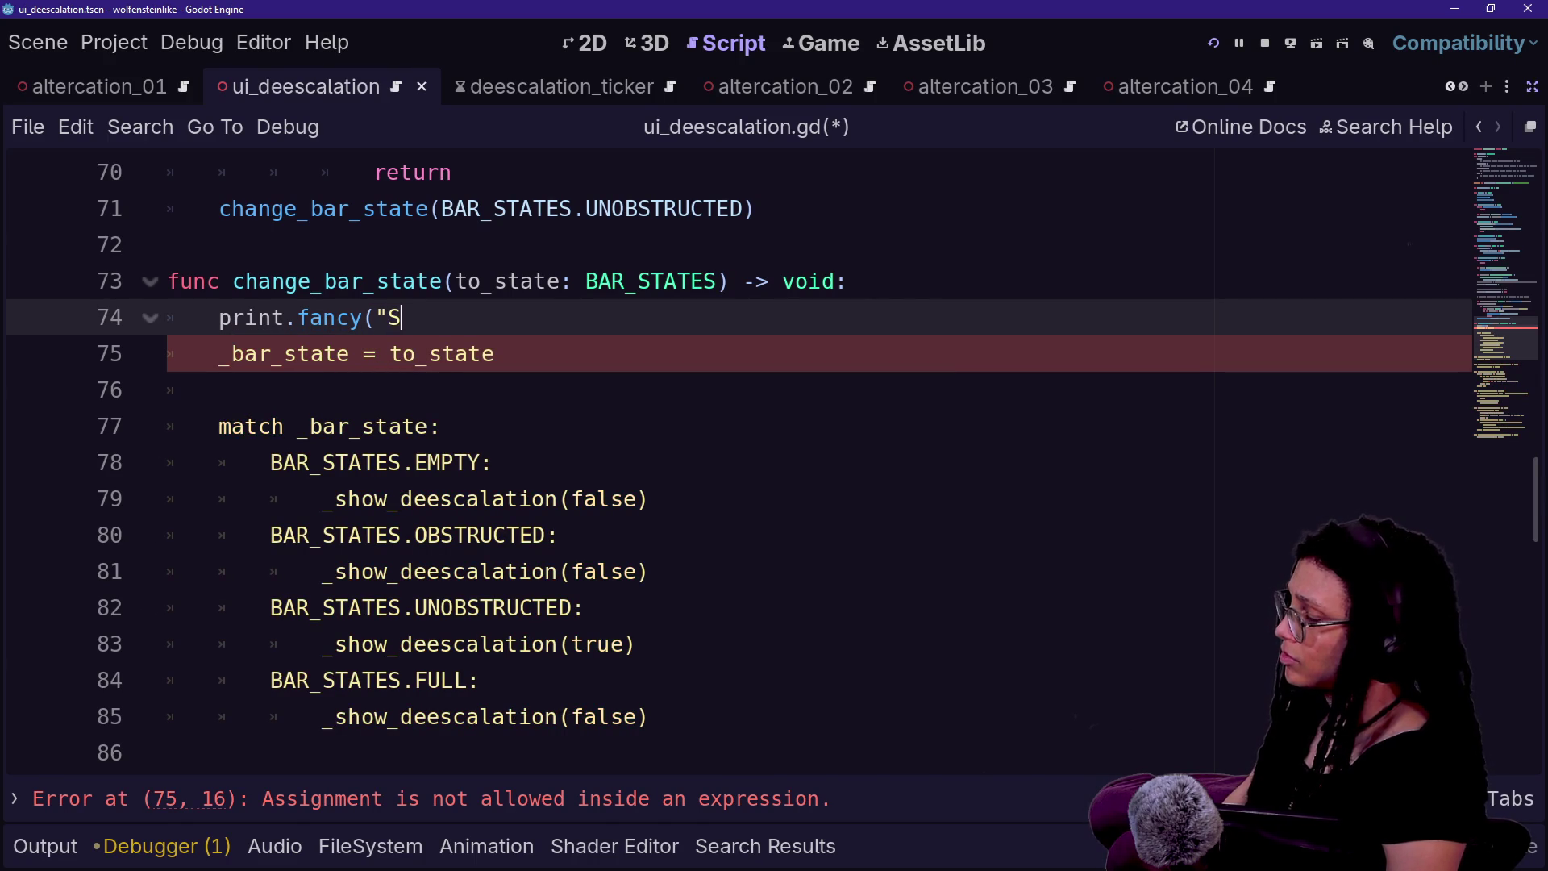
key(BackSpace)
text(Bar state is)
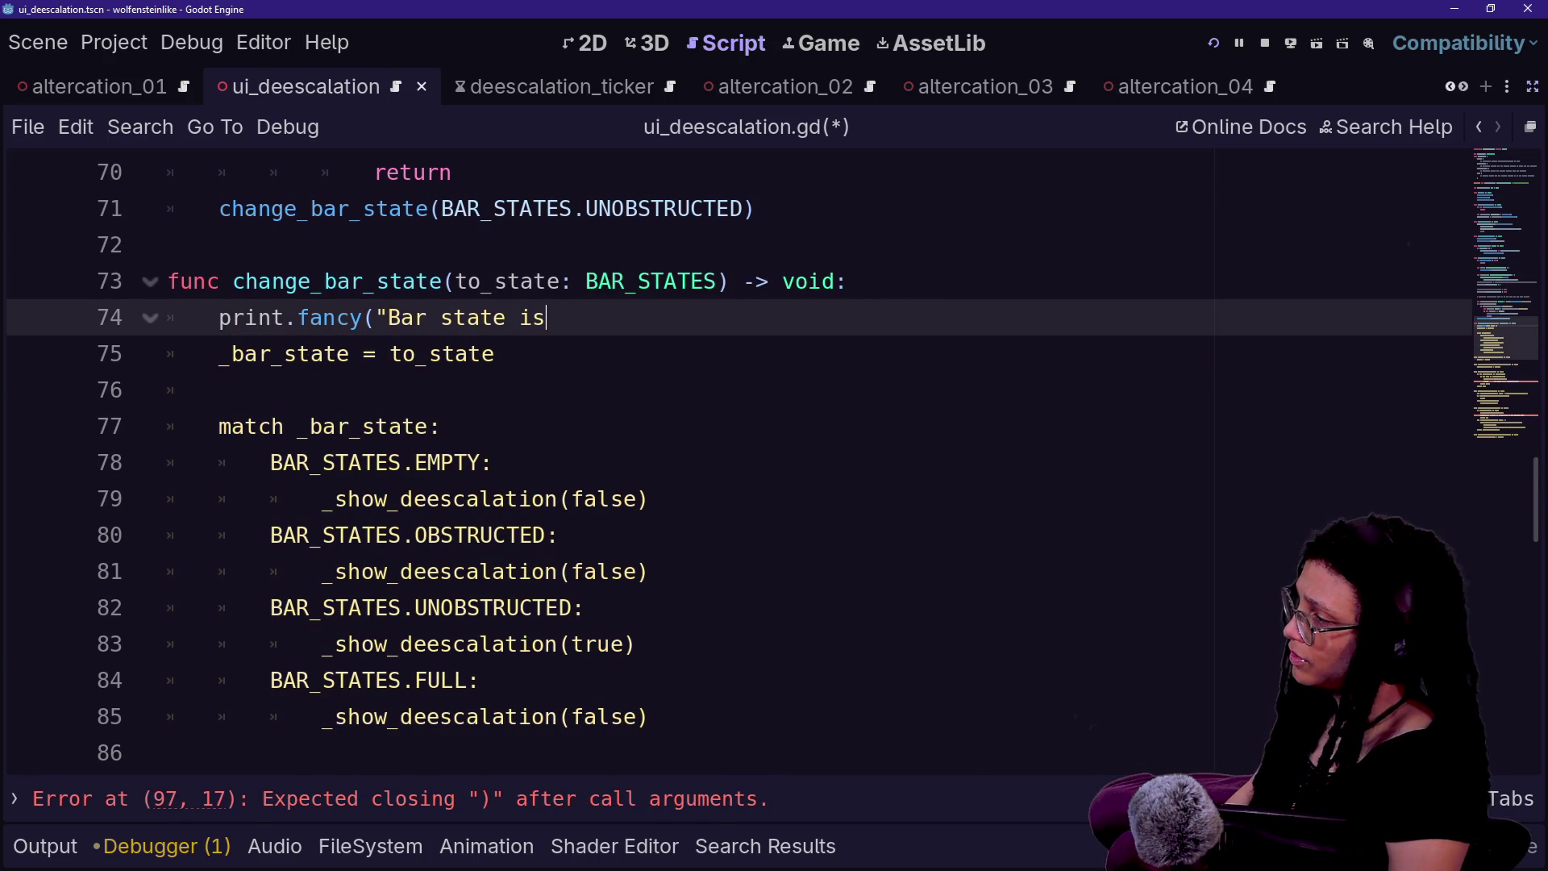
text(",)
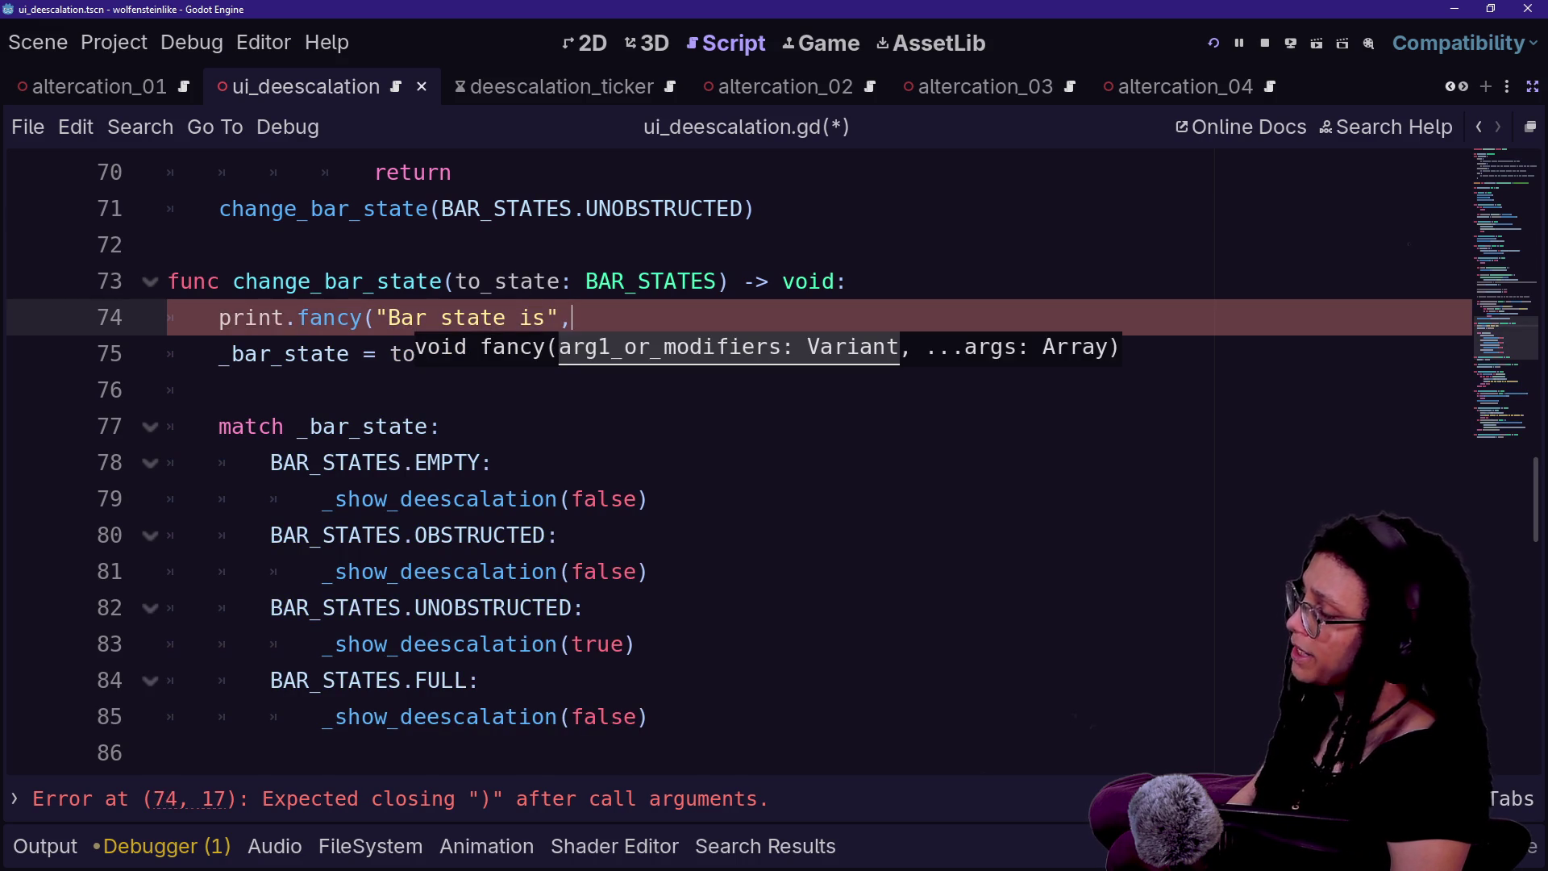
text( _bar_sta)
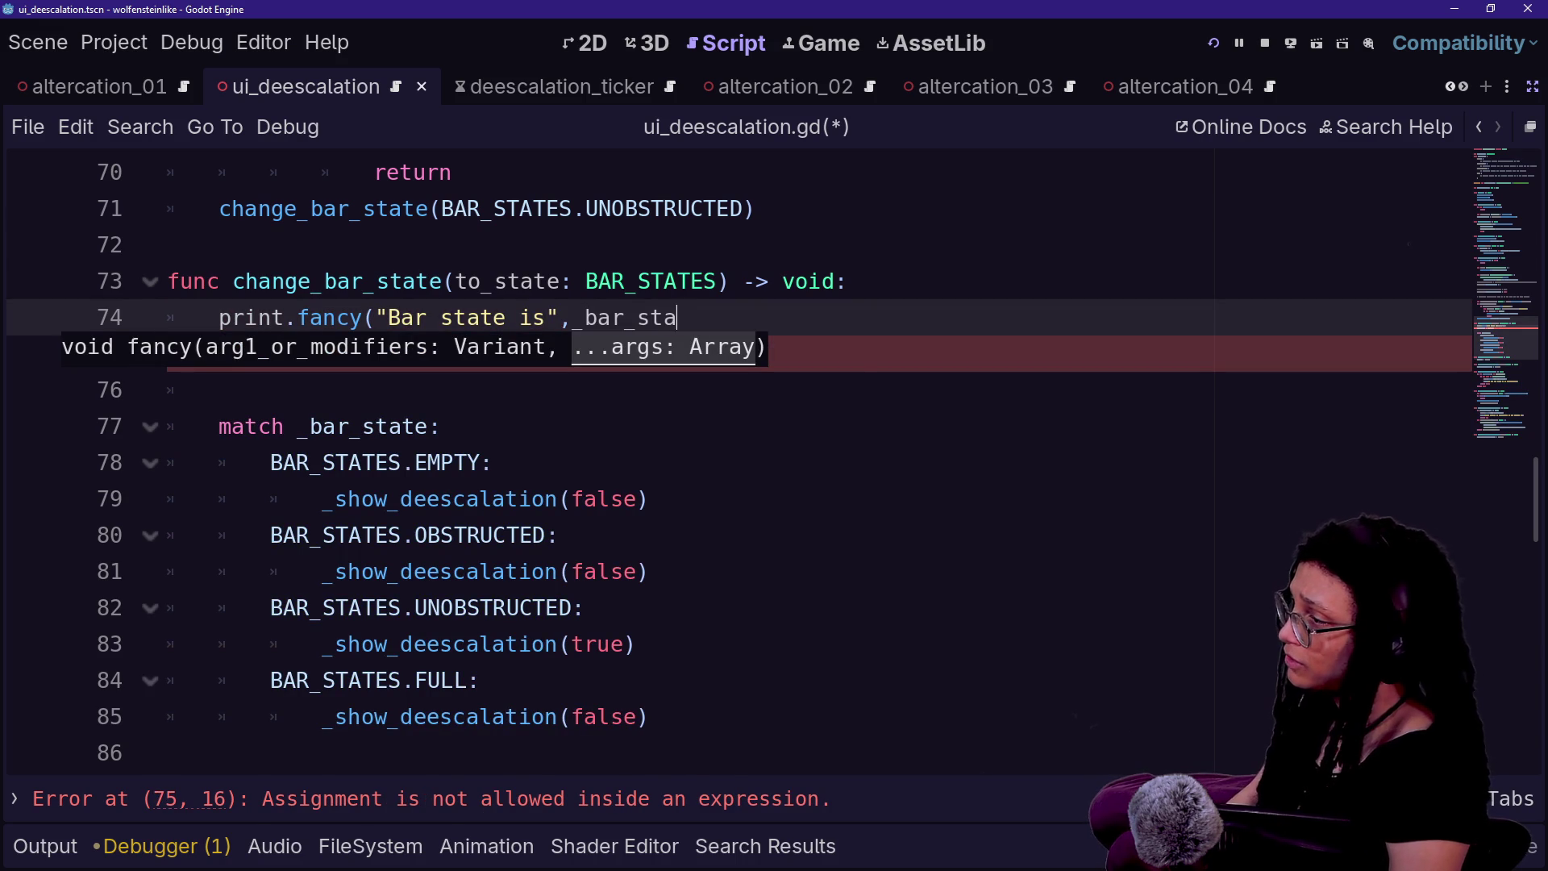
text(te)
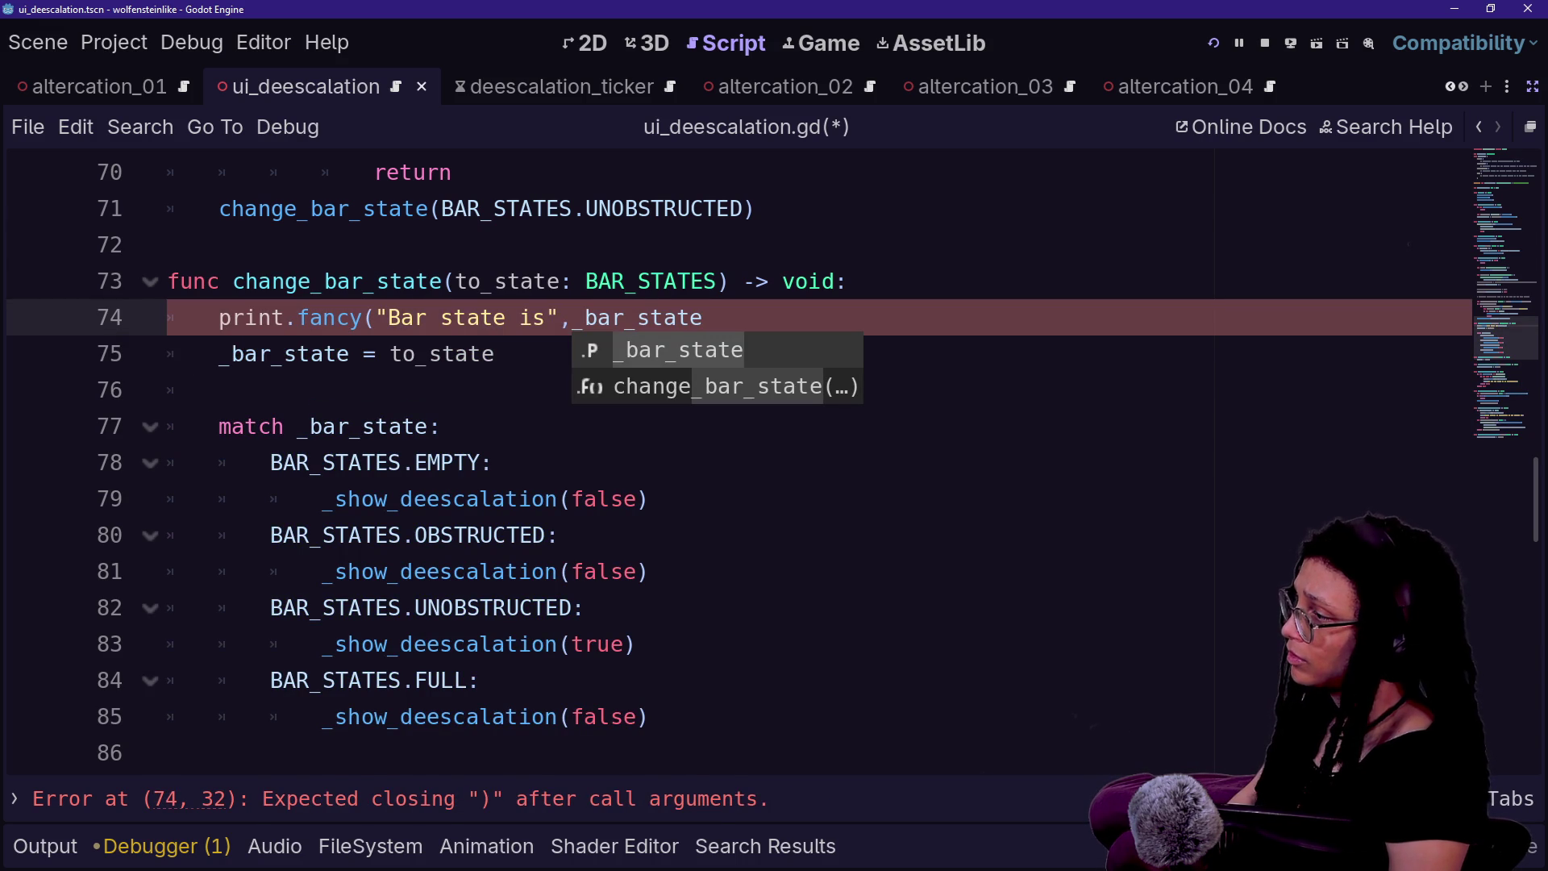
text(,"and is)
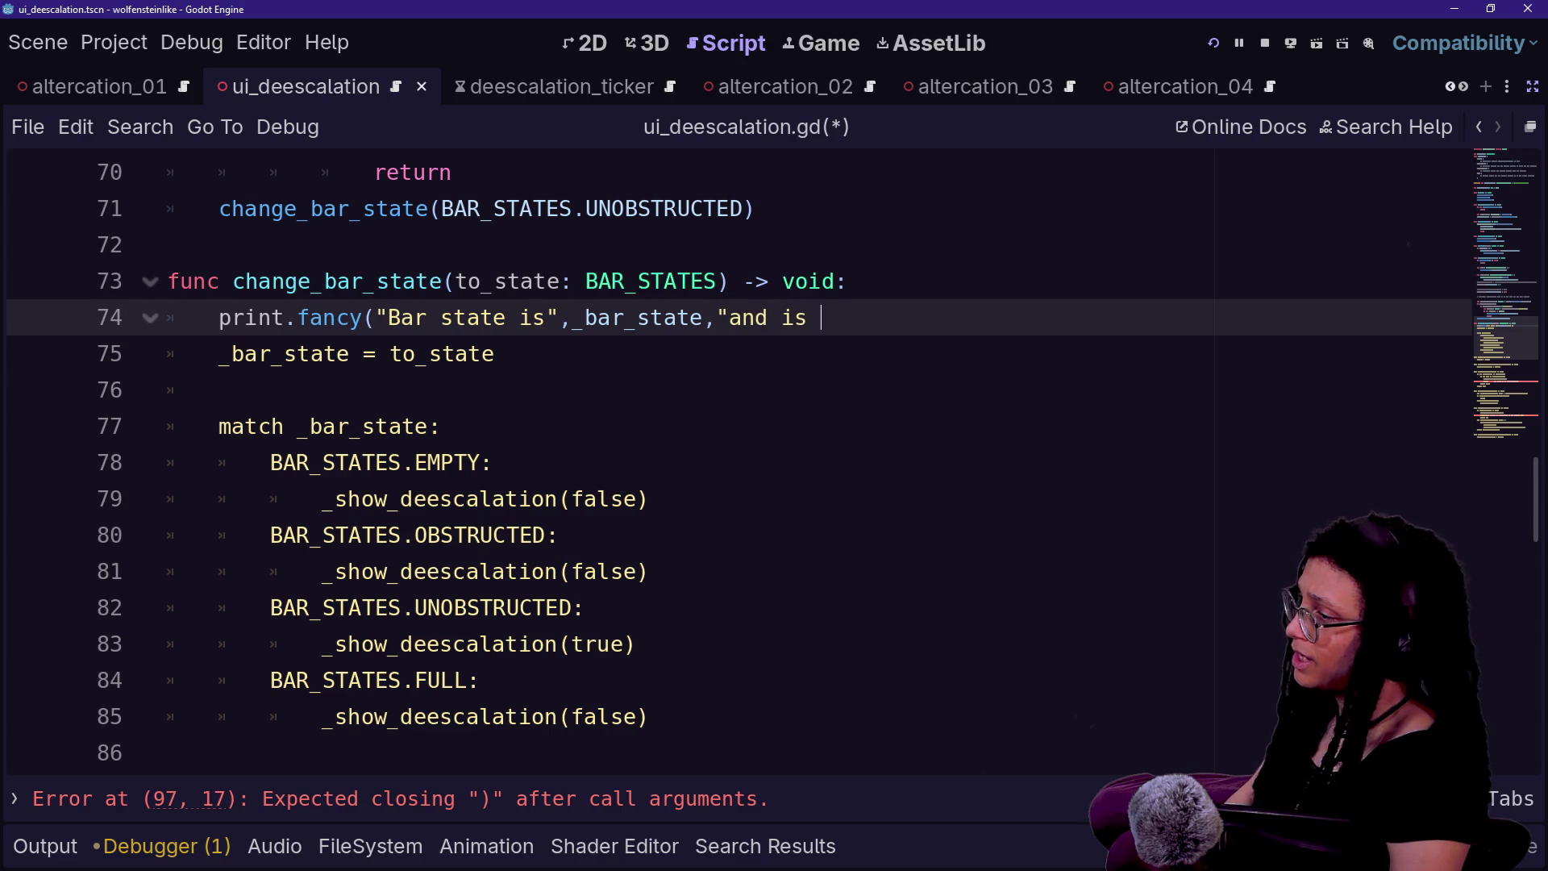
text(",")
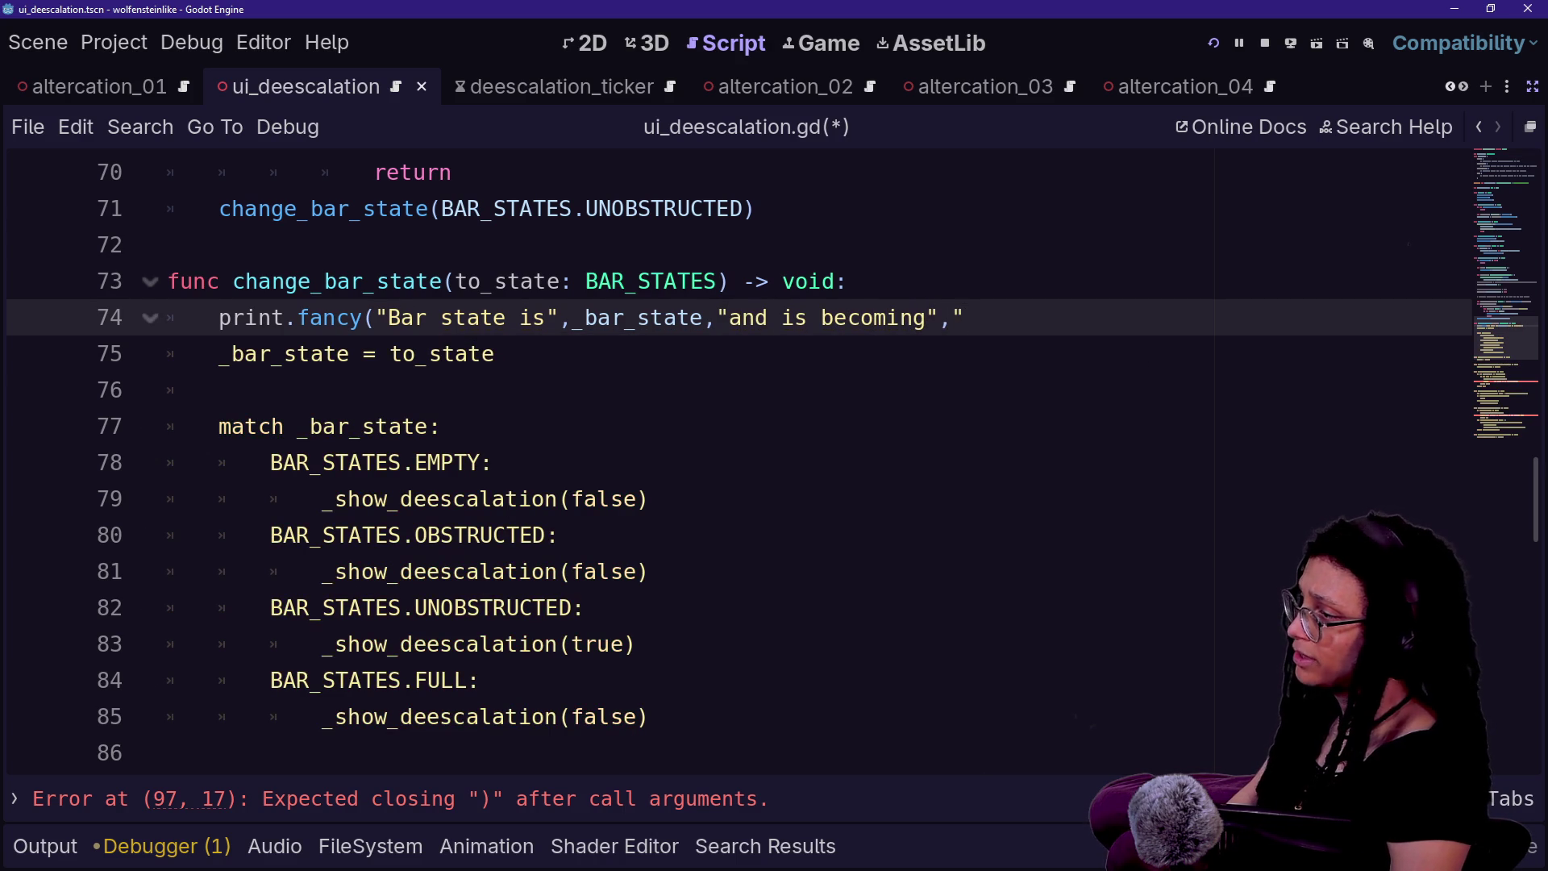
key(BackSpace)
text(to_state)
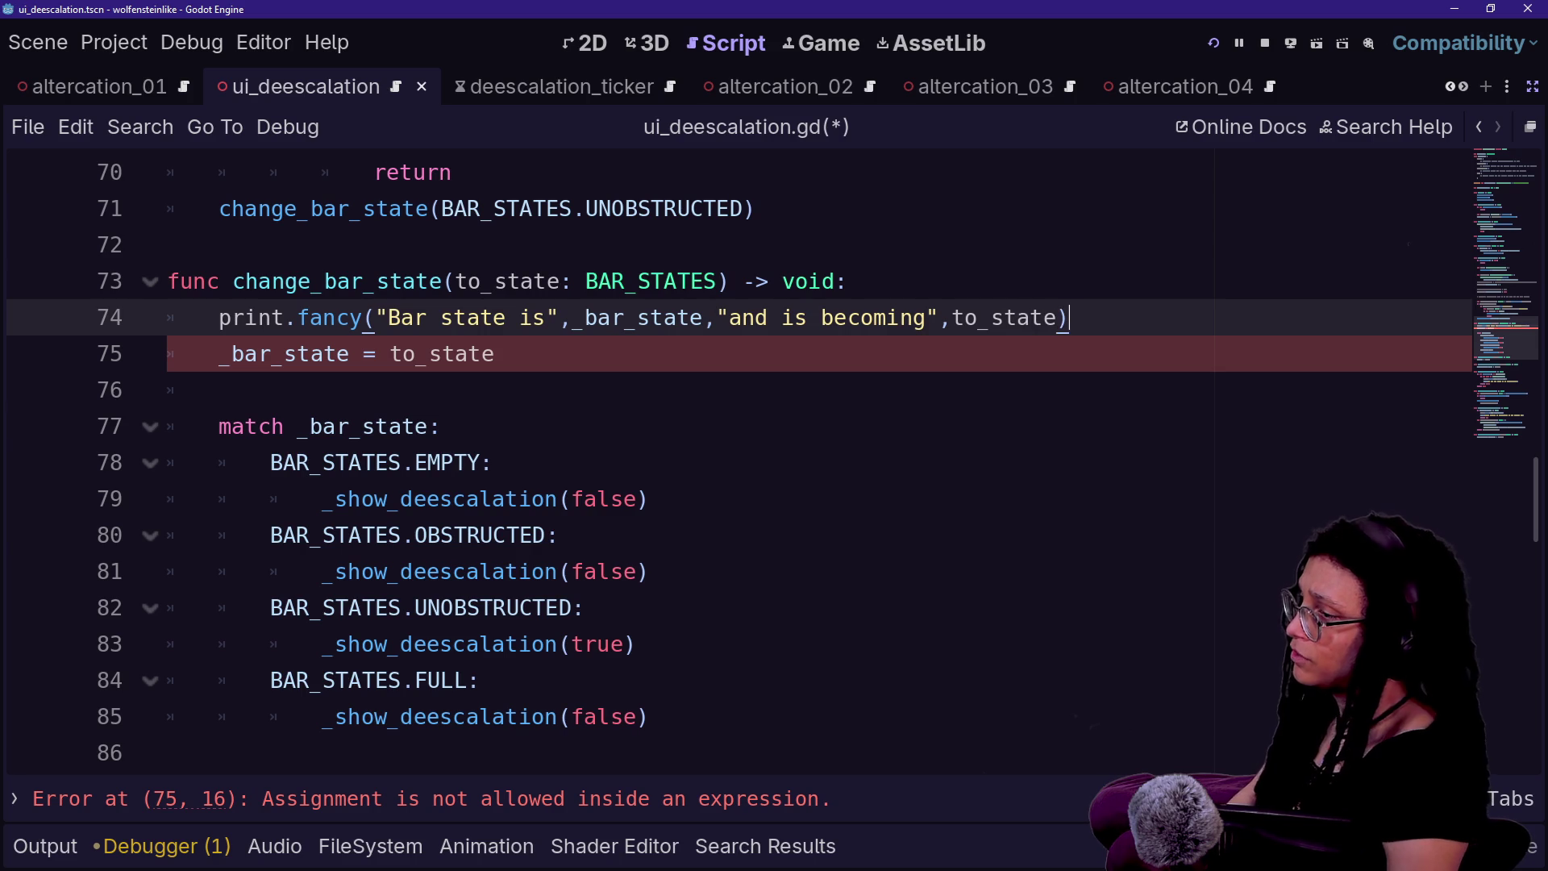
Insert BAR_STATES before _bar_state and move it onto an indented continuation line.
click(585, 318)
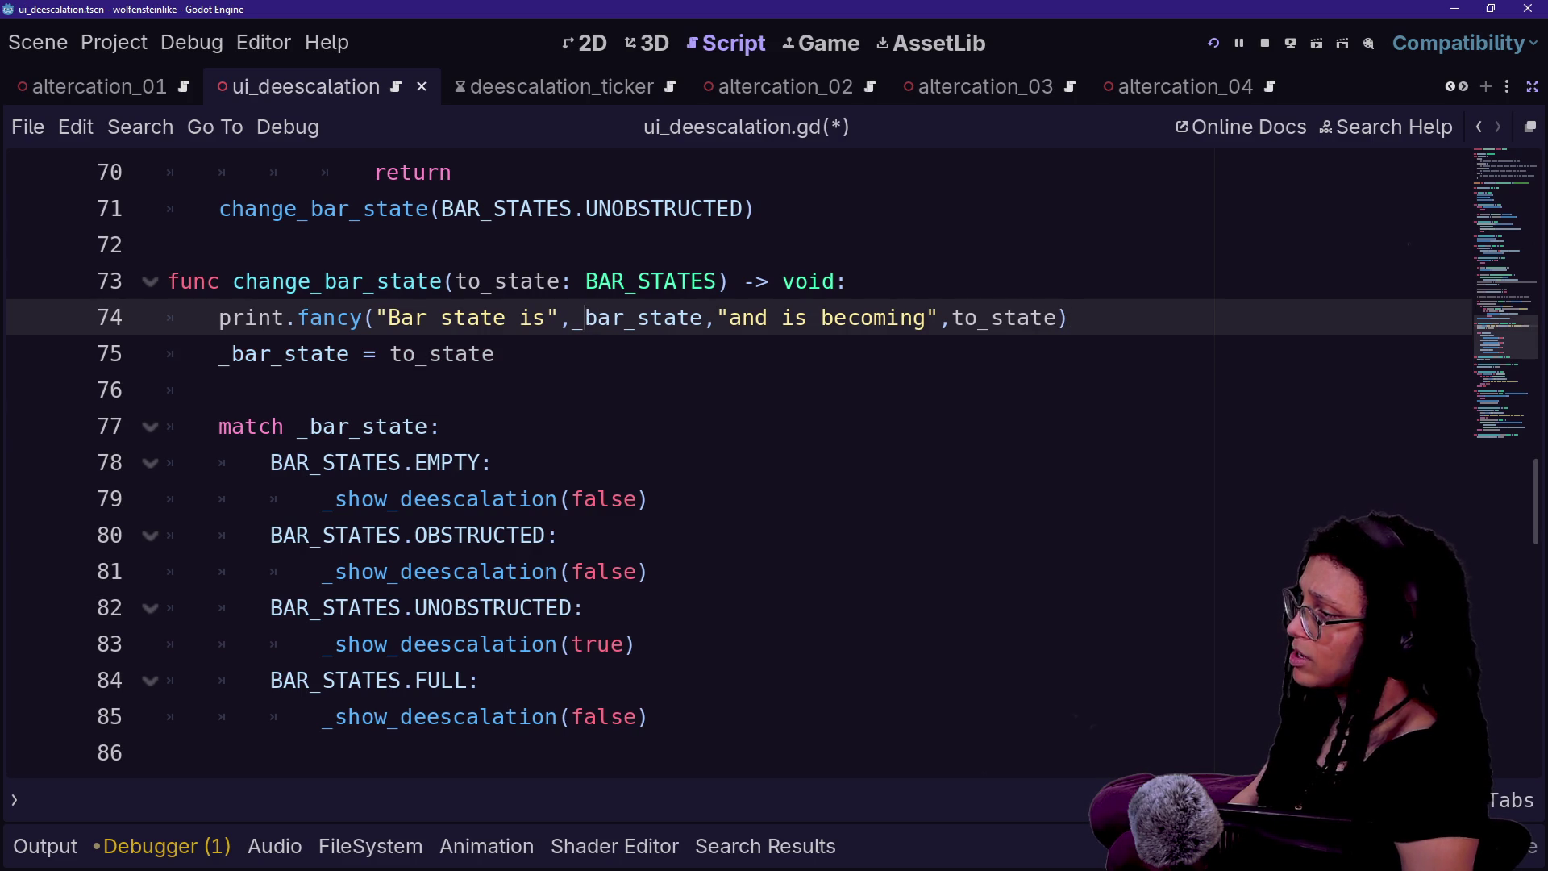
text(BAR)
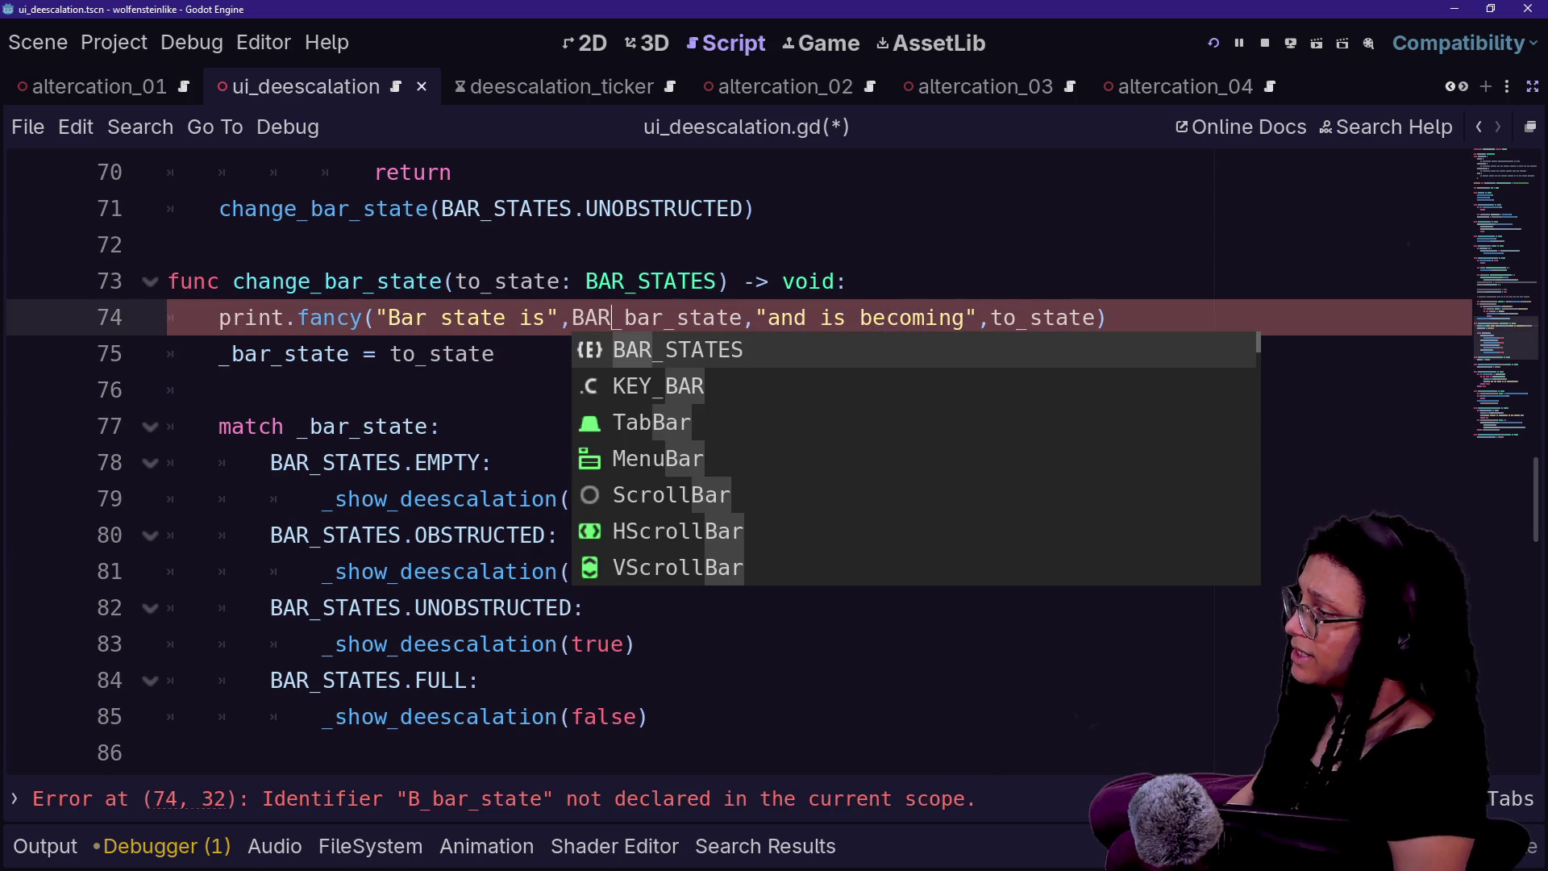
key(Tab)
key(Return)
key(ctrl+z)
click(572, 318)
key(Return)
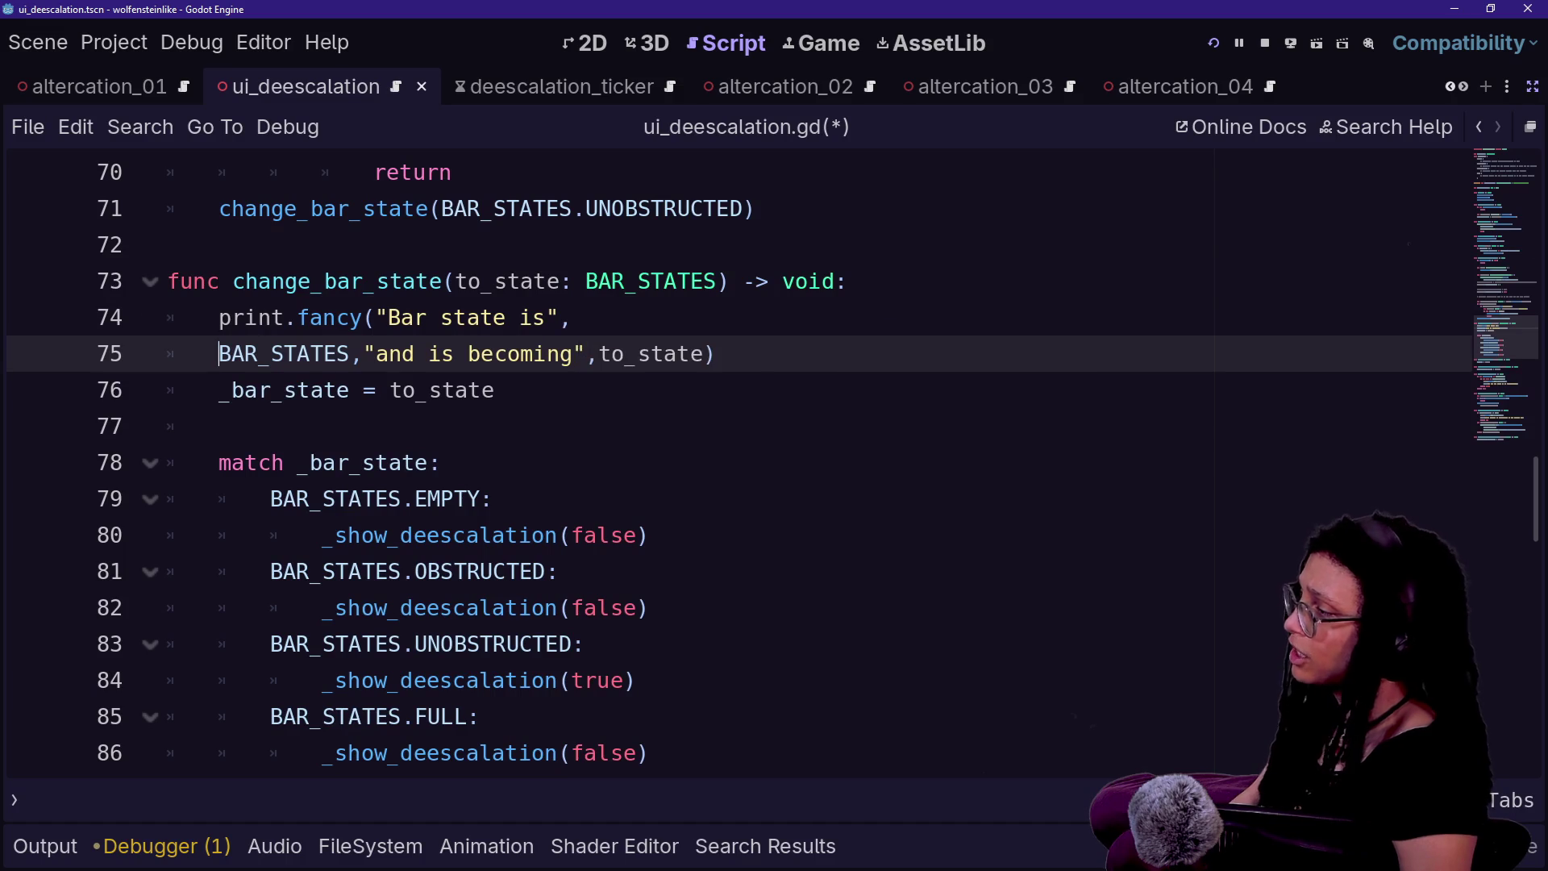
key(Tab)
Remove the stray characters typed before BAR_STATES on the continuation line.
text(F)
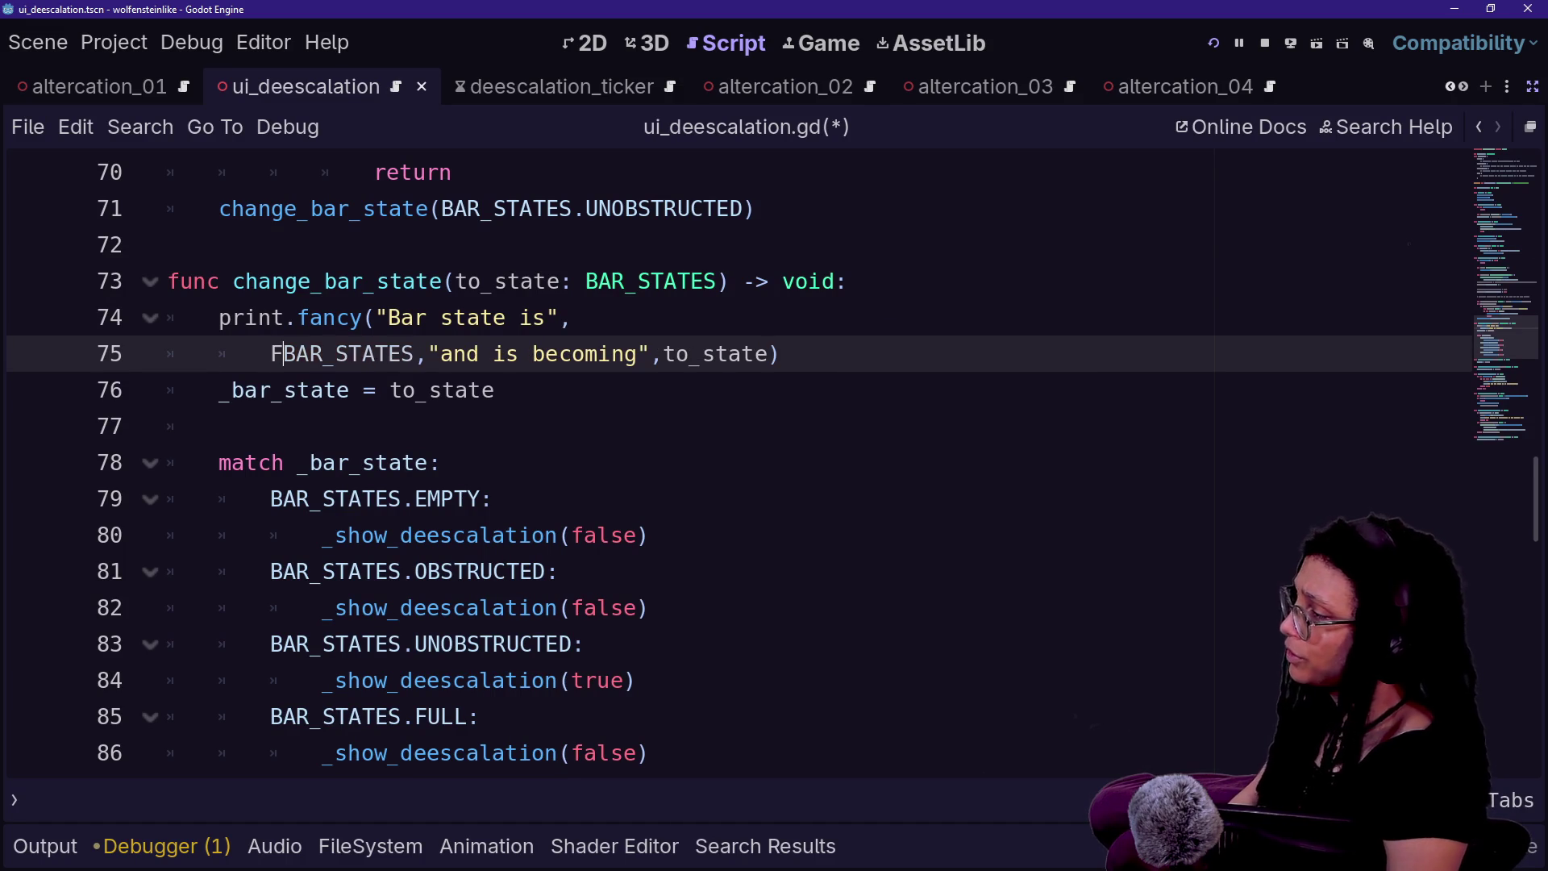
ctrl+scroll(726, 460, up, 4)
key(Escape)
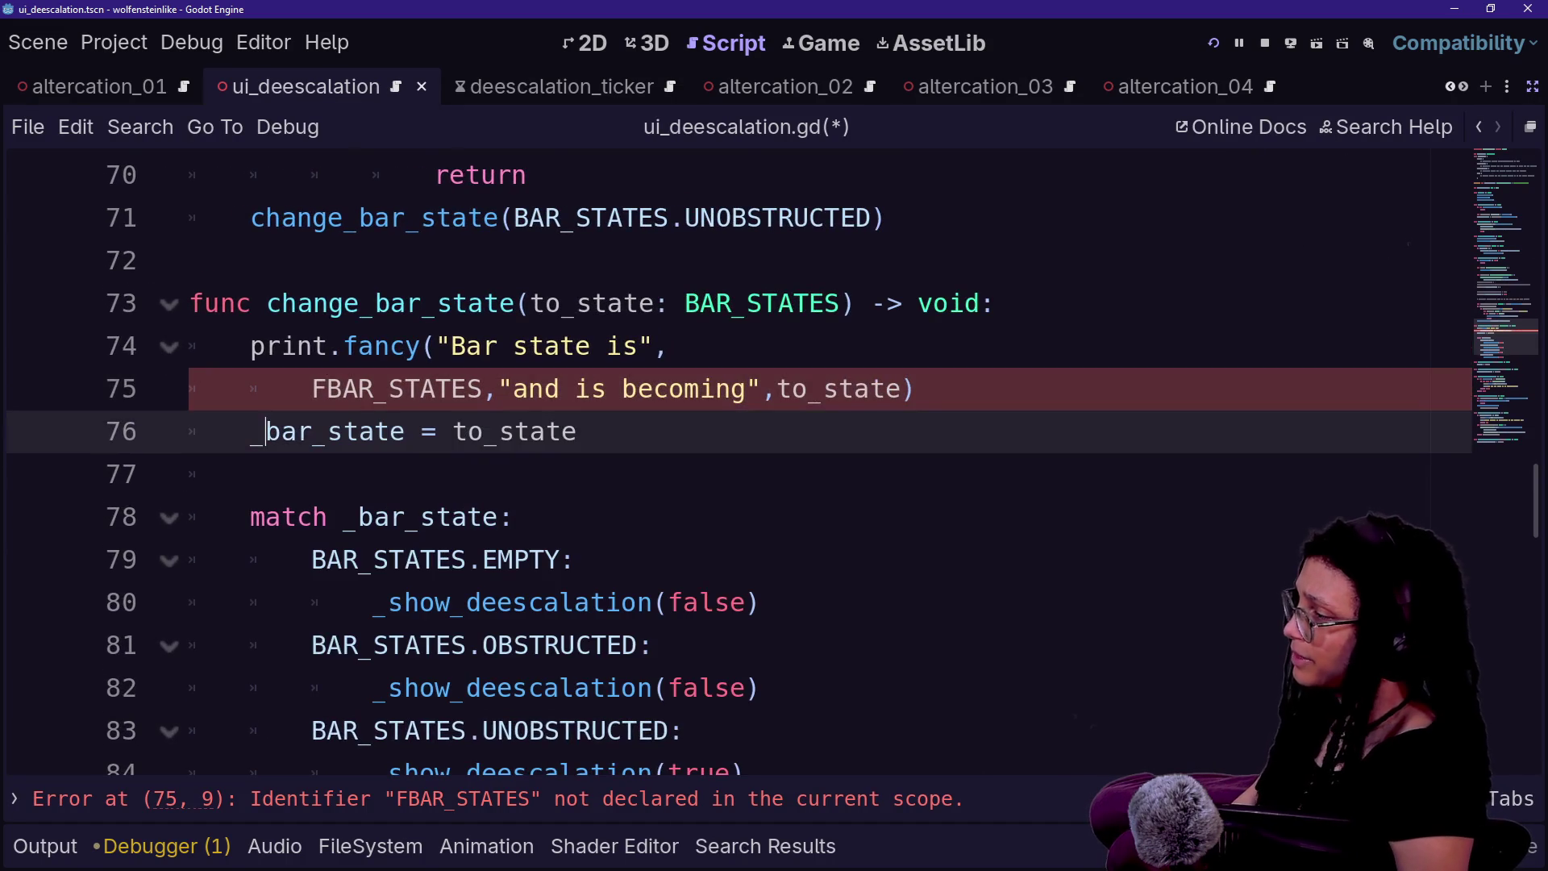
key(BackSpace)
text(_)
key(BackSpace)
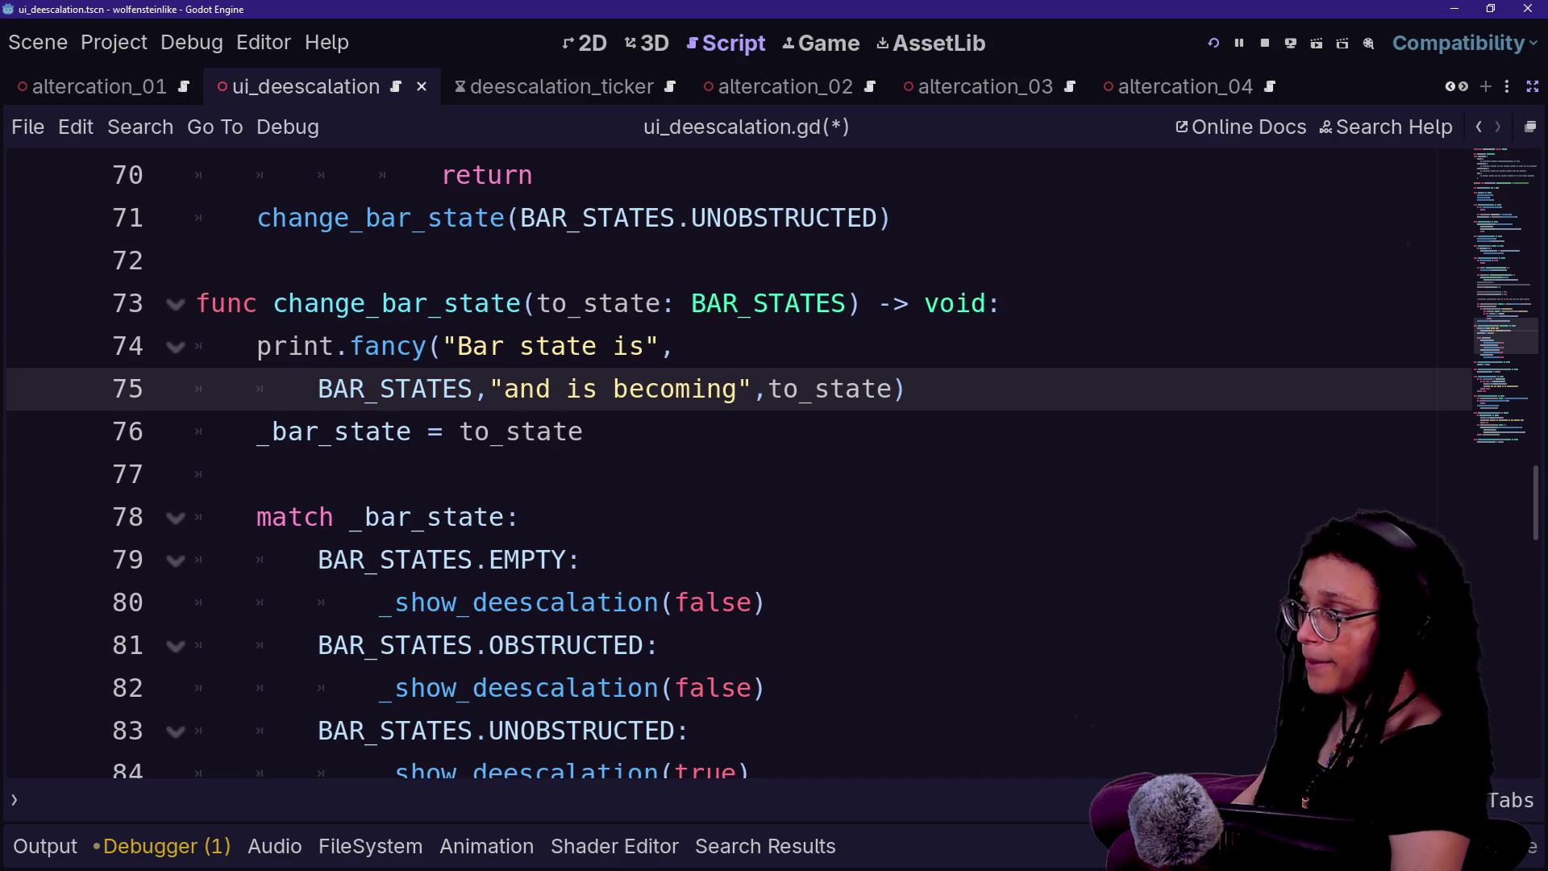
text(B)
key(BackSpace)
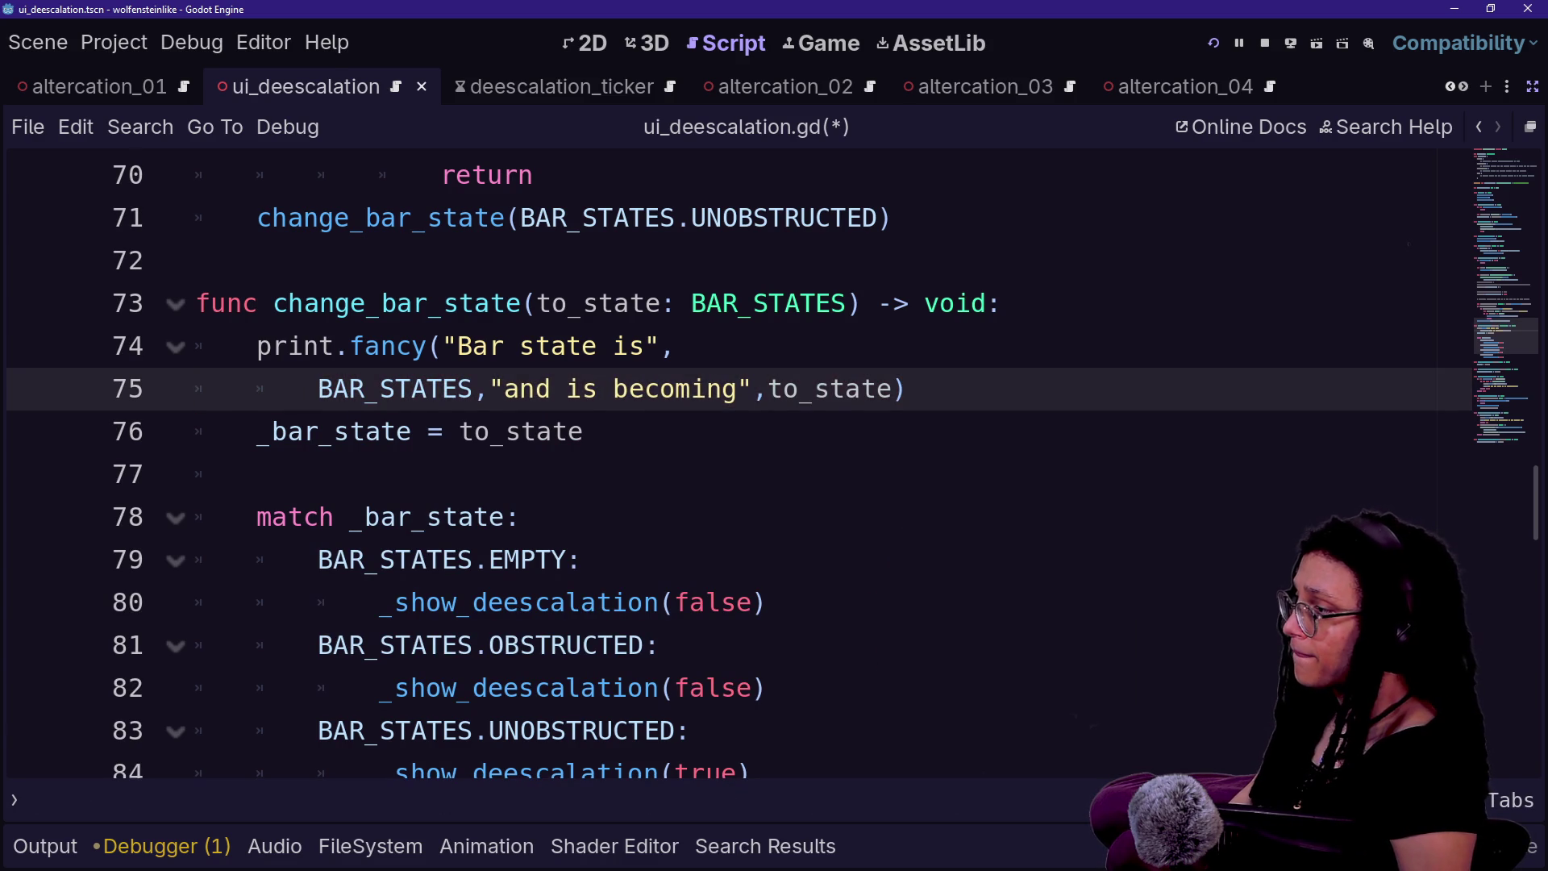
Turn the current state into BAR_STATES.find_key(_bar_state).
text(.fin)
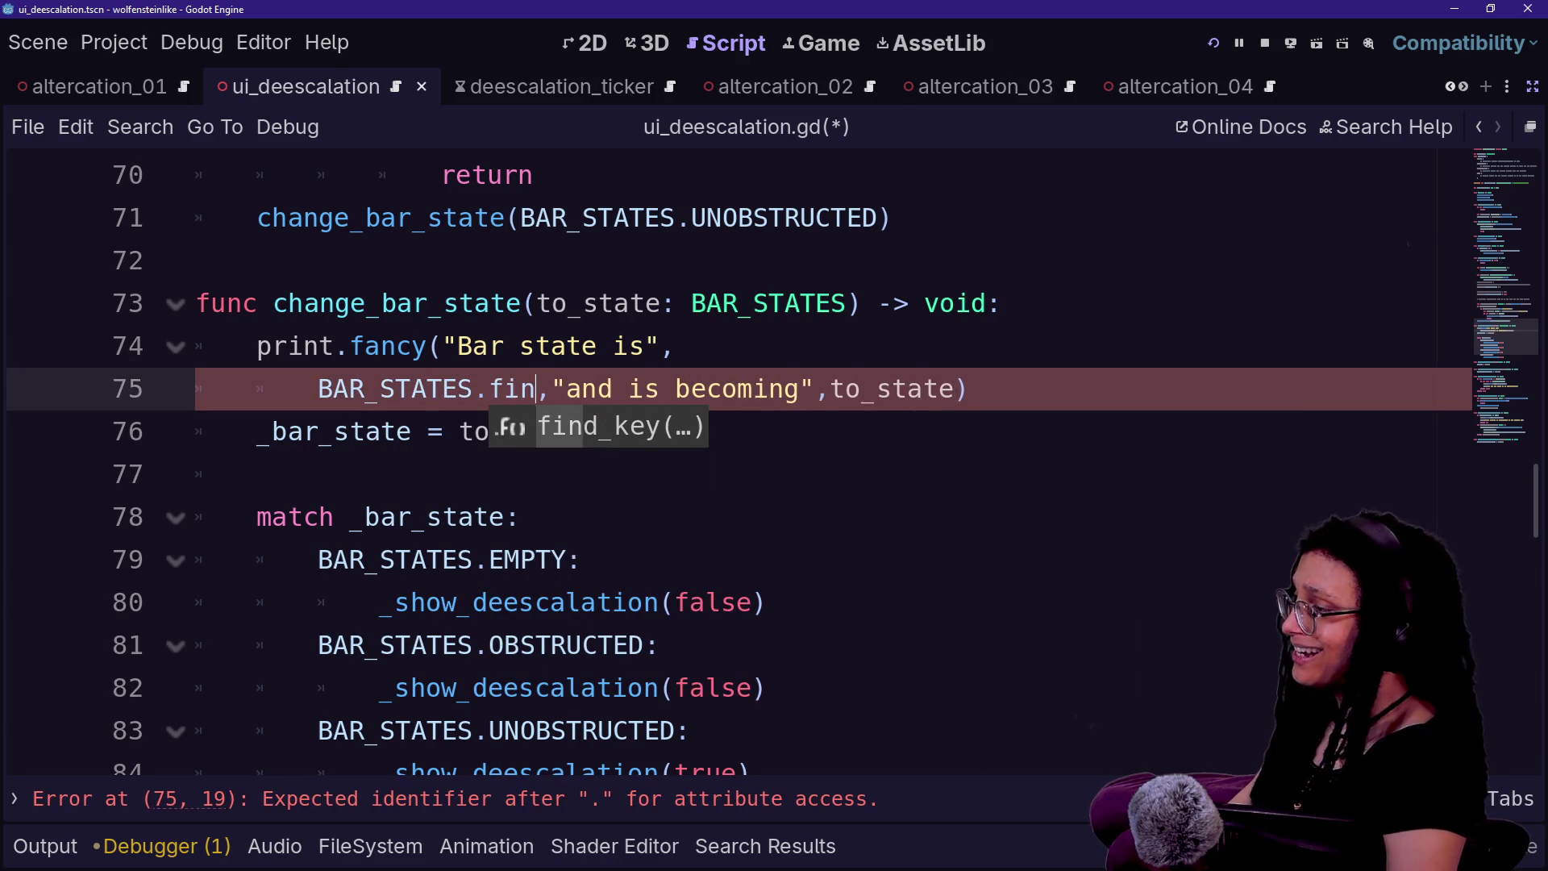
key(Return)
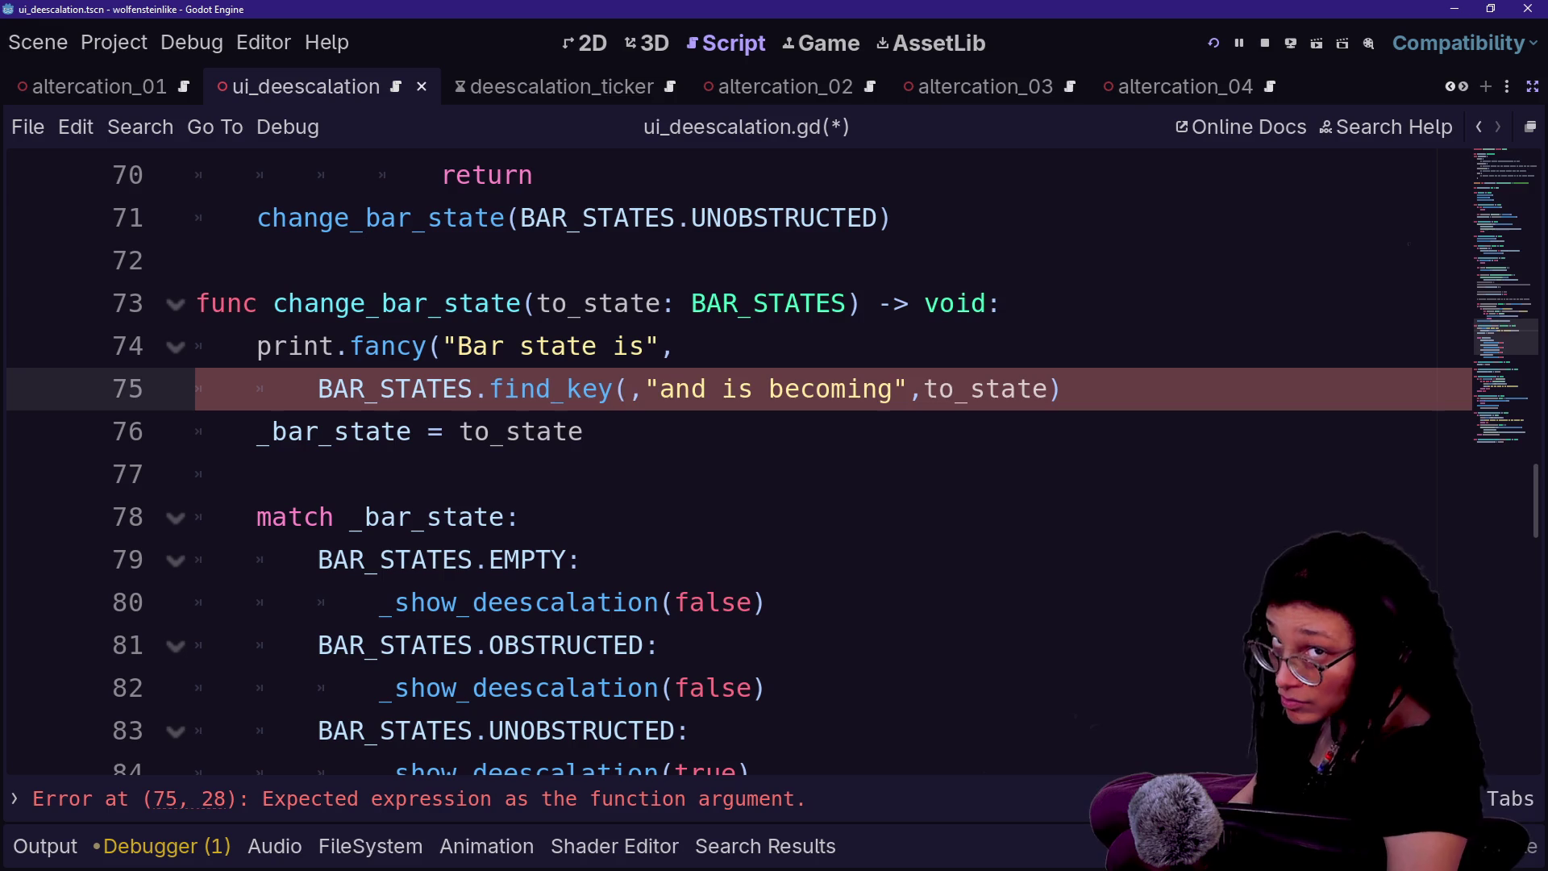
text(_bar_state))
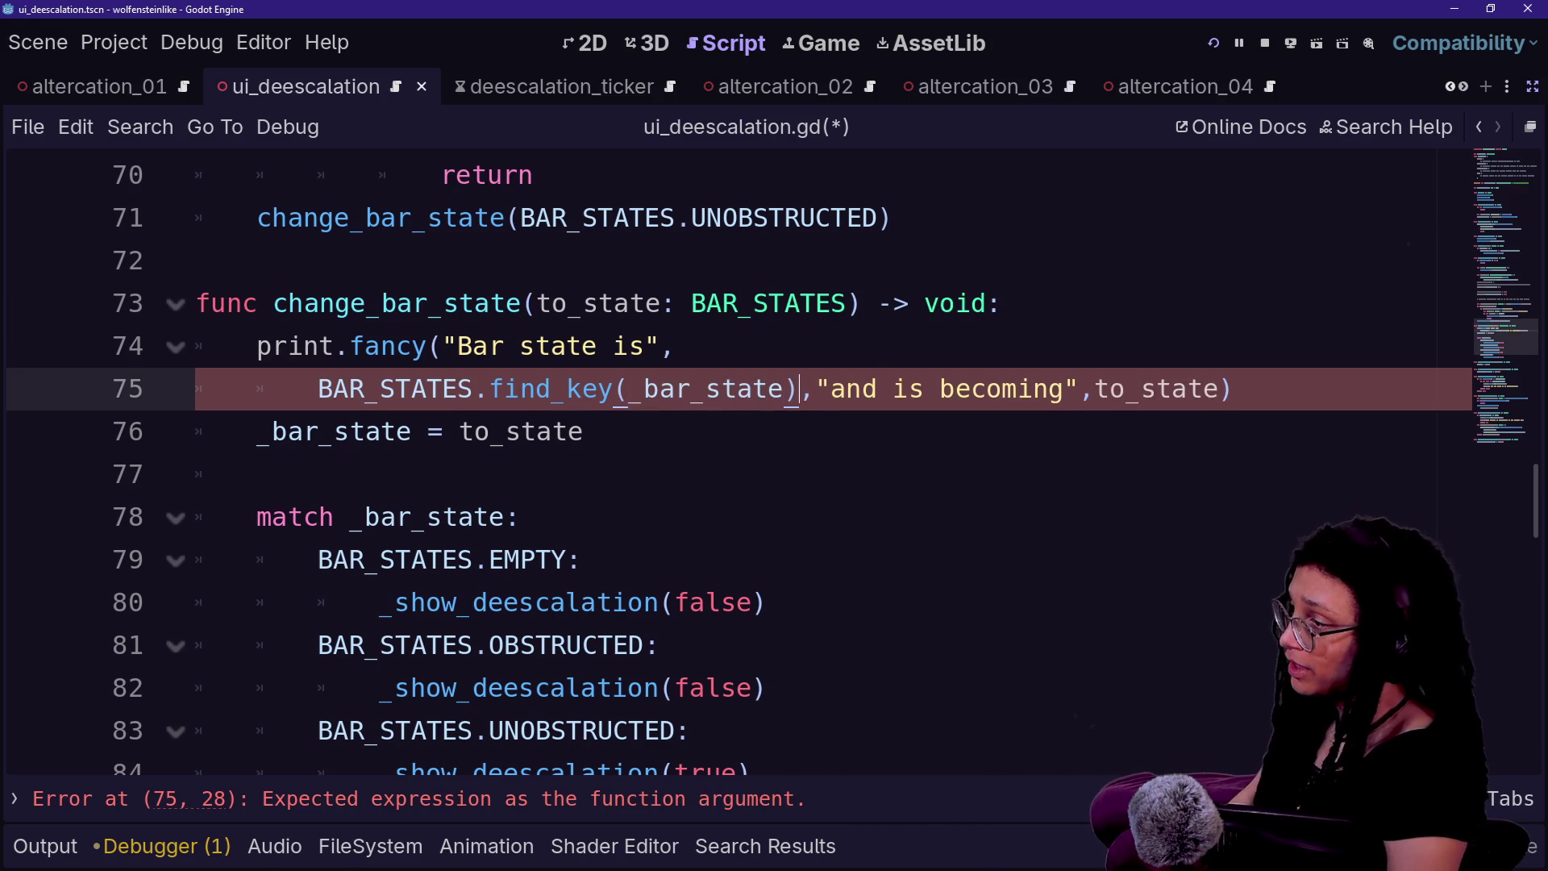
double_click(516, 389)
Put to_state on its own line as BAR_STATES.find_key(to_state).
click(627, 389)
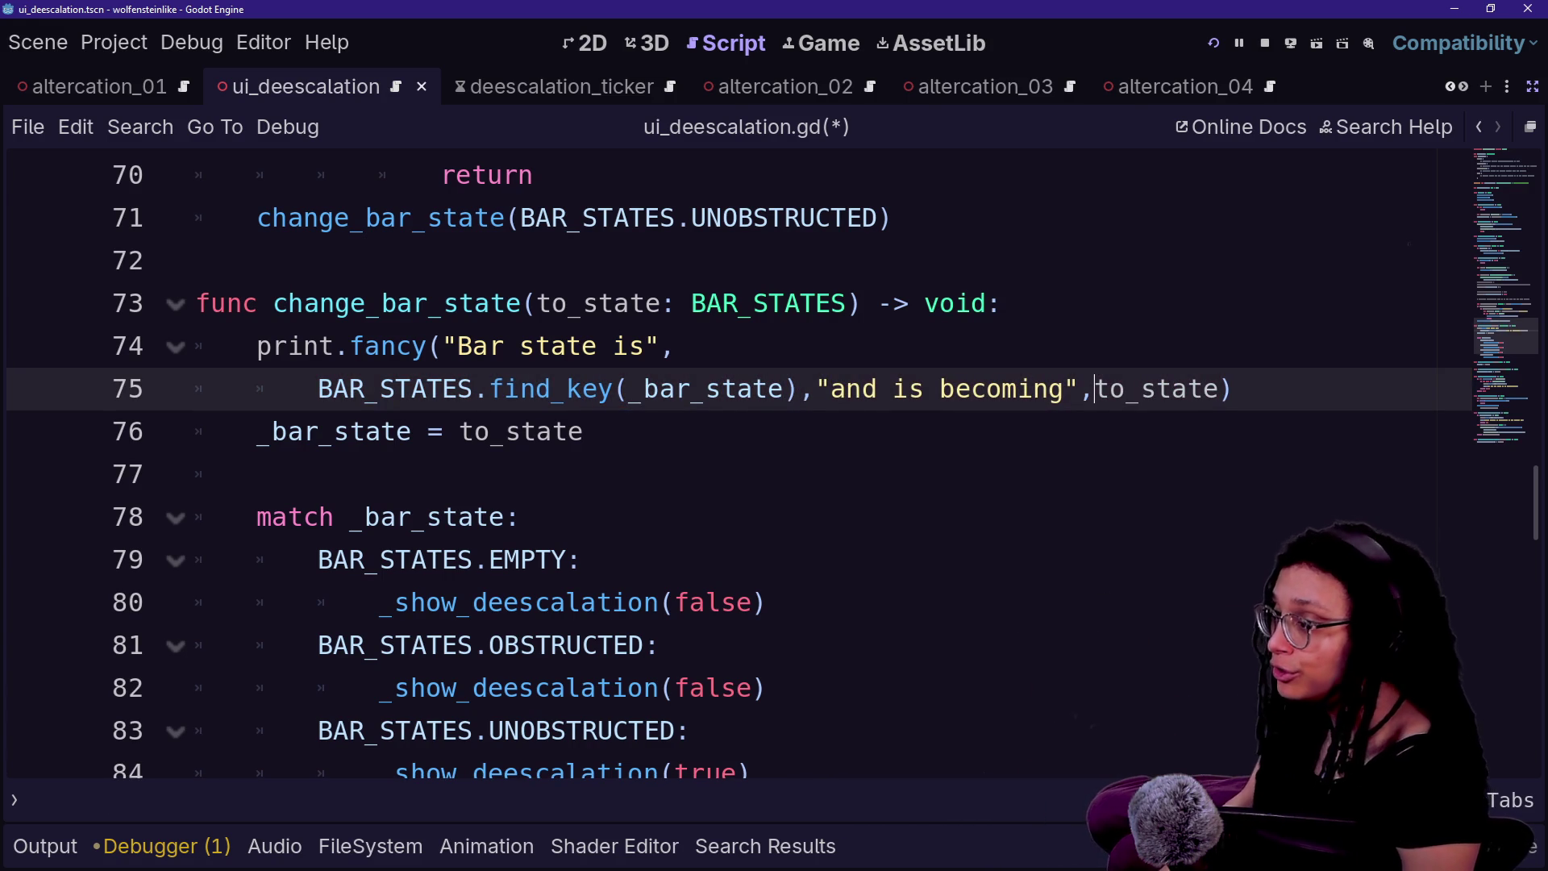
key(Return)
text(BAR_STATE)
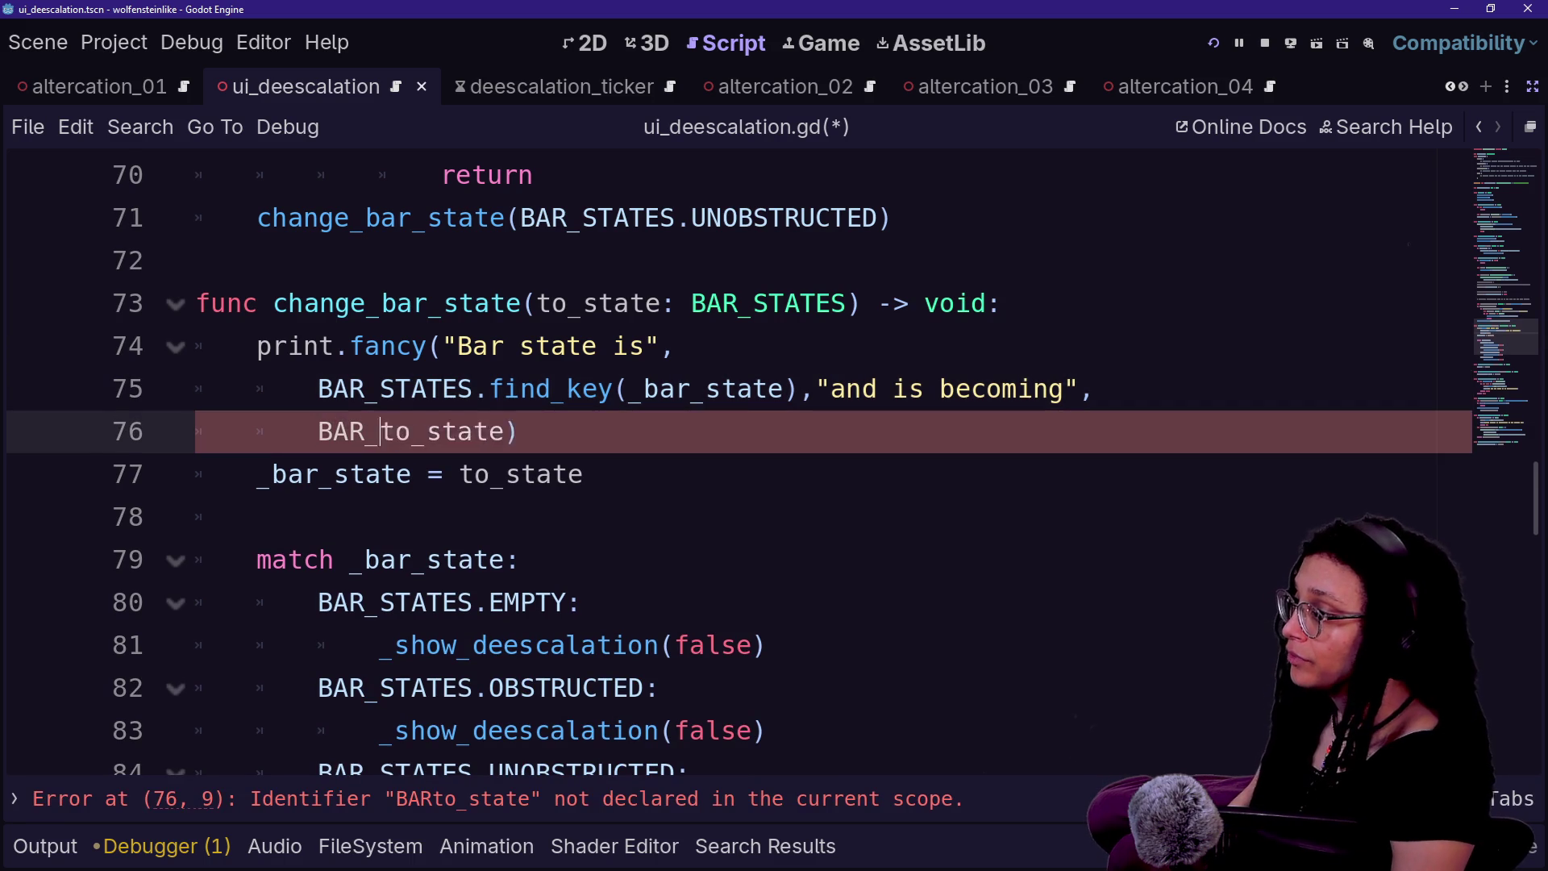
text(S.fi)
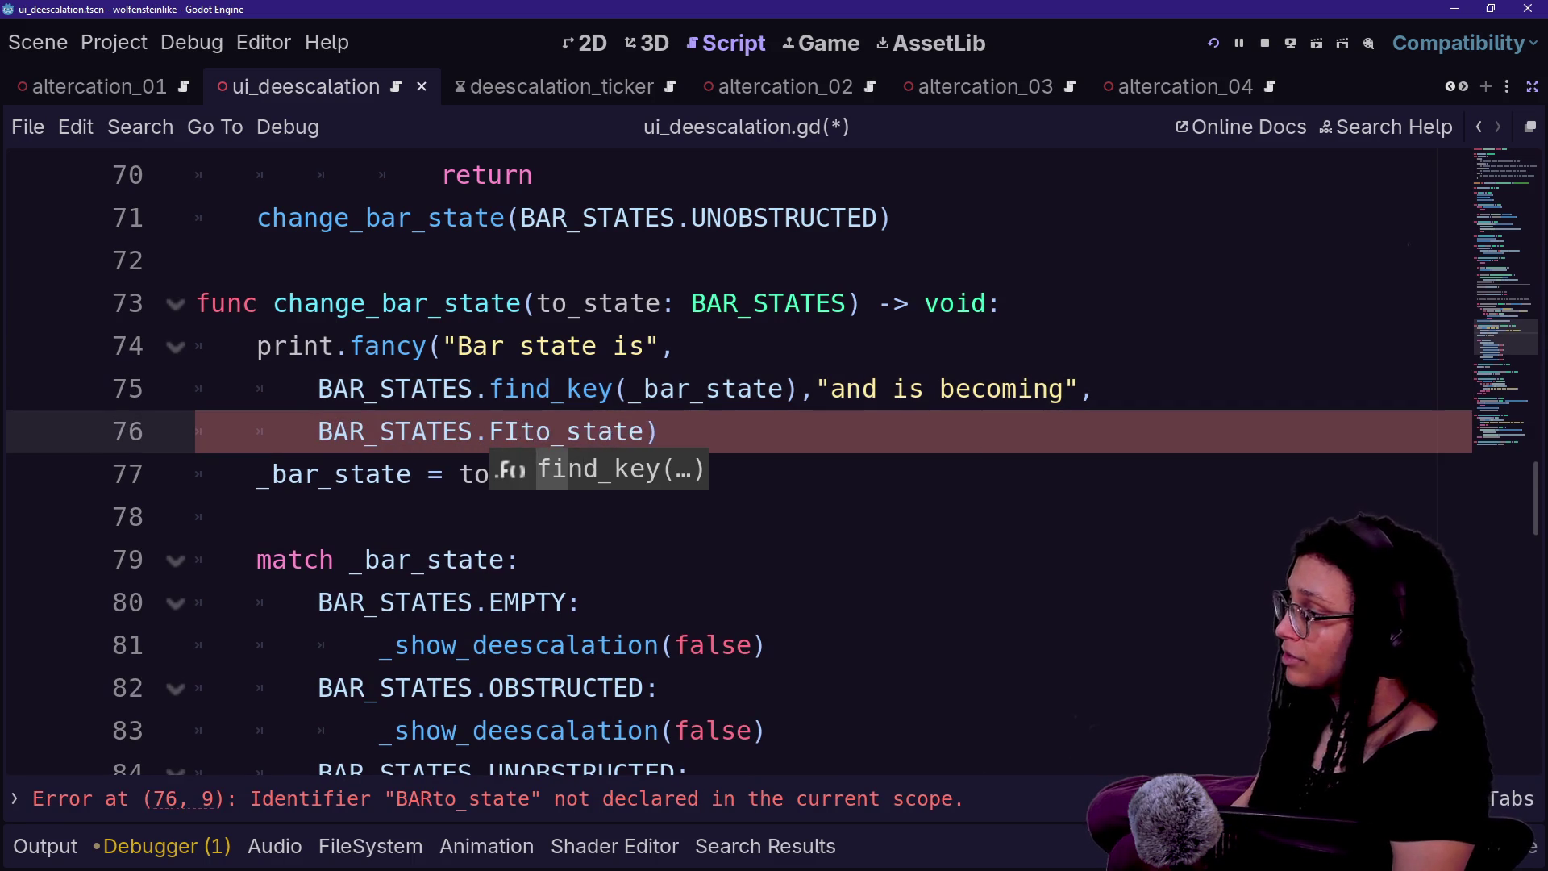
key(Tab)
text(_state))
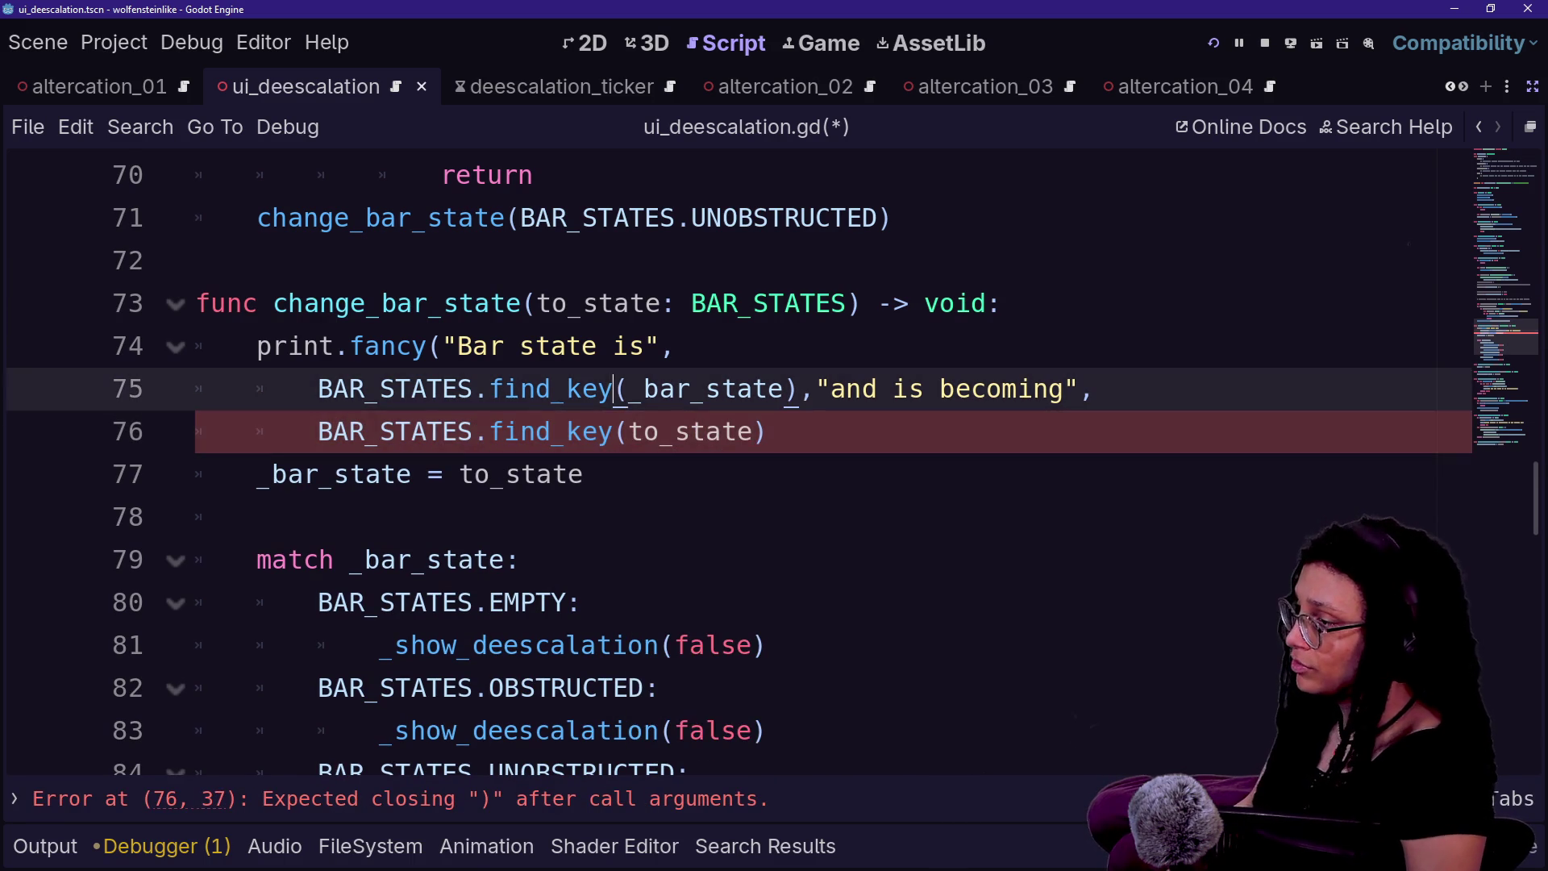
Delete the stray closing parenthesis and save ui_deescalation.gd.
key(BackSpace)
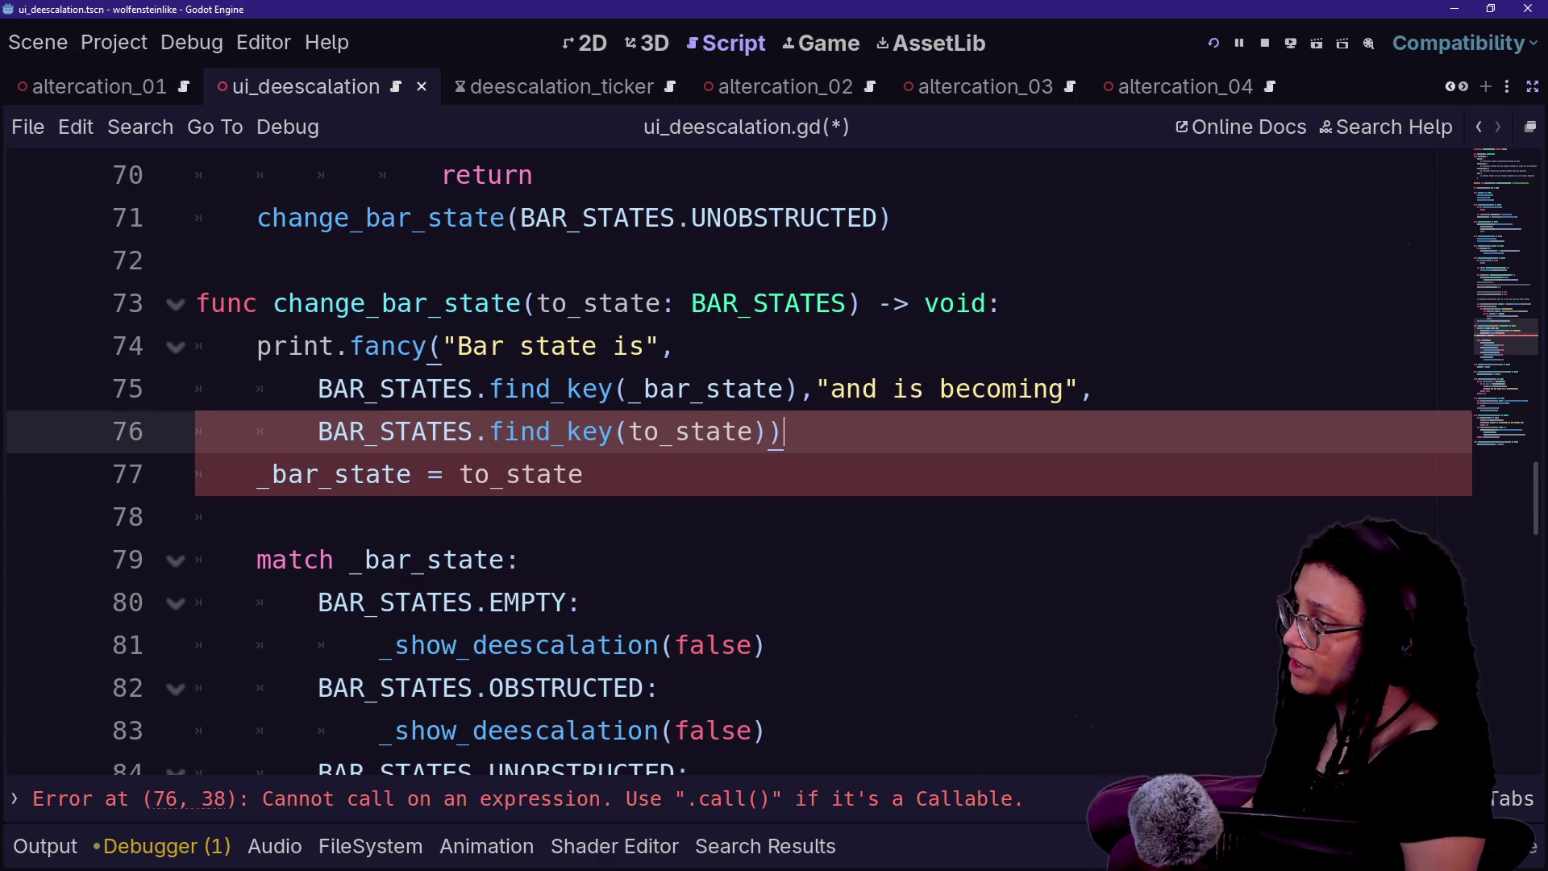
key(ctrl+s)
key(shift+Up)
key(shift+Up)
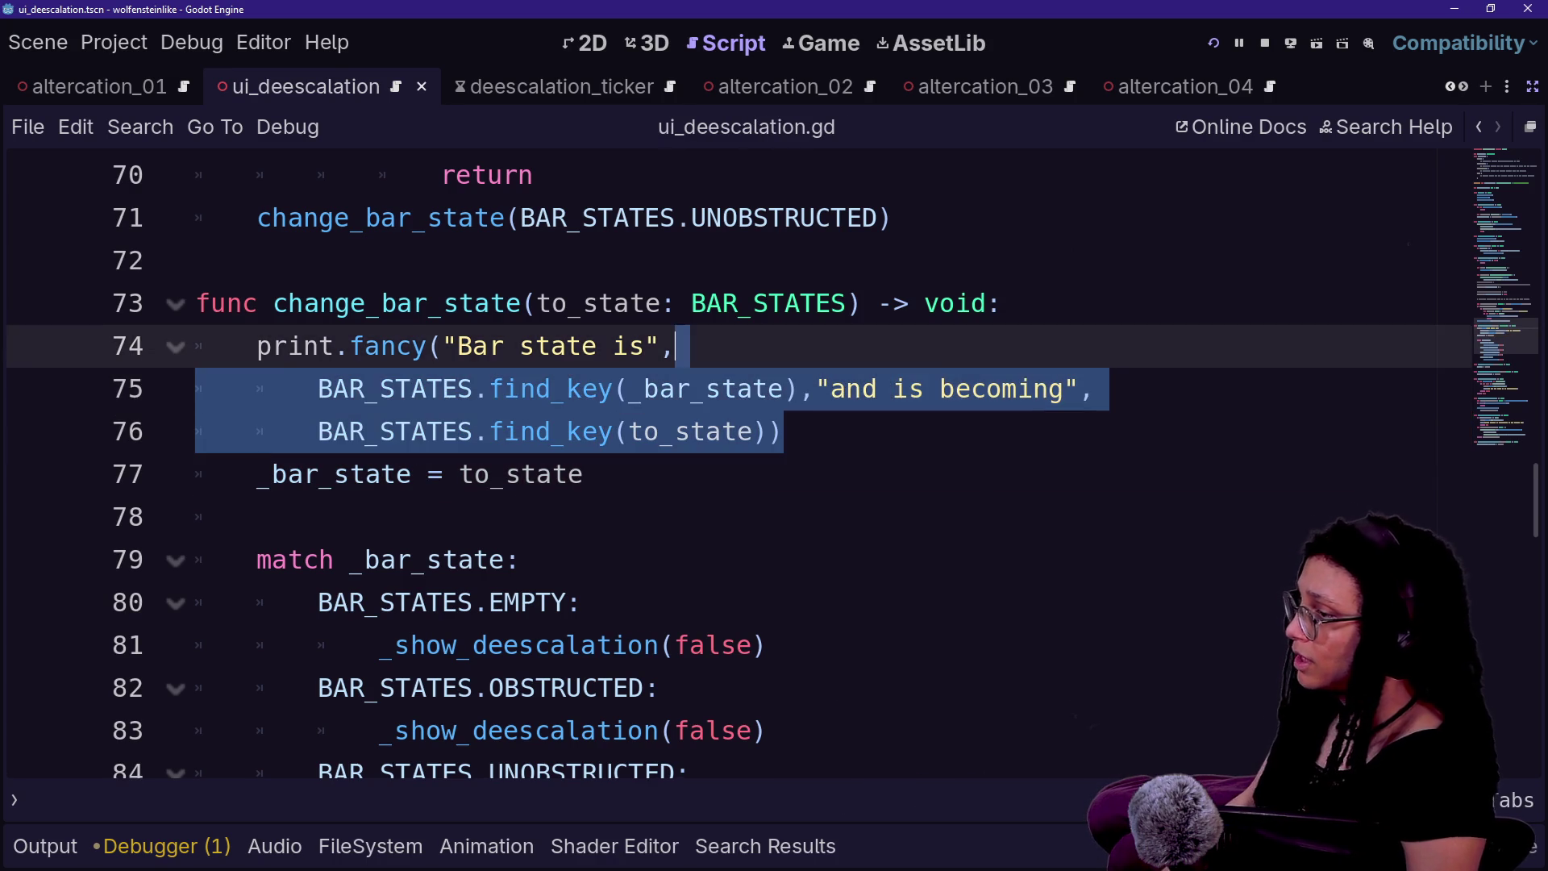
Duplicate the print.fancy block below the _bar_state = to_state assignment.
key(shift+Up)
key(ctrl+c)
click(584, 475)
key(ctrl+v)
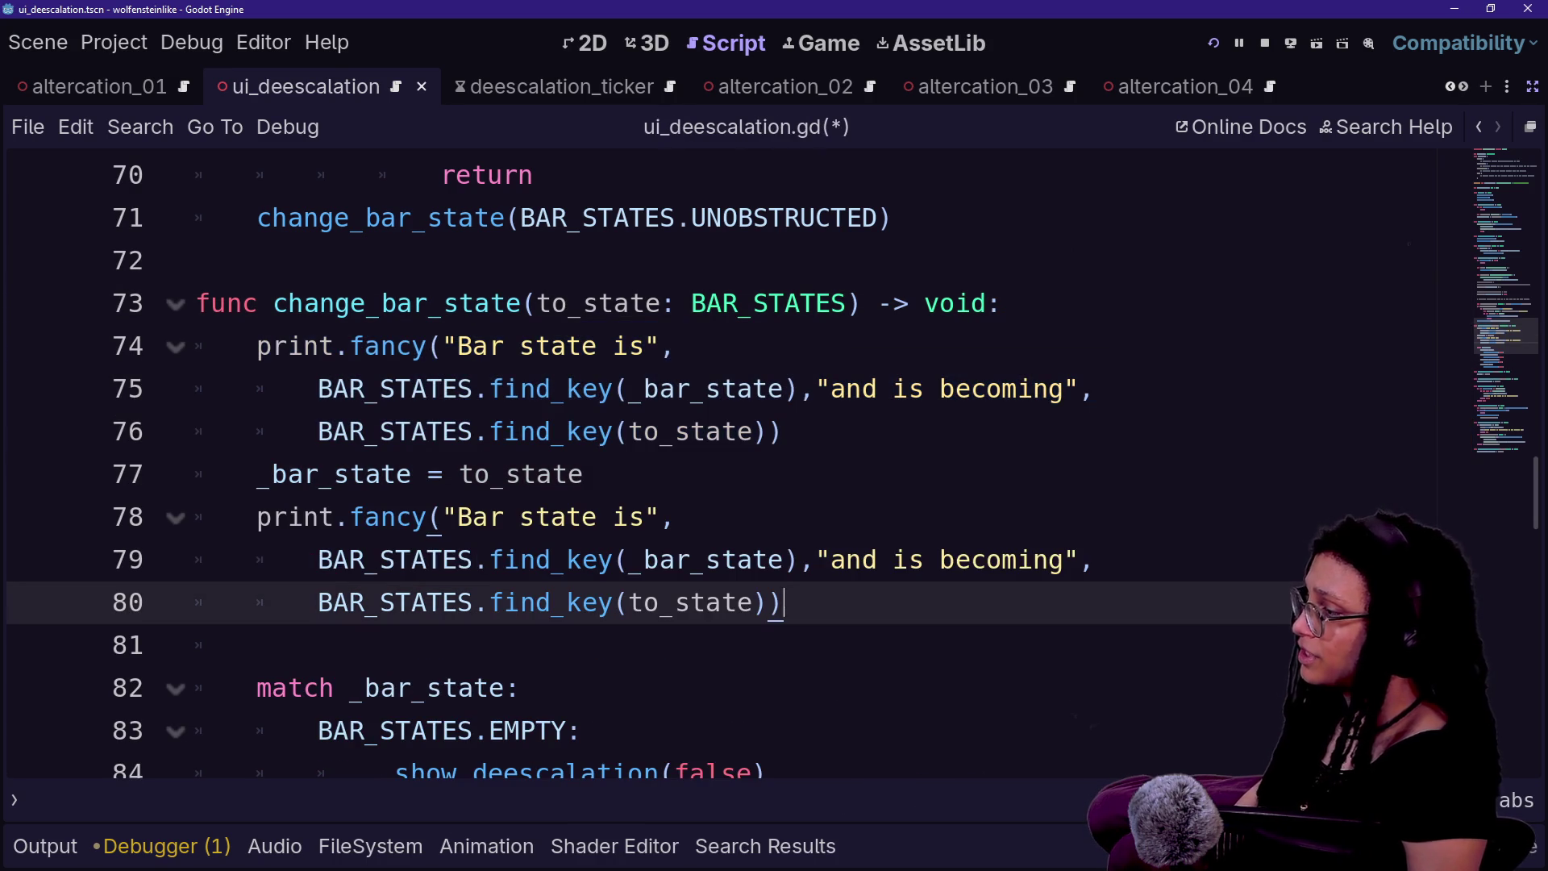
Edit the copy to print "Bar changed to" with the new state, then save.
drag(520, 517, 633, 517)
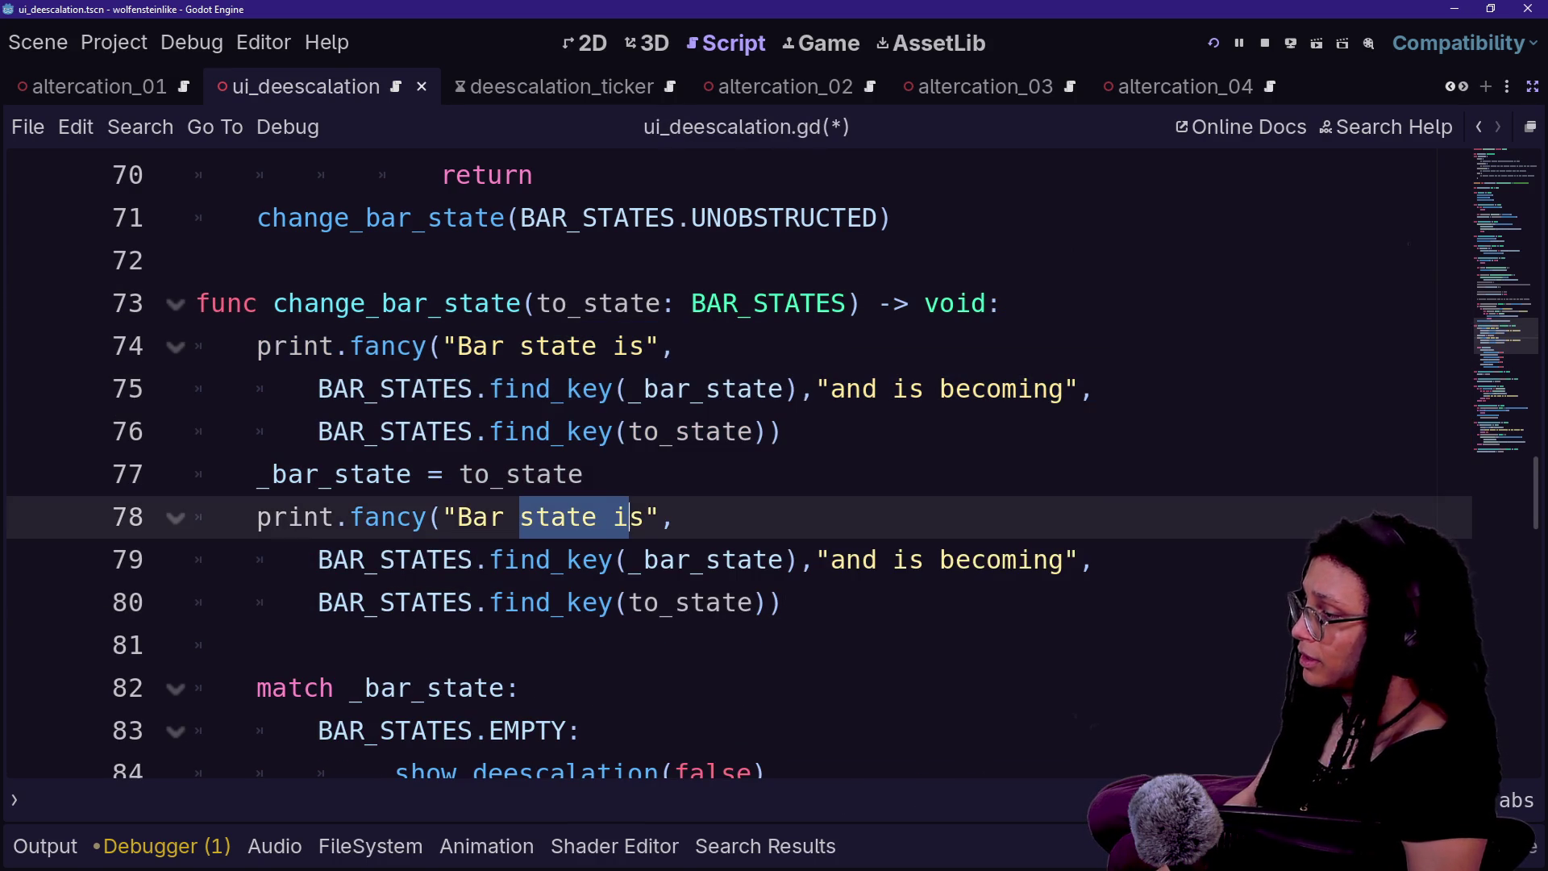
text(changed to)
click(706, 517)
drag(816, 560, 766, 603)
key(BackSpace)
drag(422, 432, 416, 517)
click(512, 646)
key(ctrl+s)
Restart the running game and start trimming "Bar" from the first message.
click(617, 388)
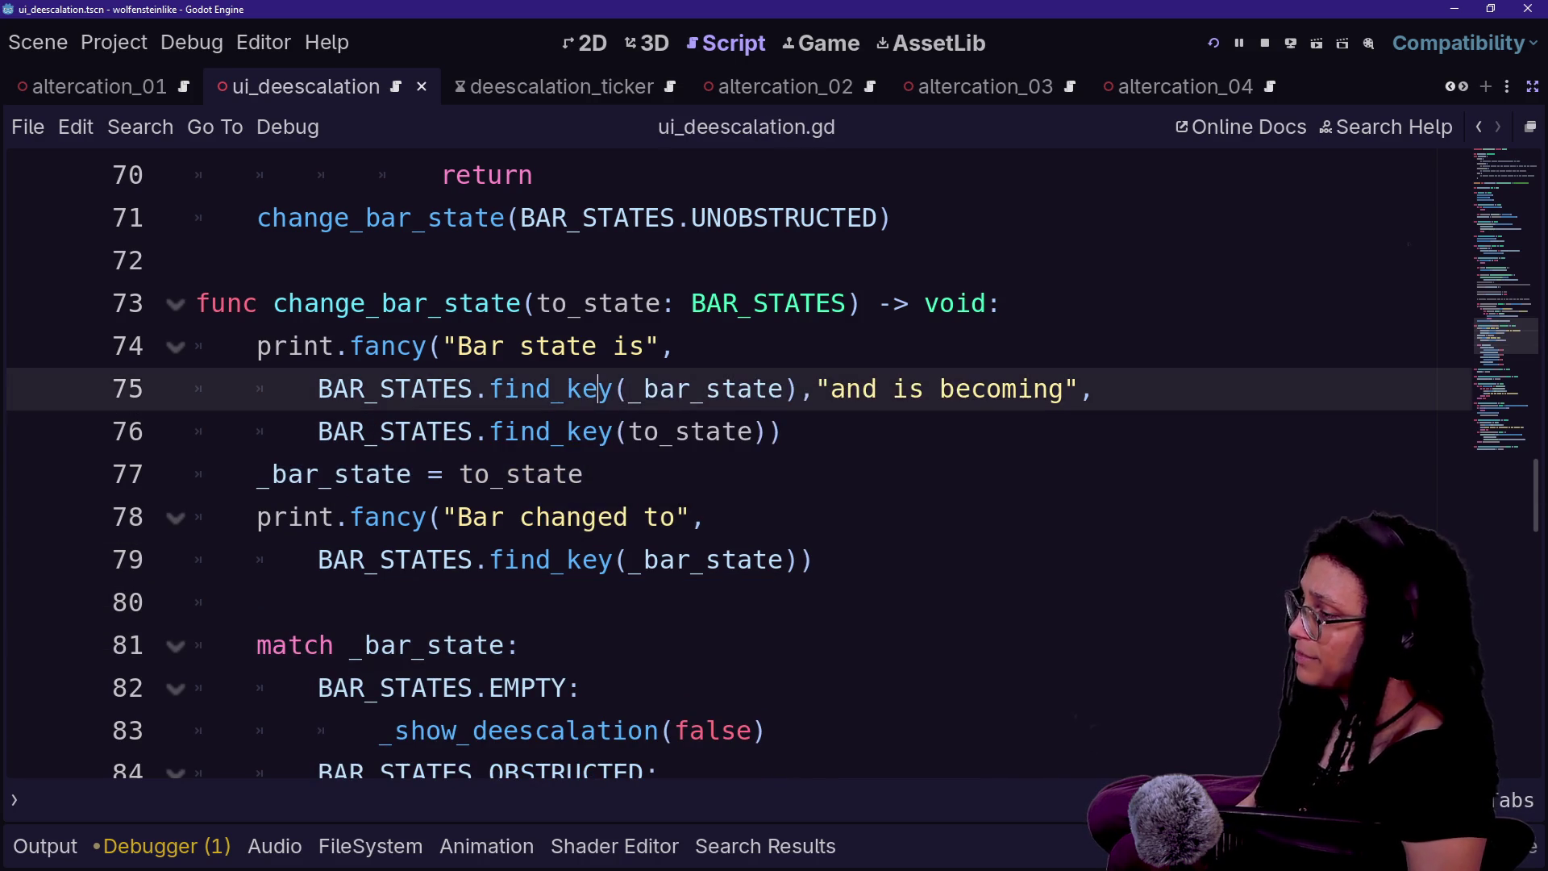
click(1214, 45)
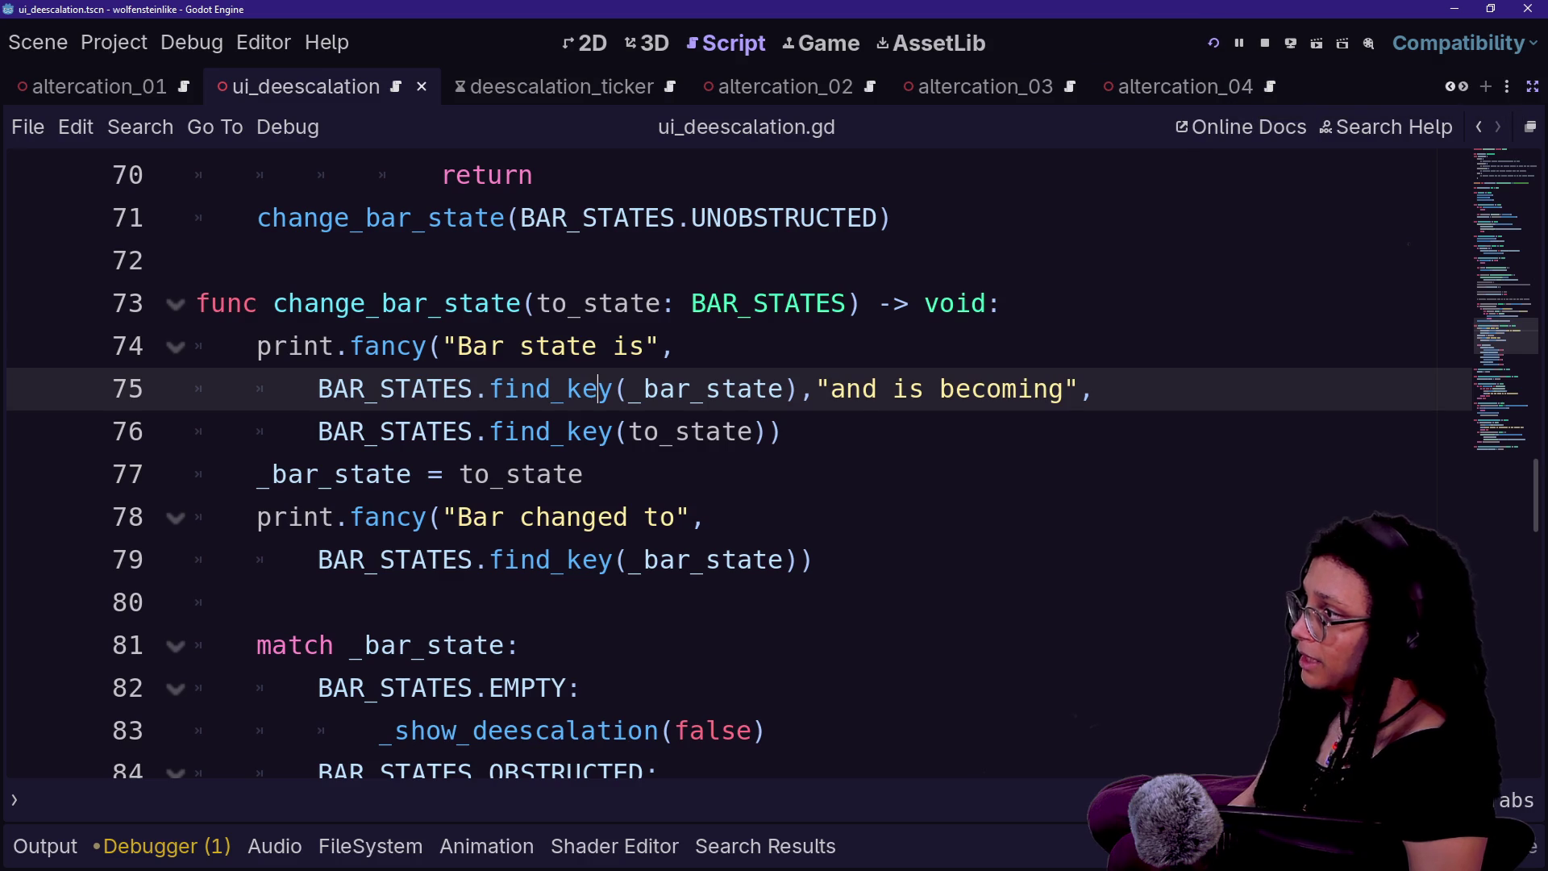
drag(458, 346, 504, 346)
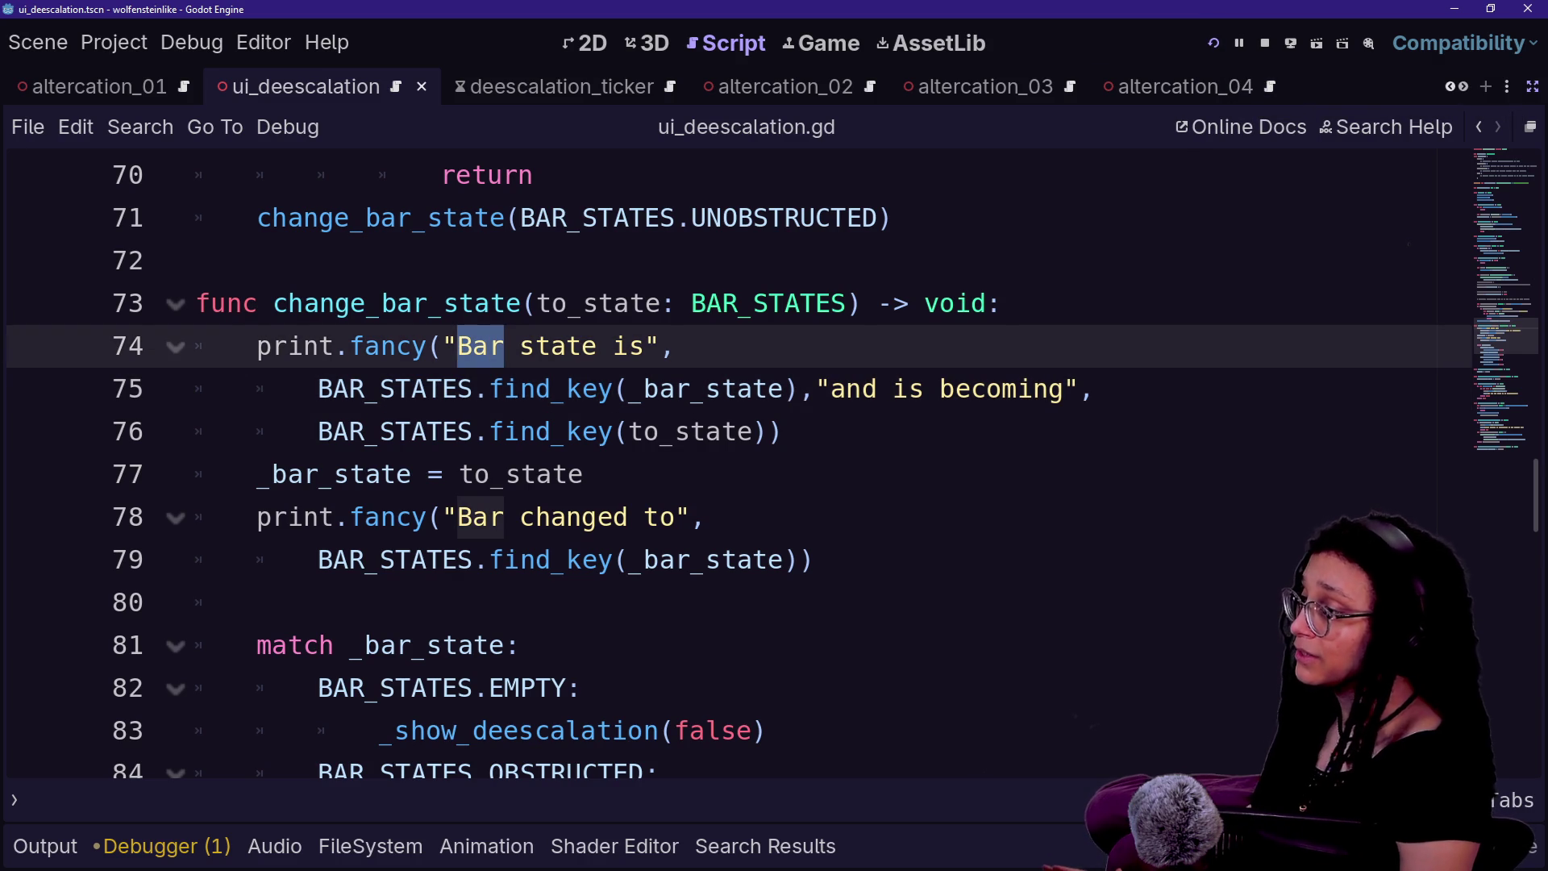
click(457, 346)
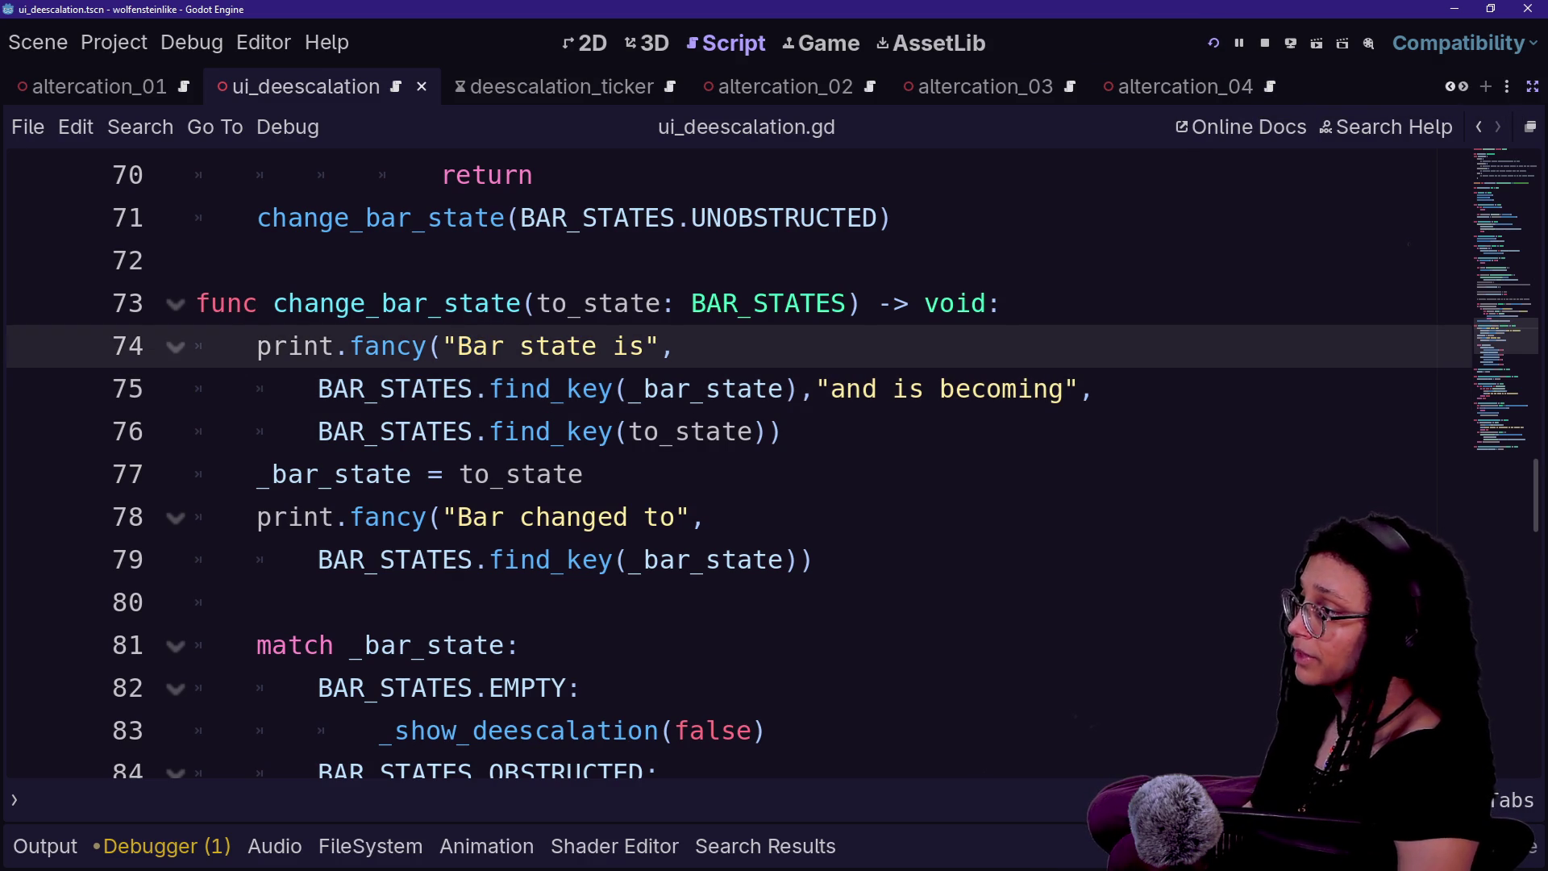
key(Delete)
Try a get_parent prefix in the first message, then revert to just the opening quote.
text(b)
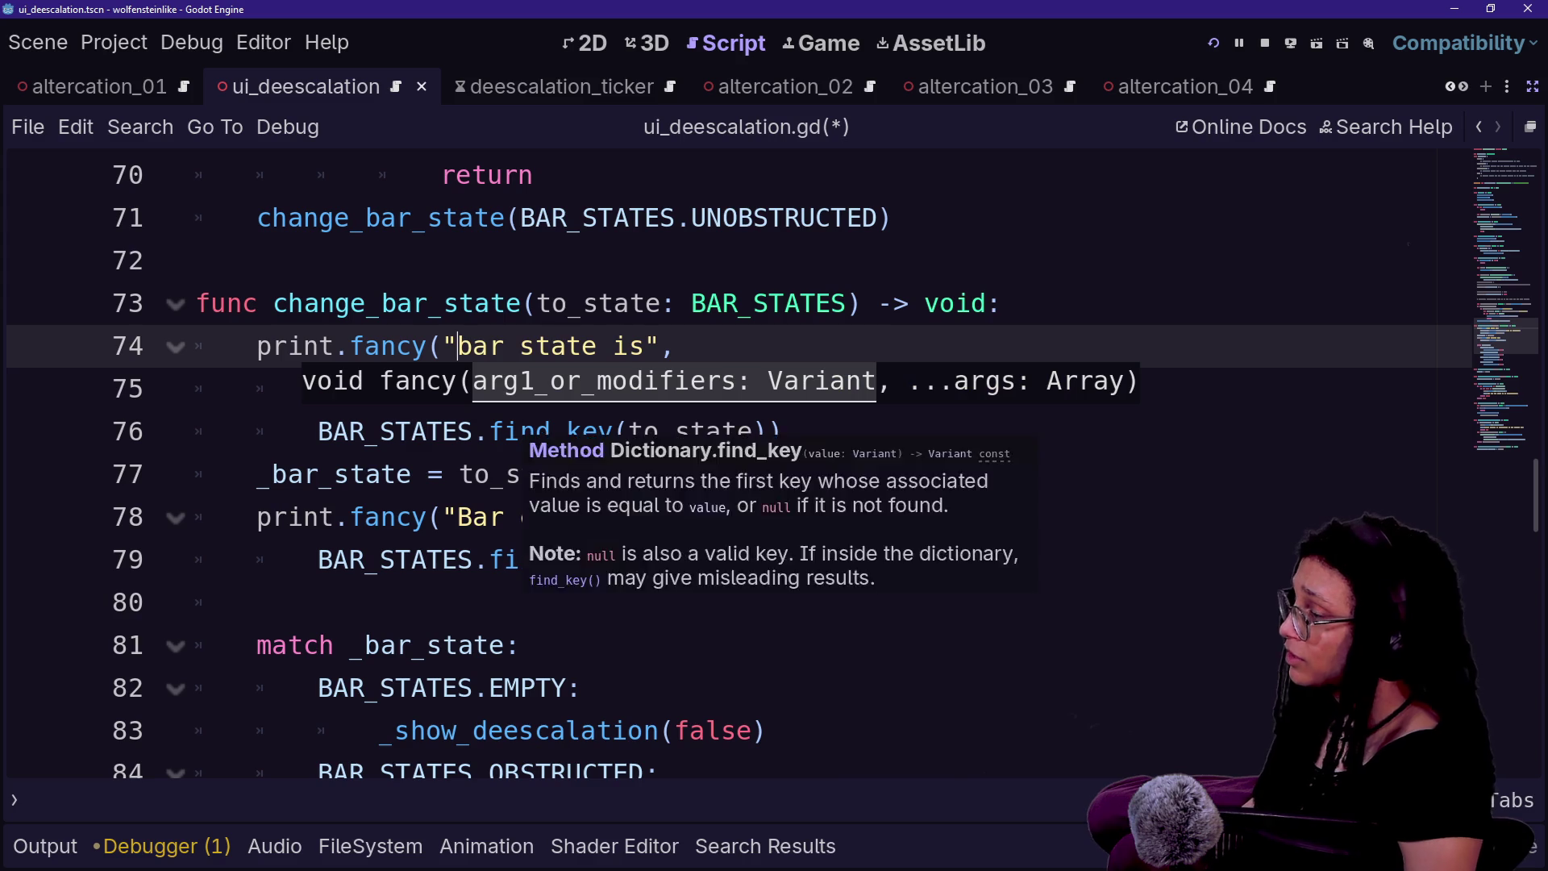
key(Left)
text(n)
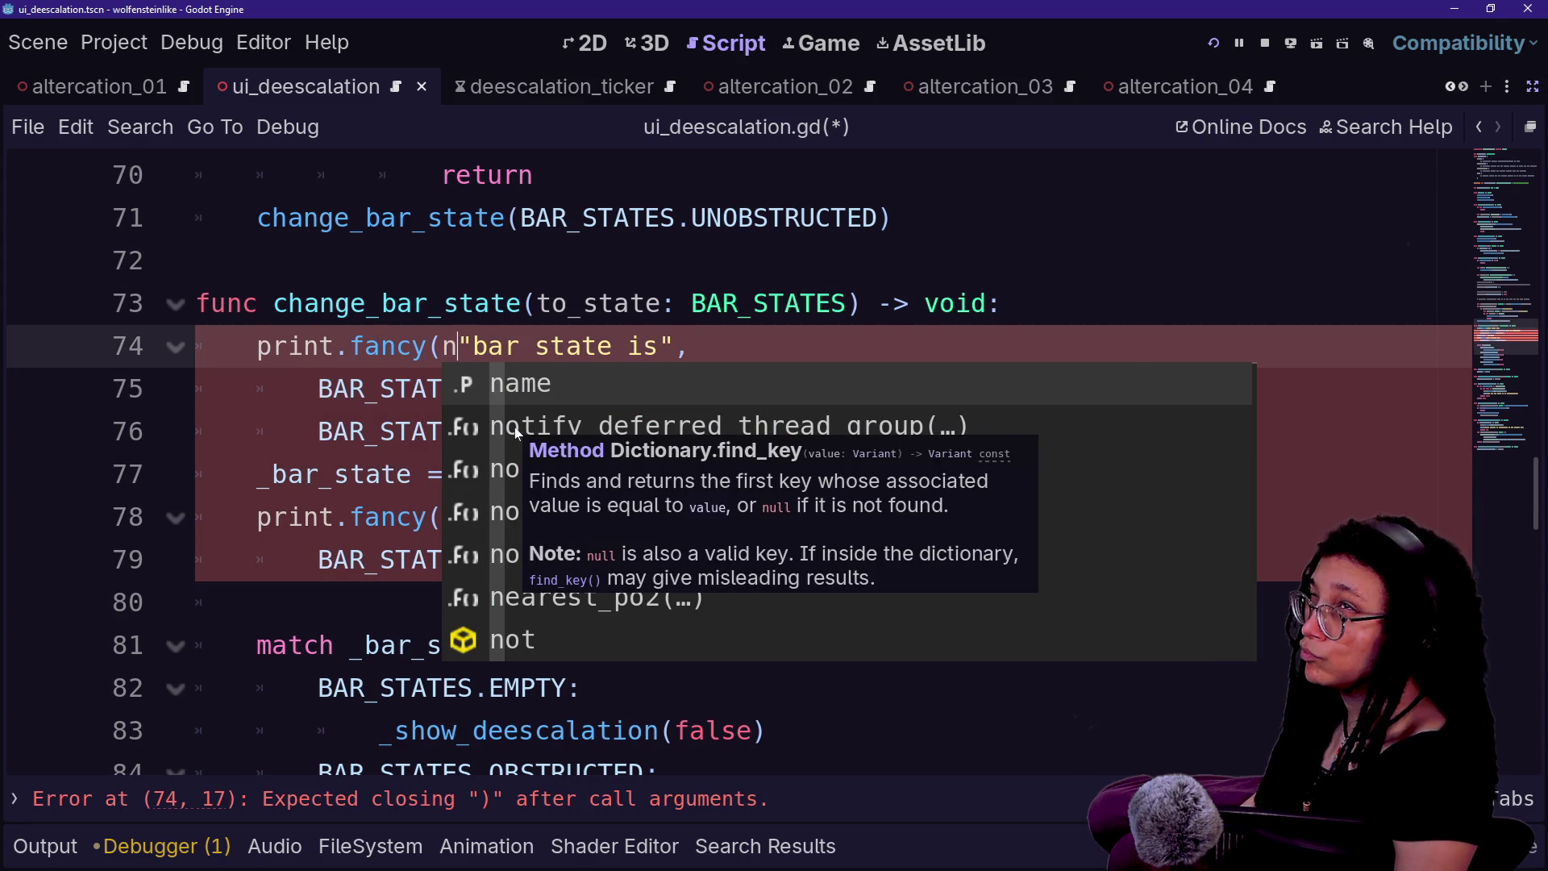
key(BackSpace)
text(get_)
key(BackSpace)
key(BackSpace)
key(BackSpace)
key(BackSpace)
text(get_)
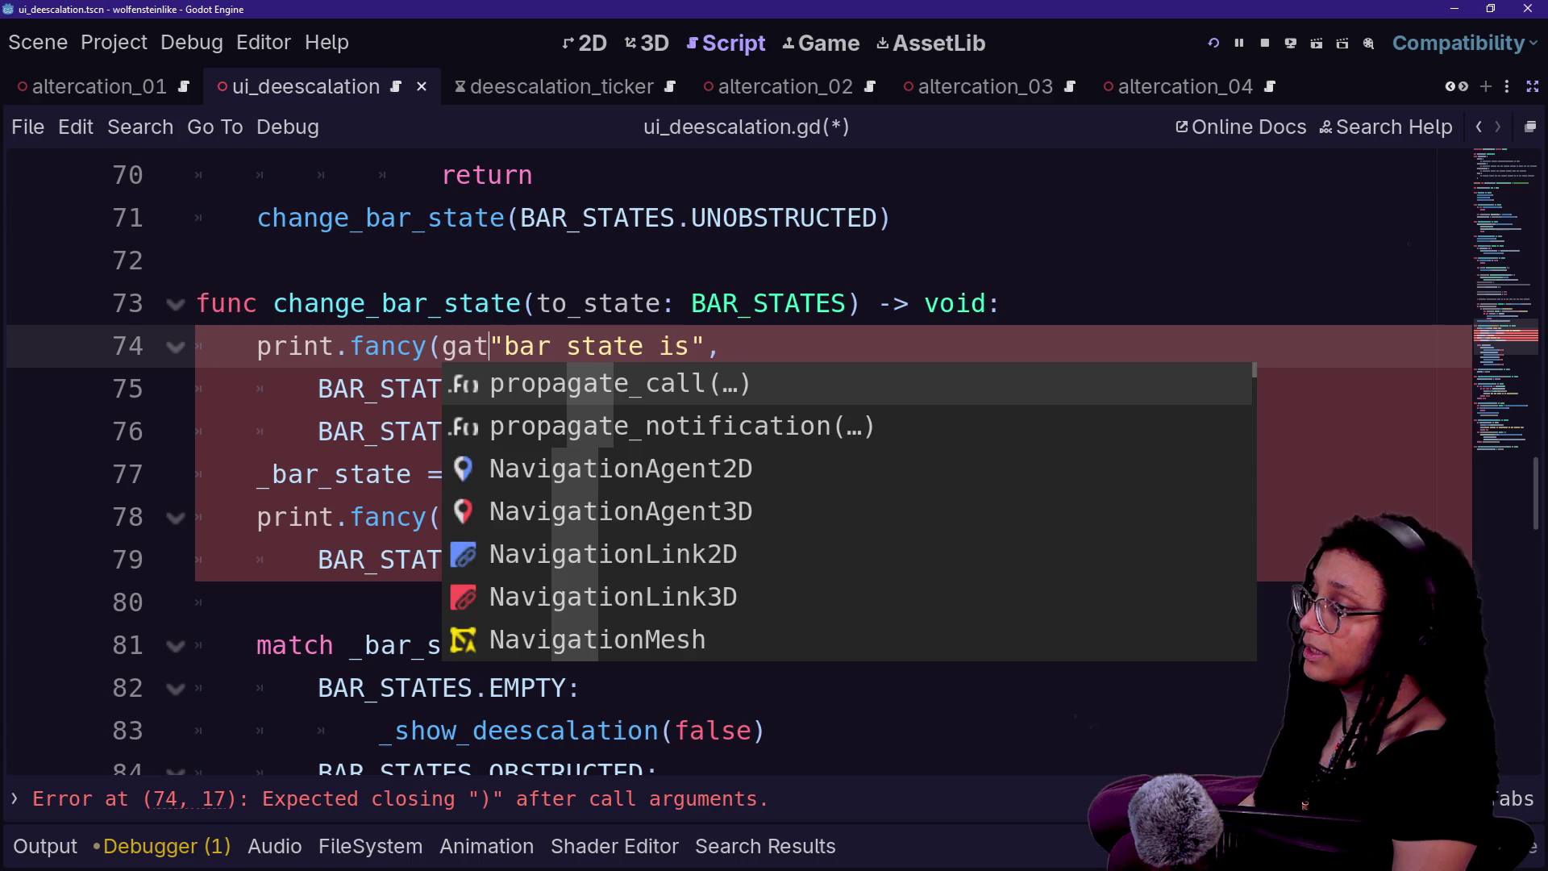
key(BackSpace)
key(BackSpace)
text(t_parent)
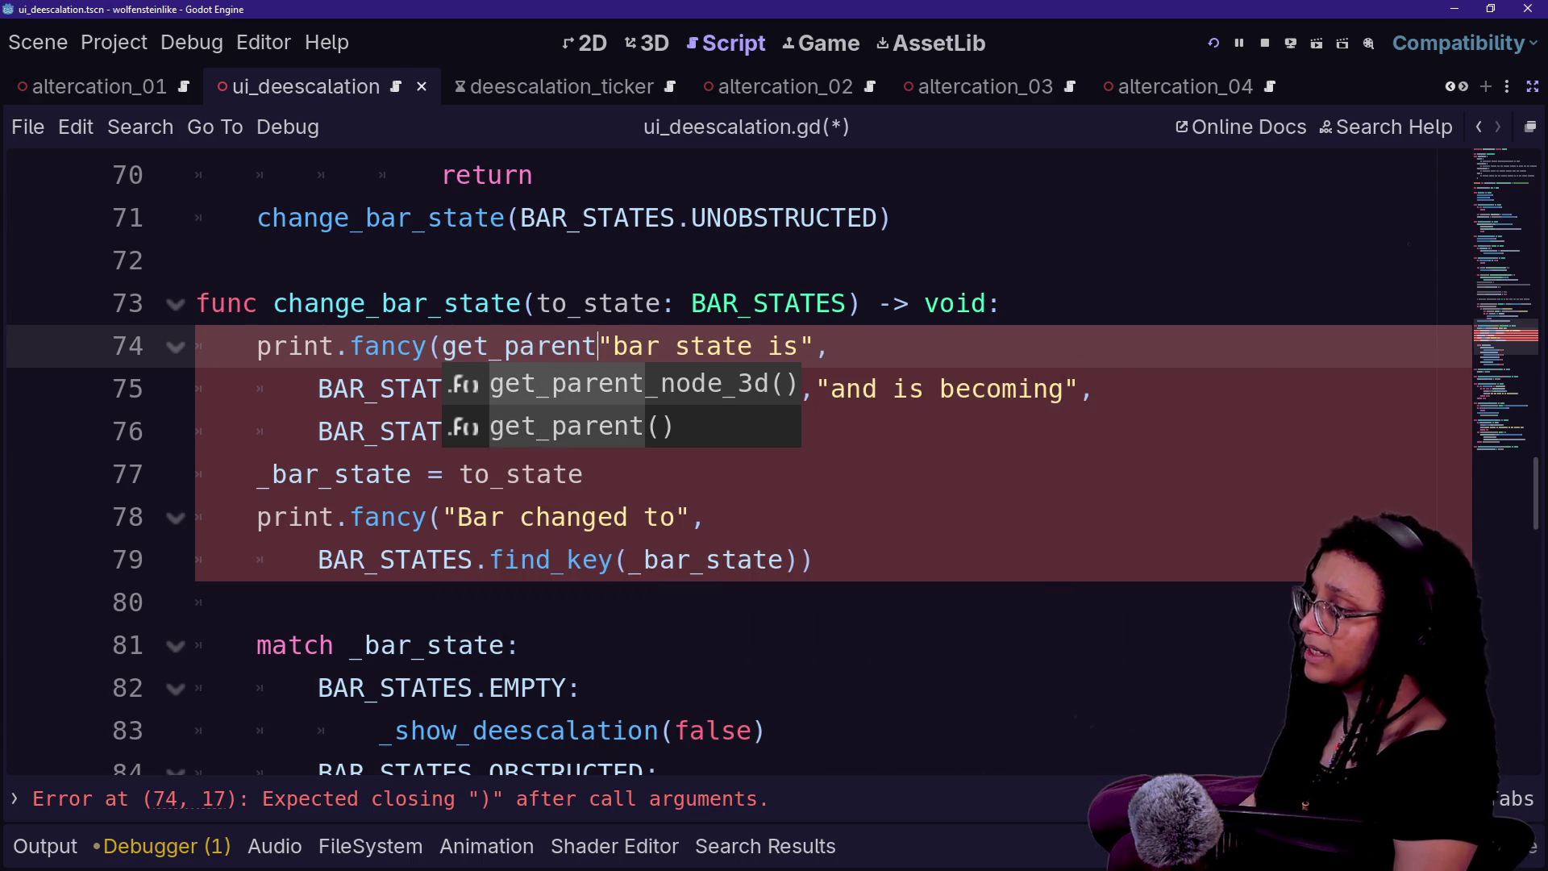
key(BackSpace)
key(BackSpace)
key(BackSpace)
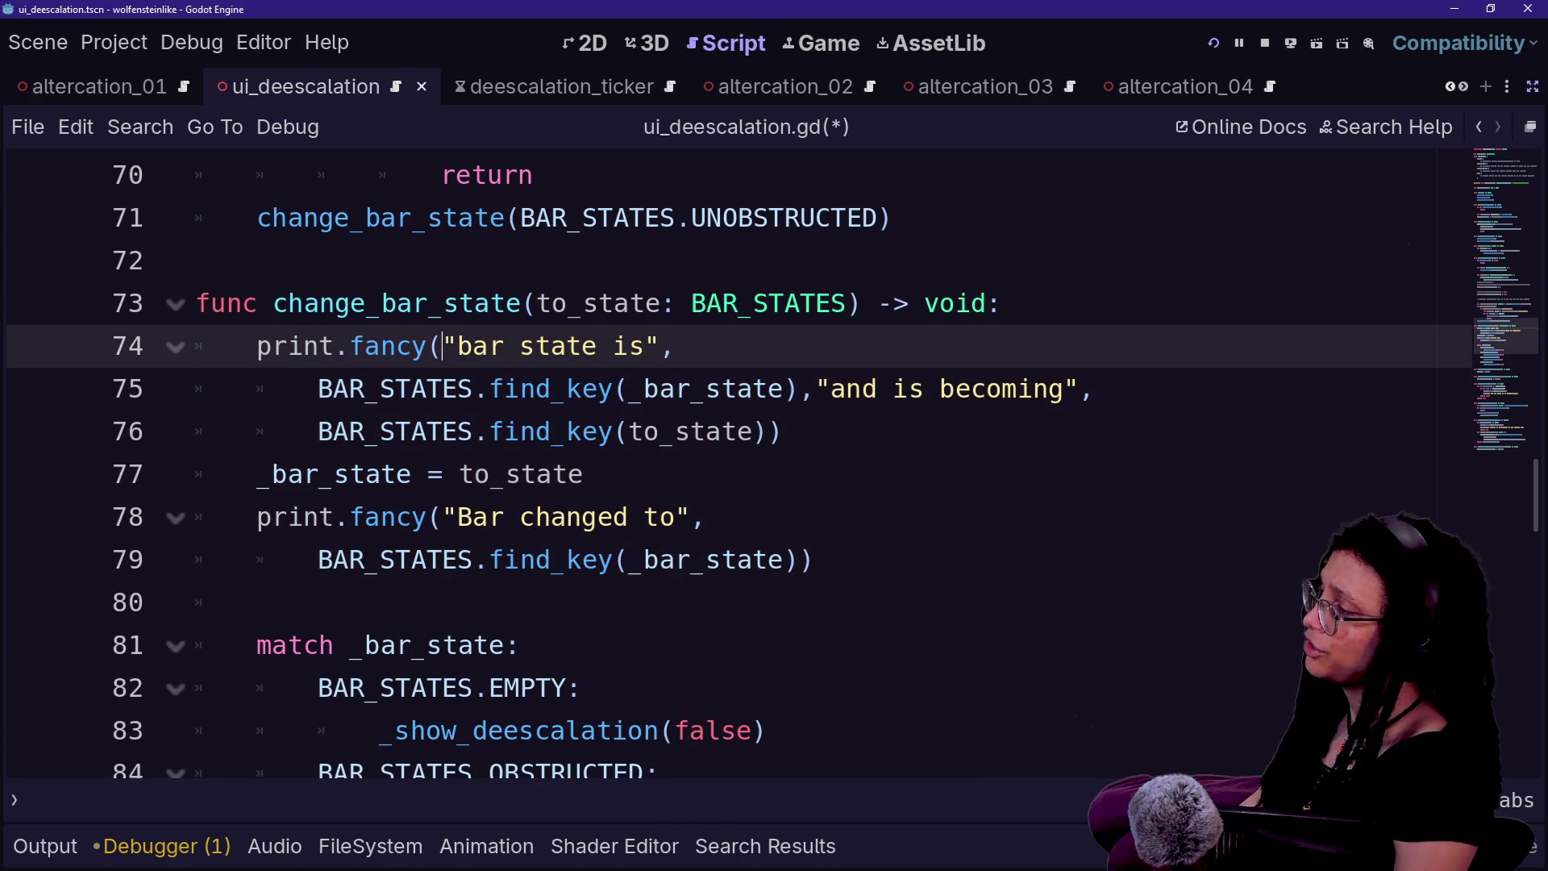
text(")
key(Delete)
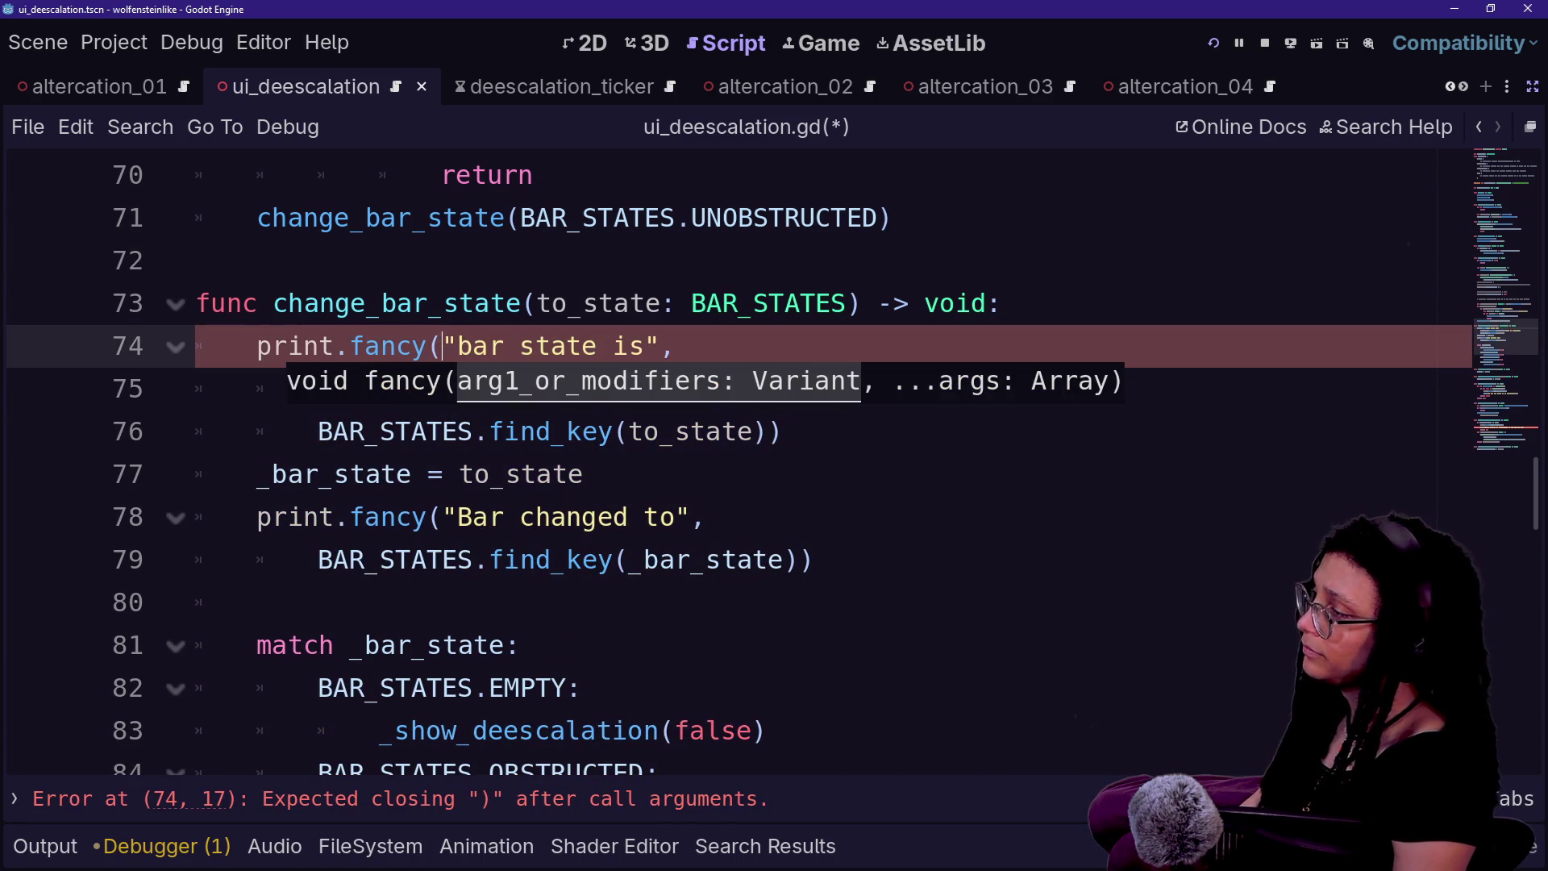
Start the first print with "Altercation", _altercation_id, "'s bar on indented continuation lines.
text(Alter)
text(cation)
text(",_)
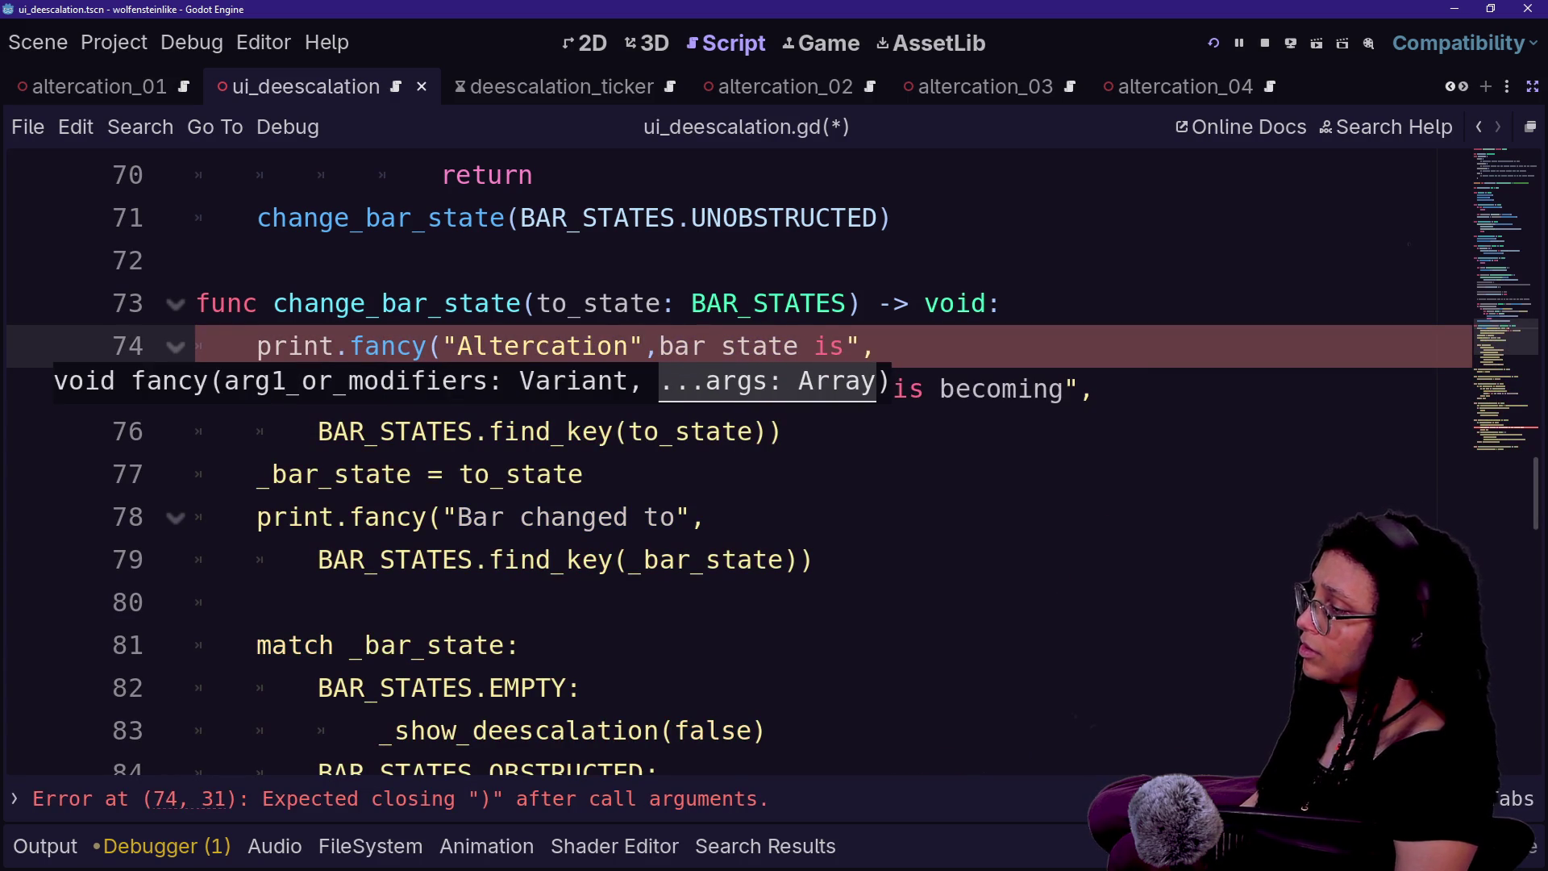
text(al)
key(Tab)
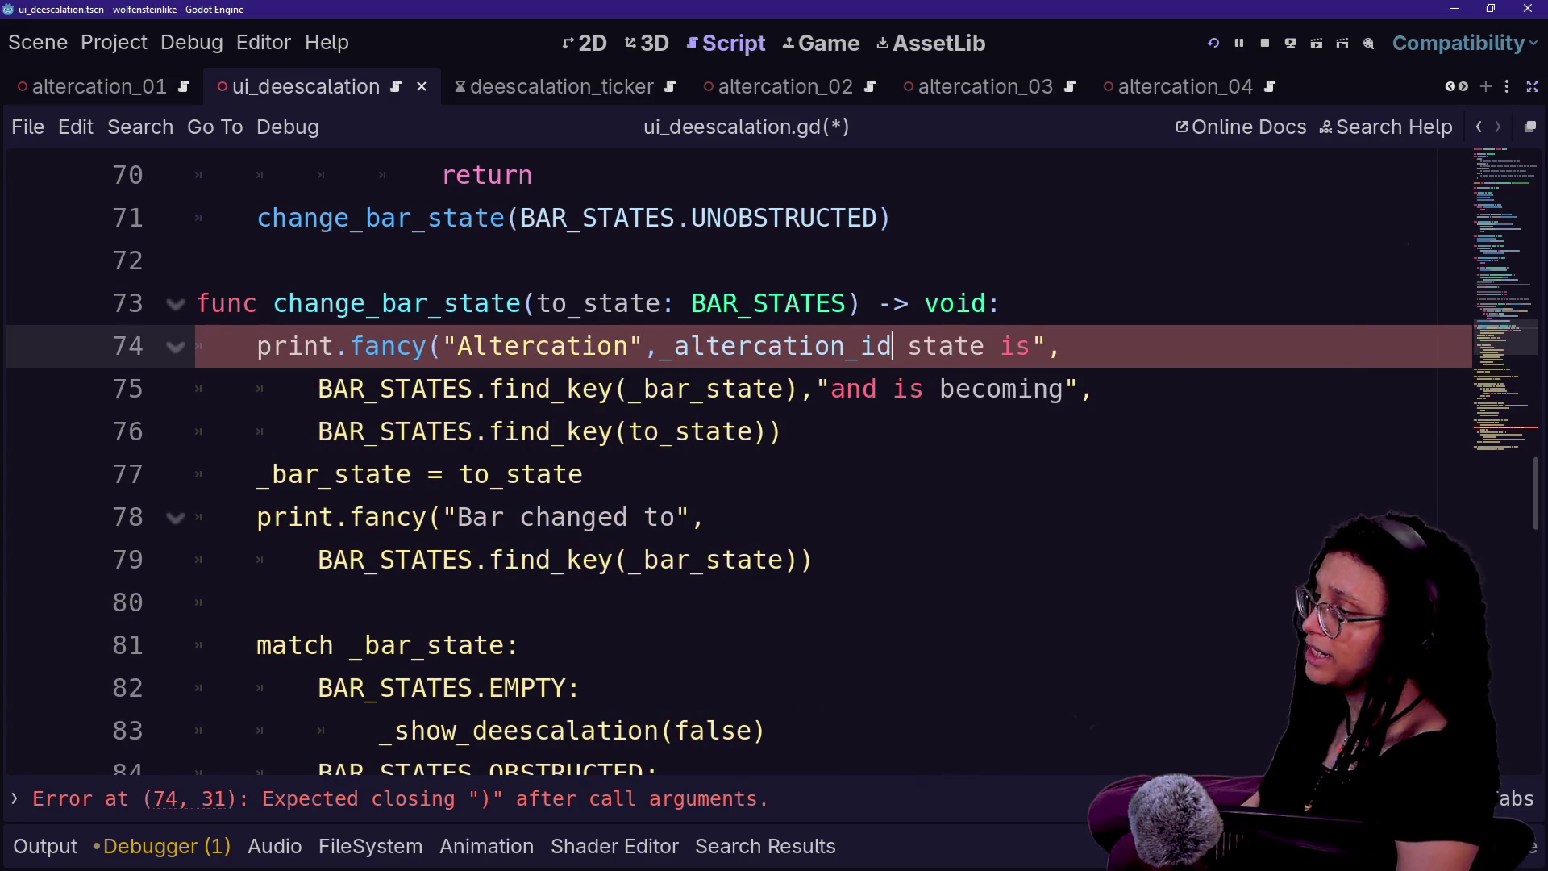
text(")
key(BackSpace)
key(BackSpace)
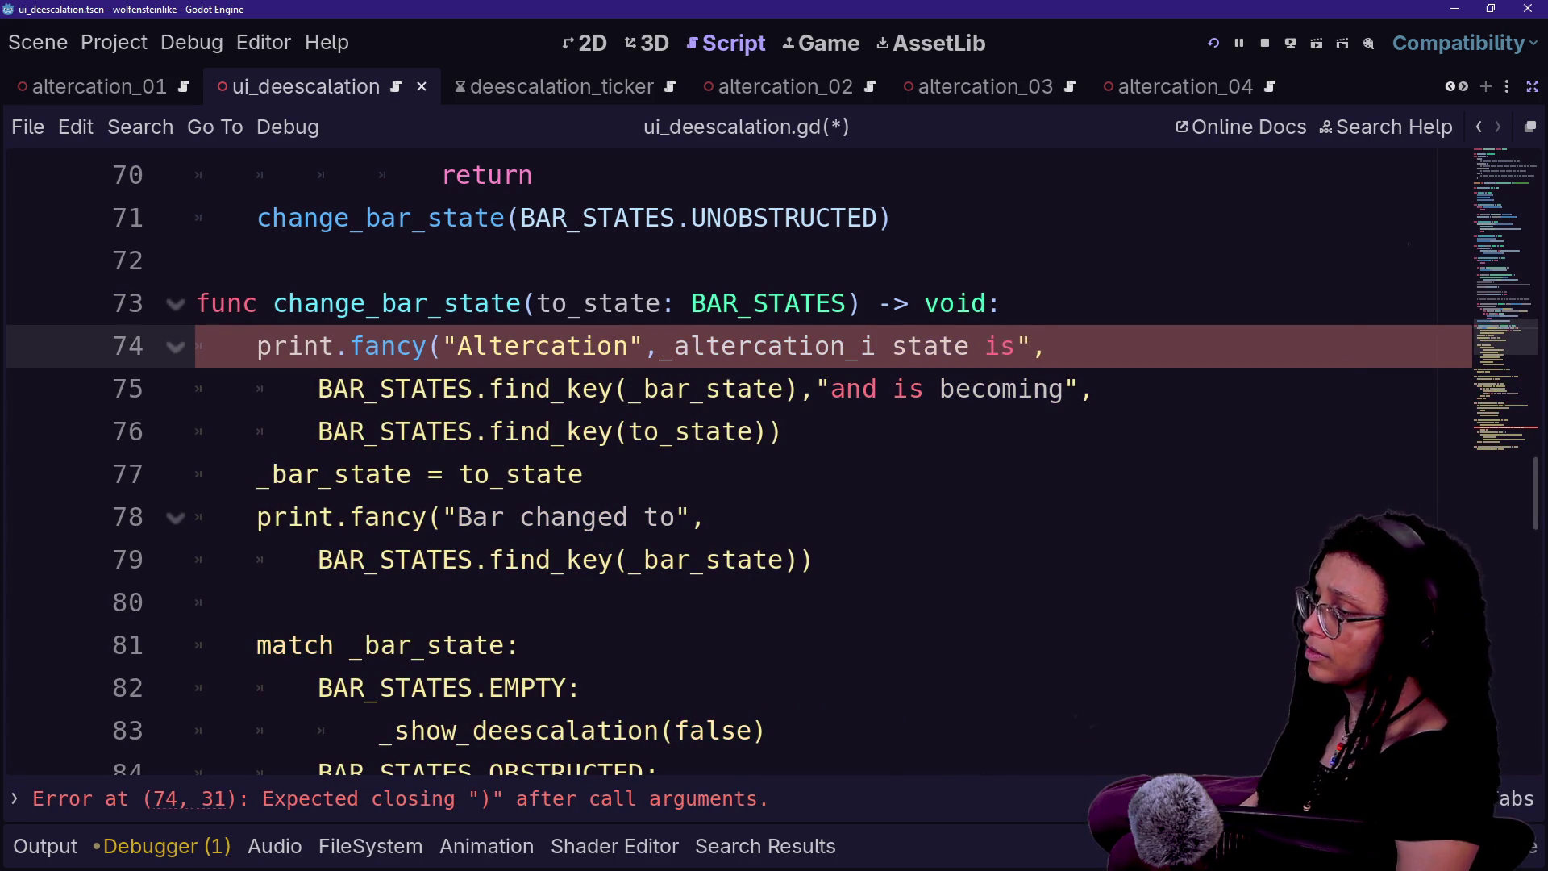
text(d)
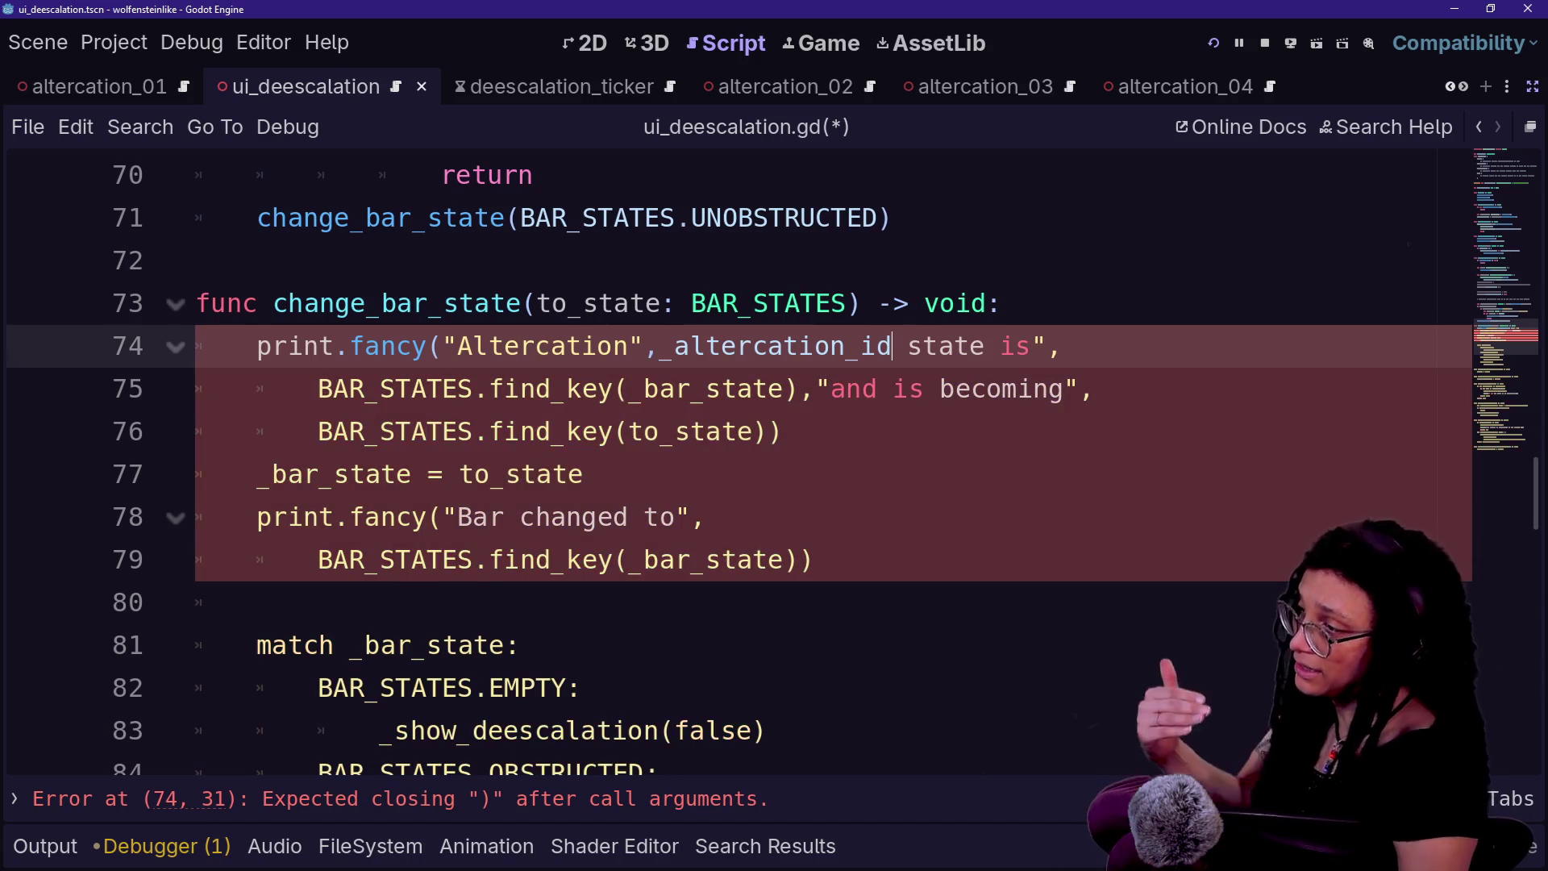
click(660, 346)
key(Return)
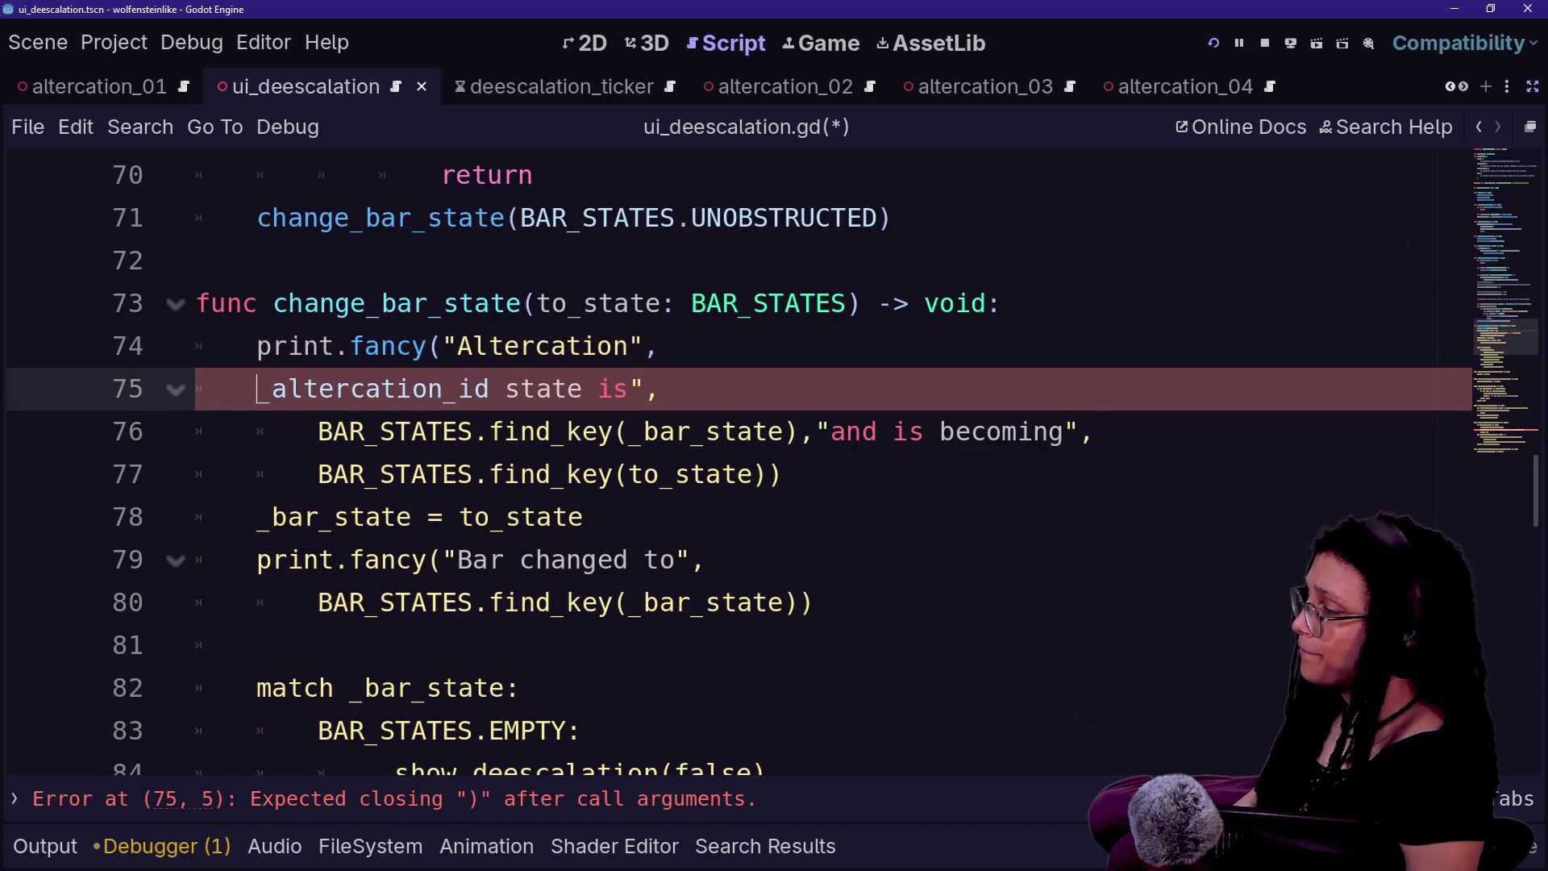
key(Tab)
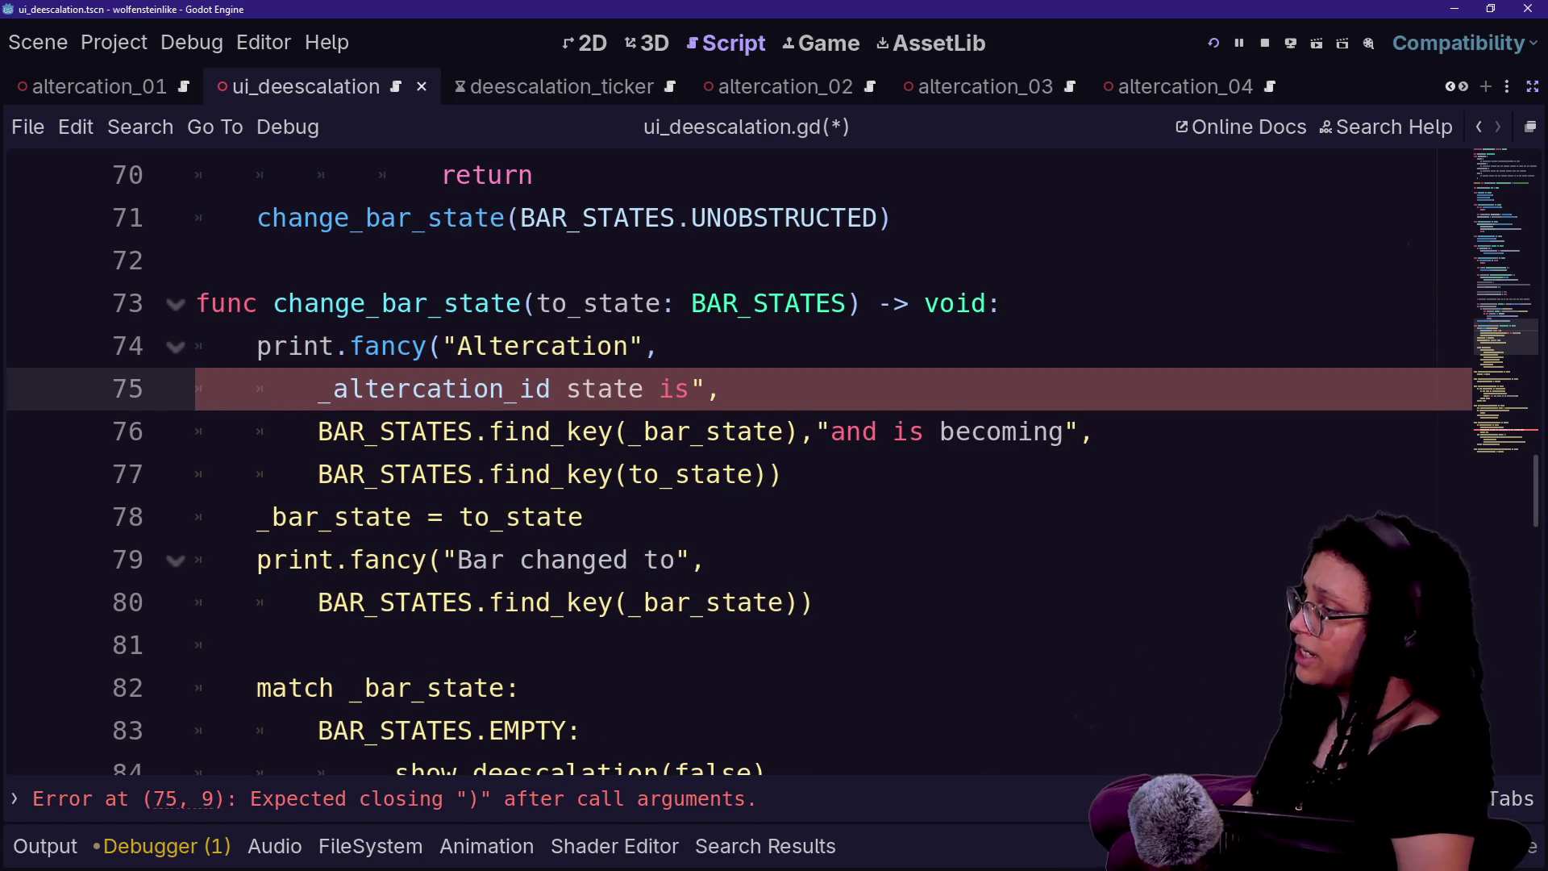
key(Left)
text(,"'s)
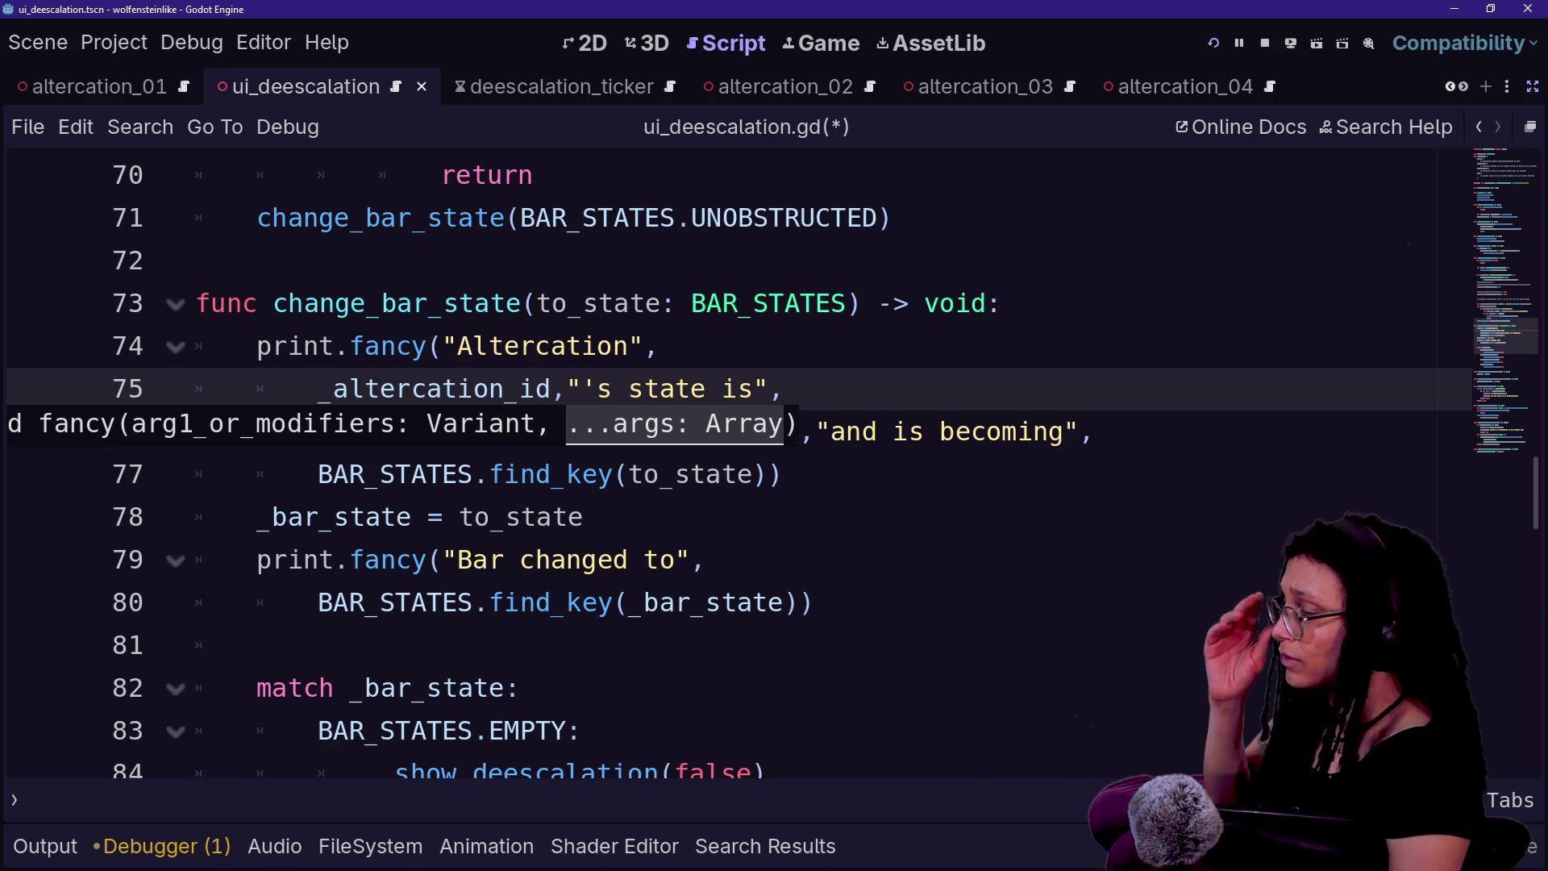
text( bar)
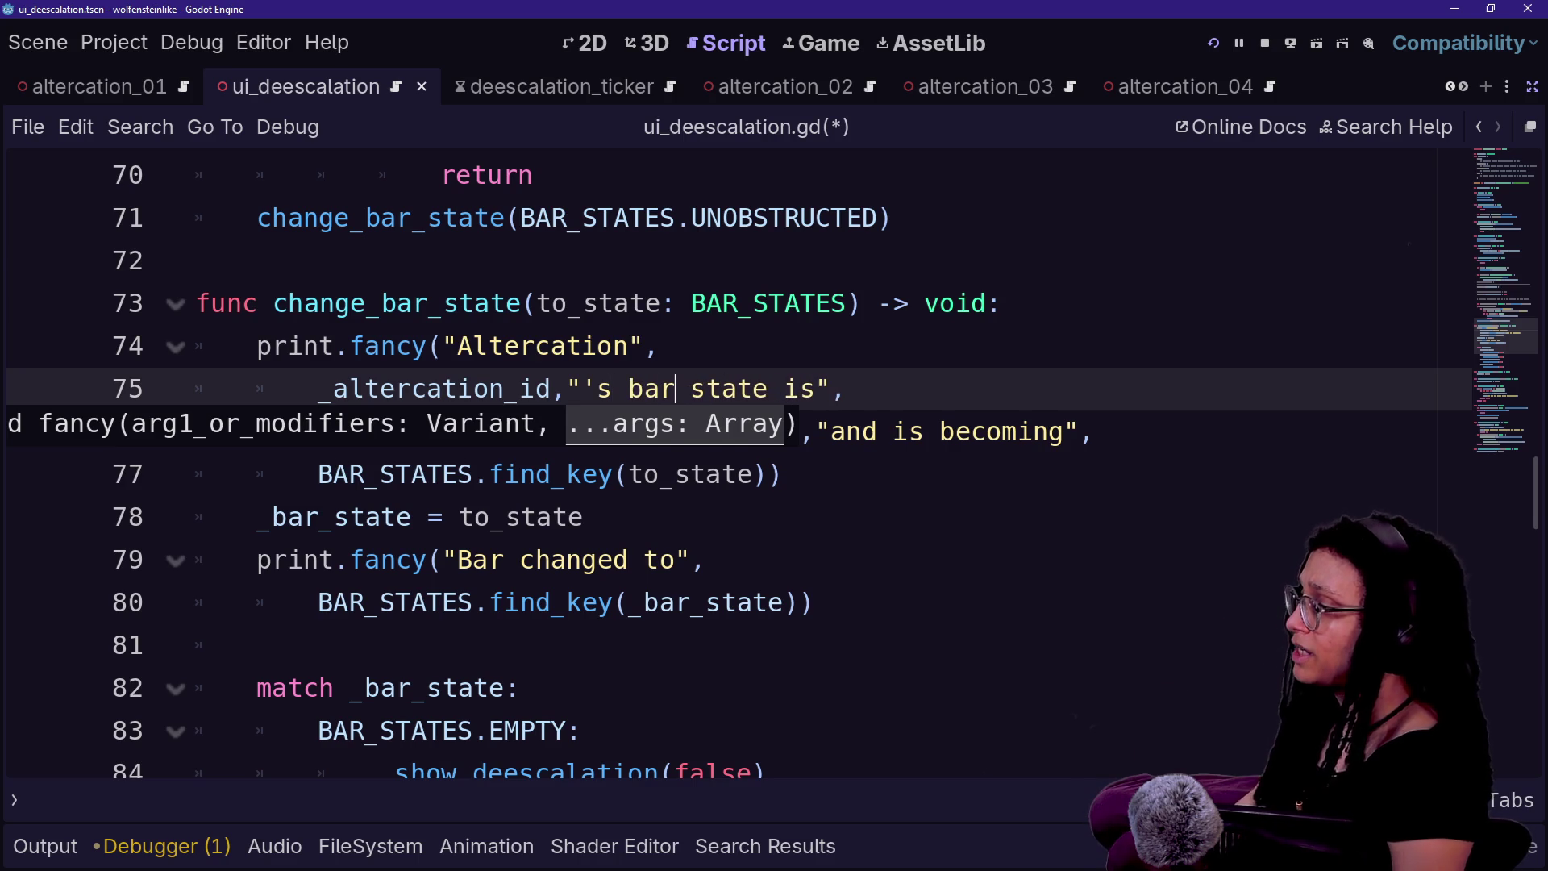
Copy the altercation prefix and paste it over "Bar" in the second message.
click(660, 346)
mouse_move(442, 346)
mouse_down()
mouse_move(581, 388)
mouse_move(676, 389)
mouse_up()
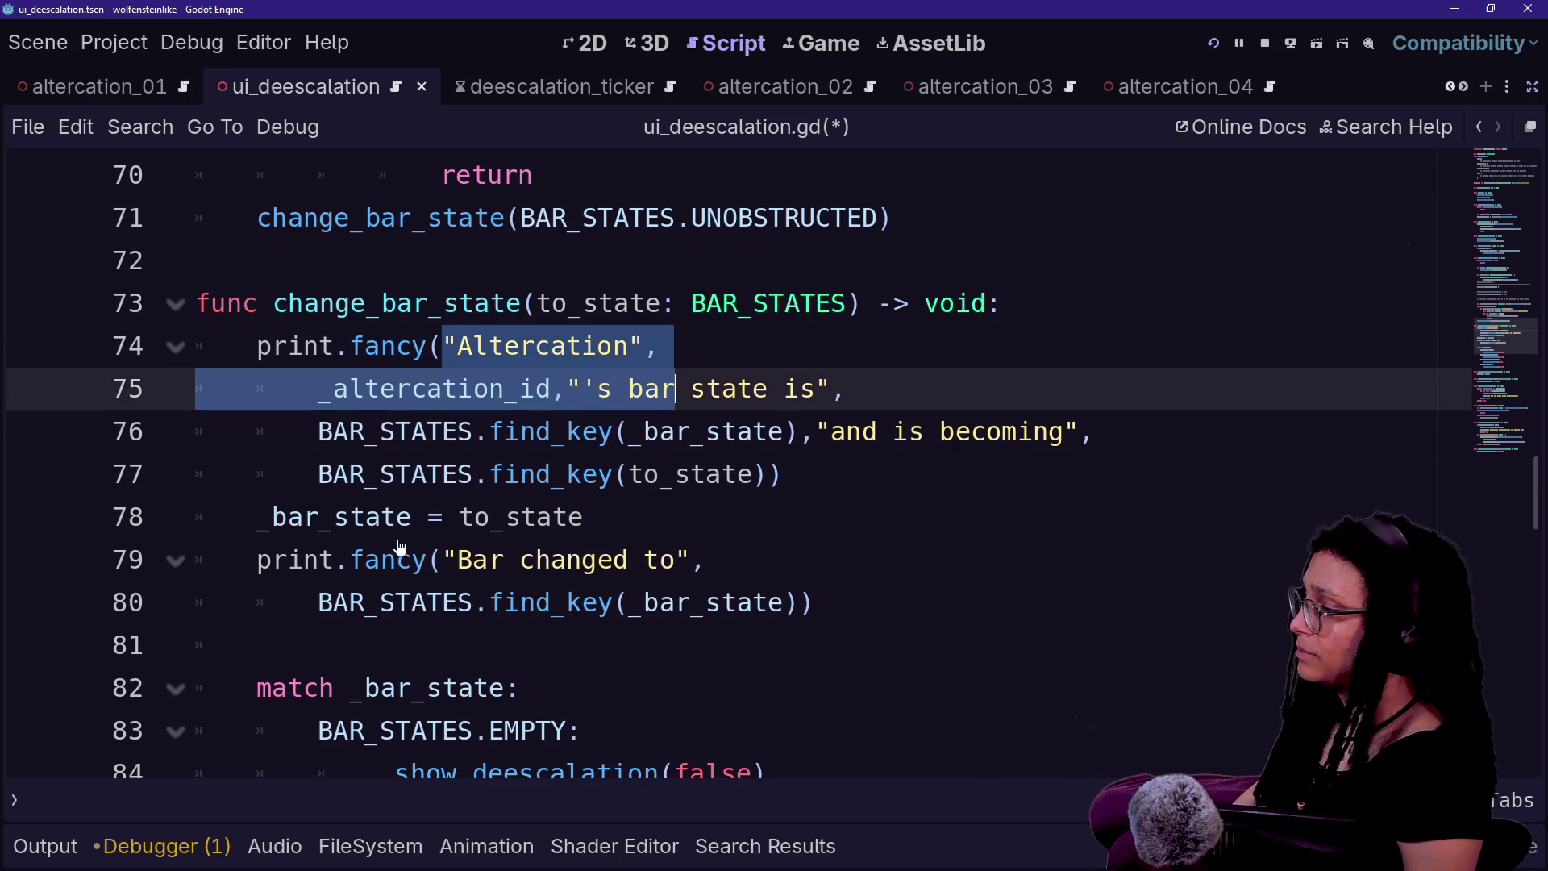
key(ctrl+c)
drag(456, 559, 506, 560)
key(ctrl+v)
Add "state" to the second message, save, and relaunch the game.
drag(365, 603, 568, 603)
click(800, 603)
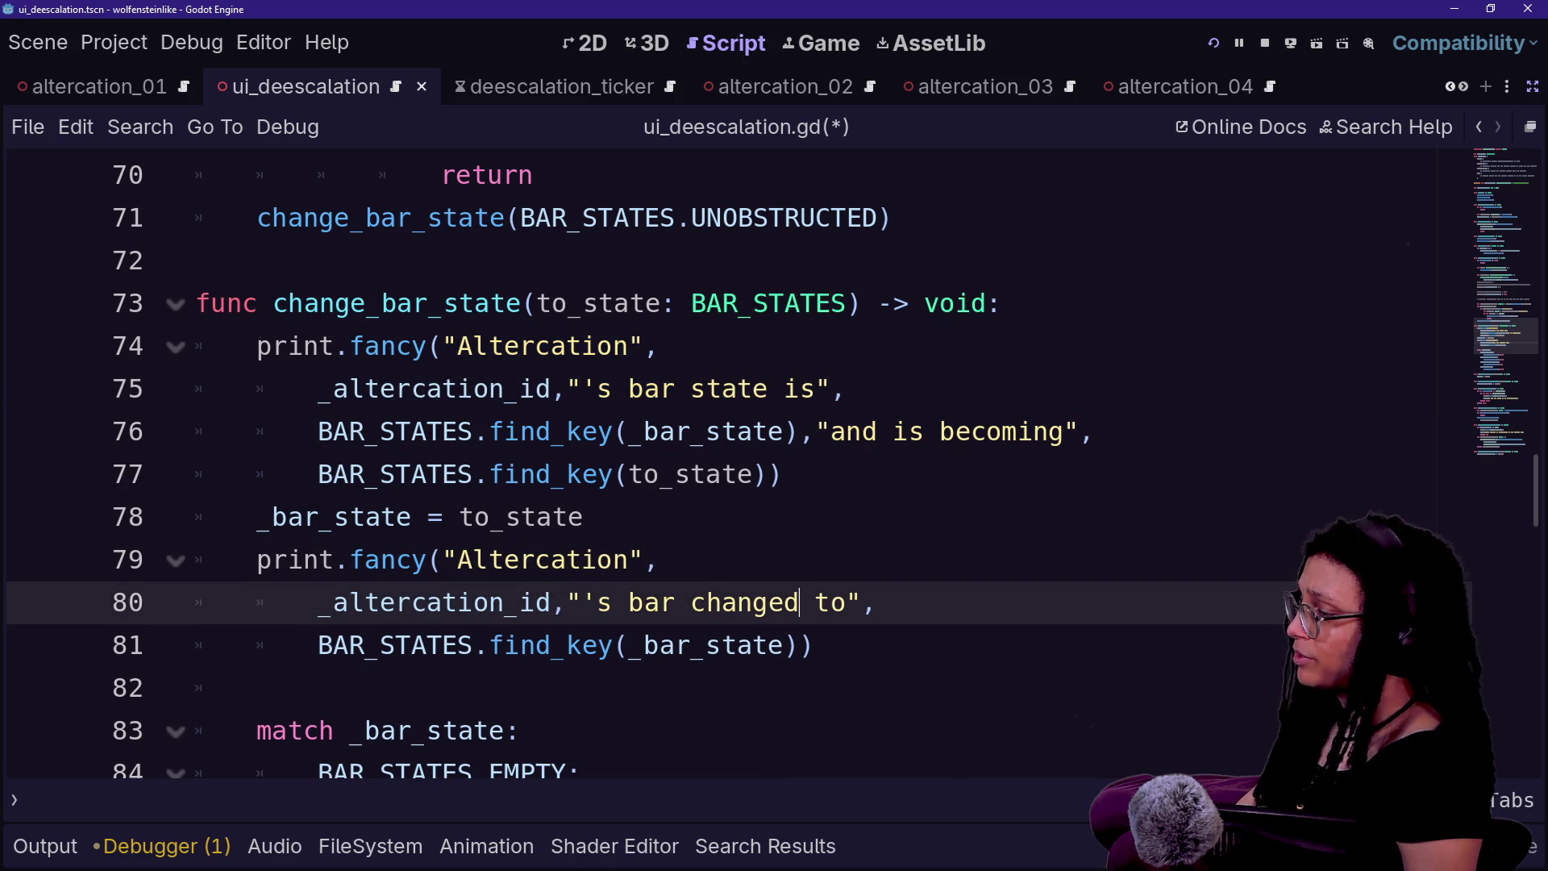
key(ctrl+s)
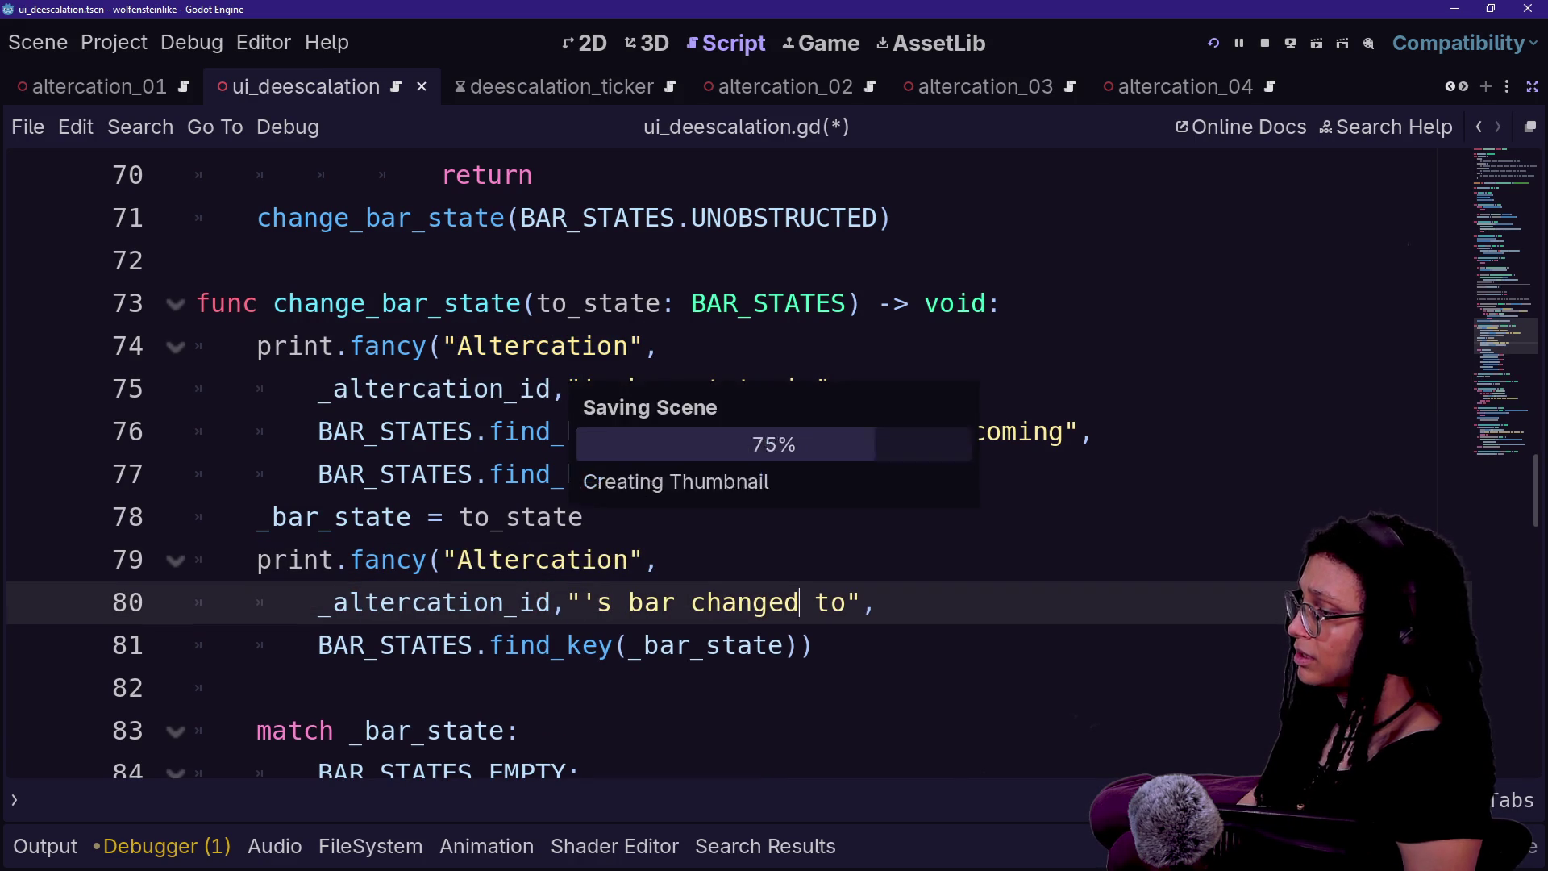
text(state)
key(ctrl+s)
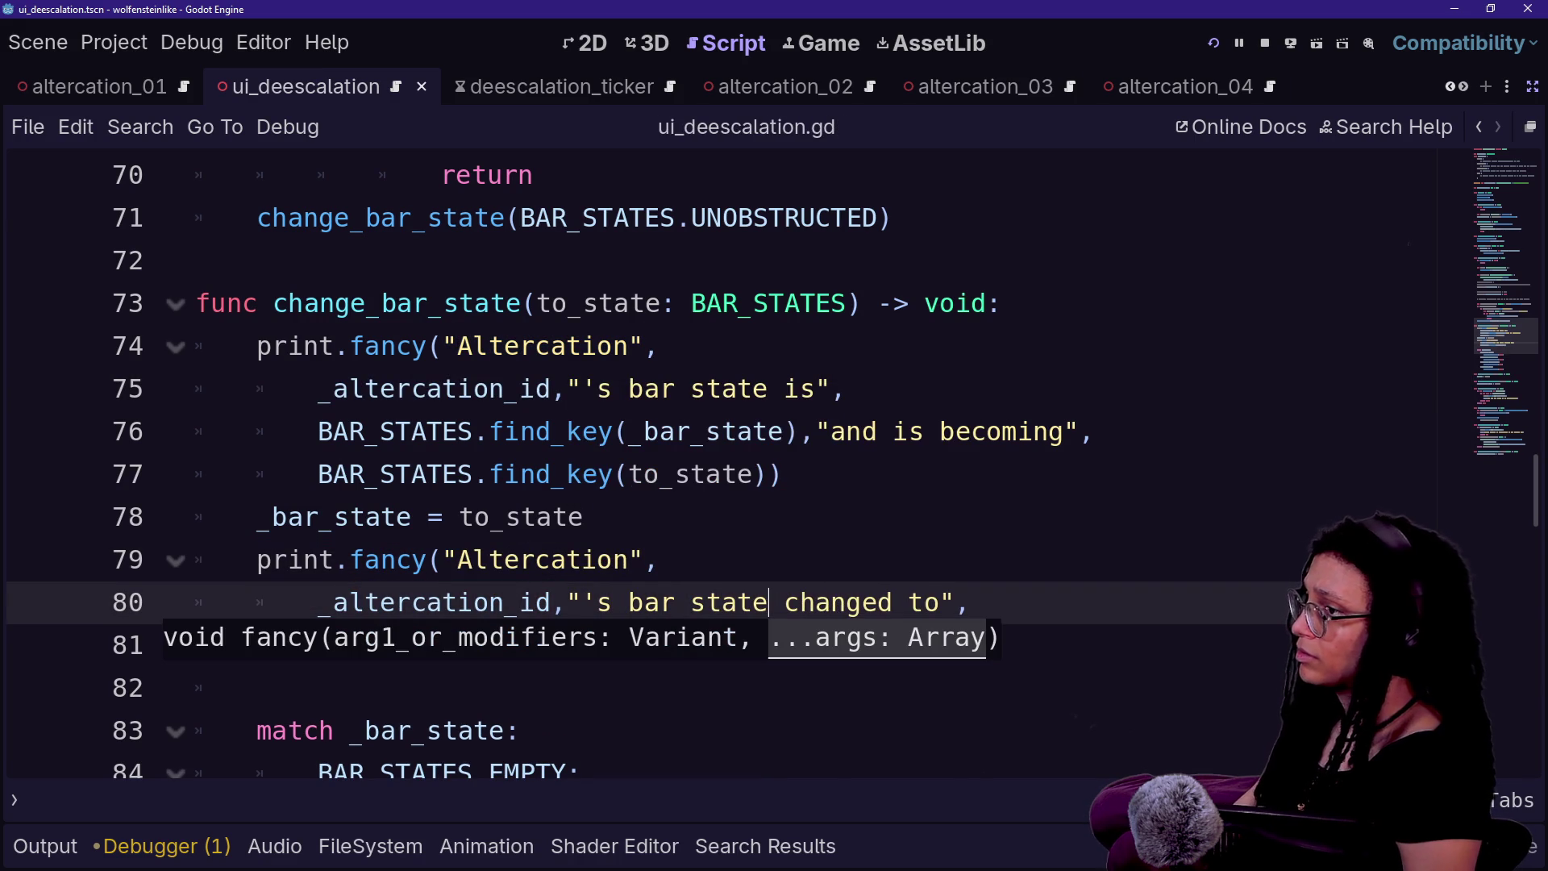
click(1206, 44)
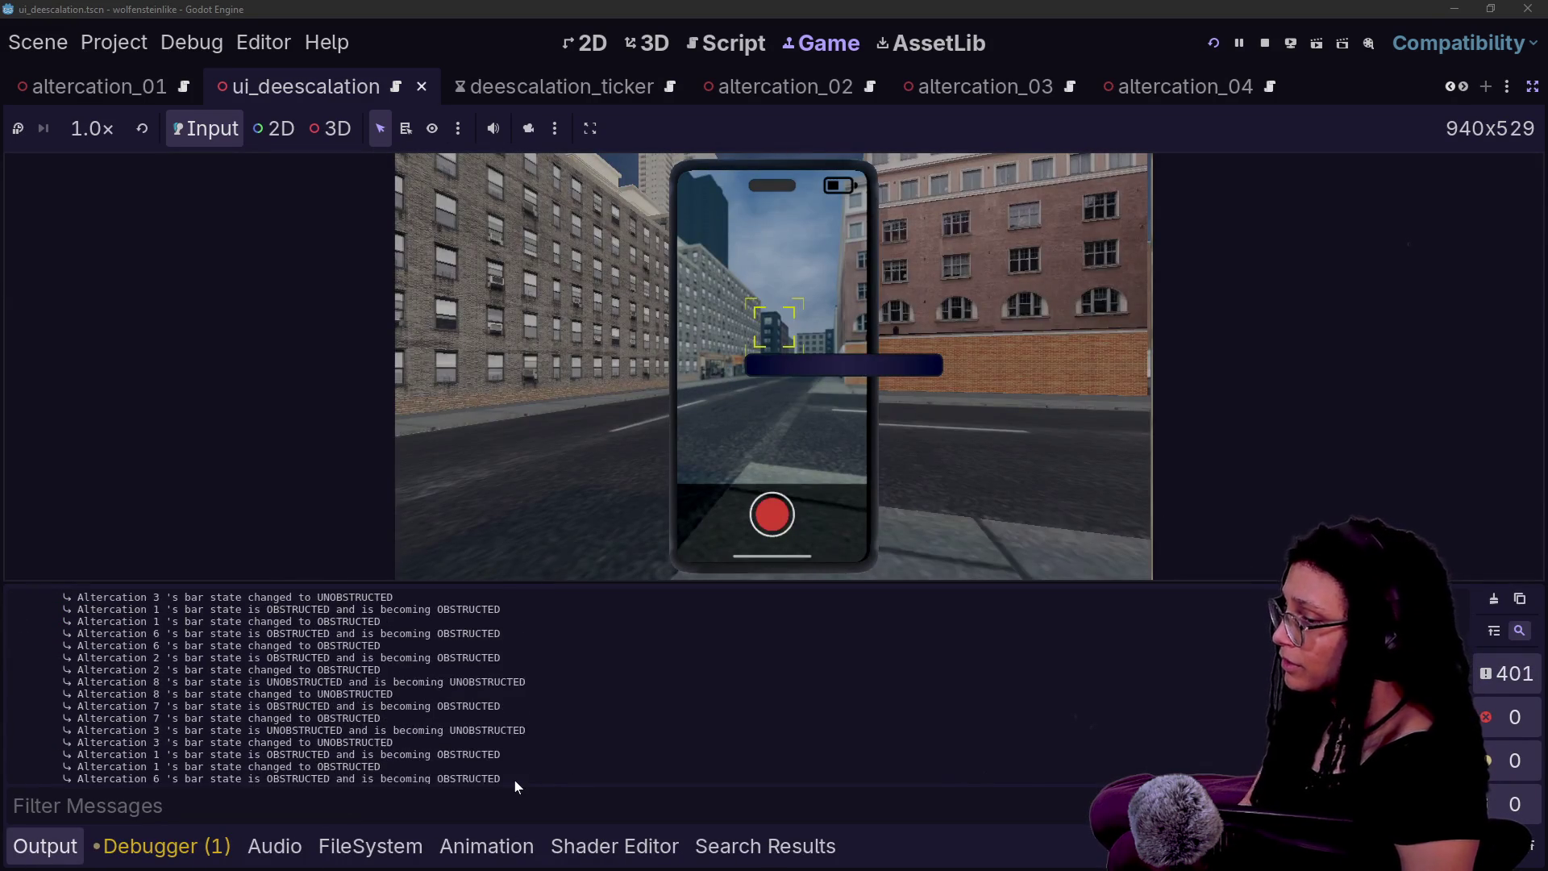
Click into the running game view while watching the Output log's bar-state messages.
click(539, 416)
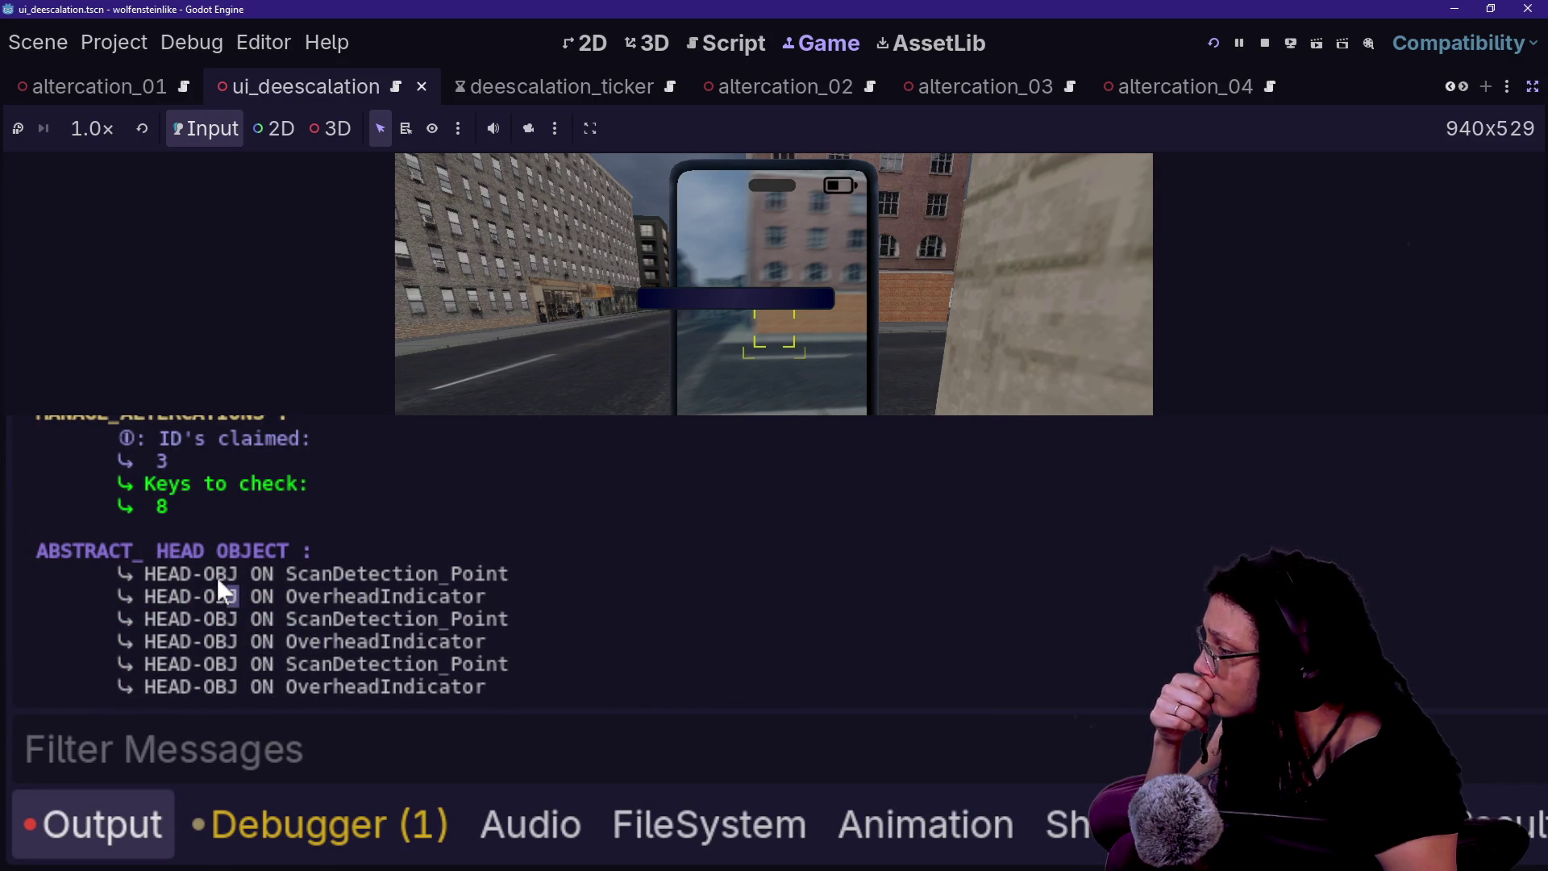
scroll(216, 578, up, 3)
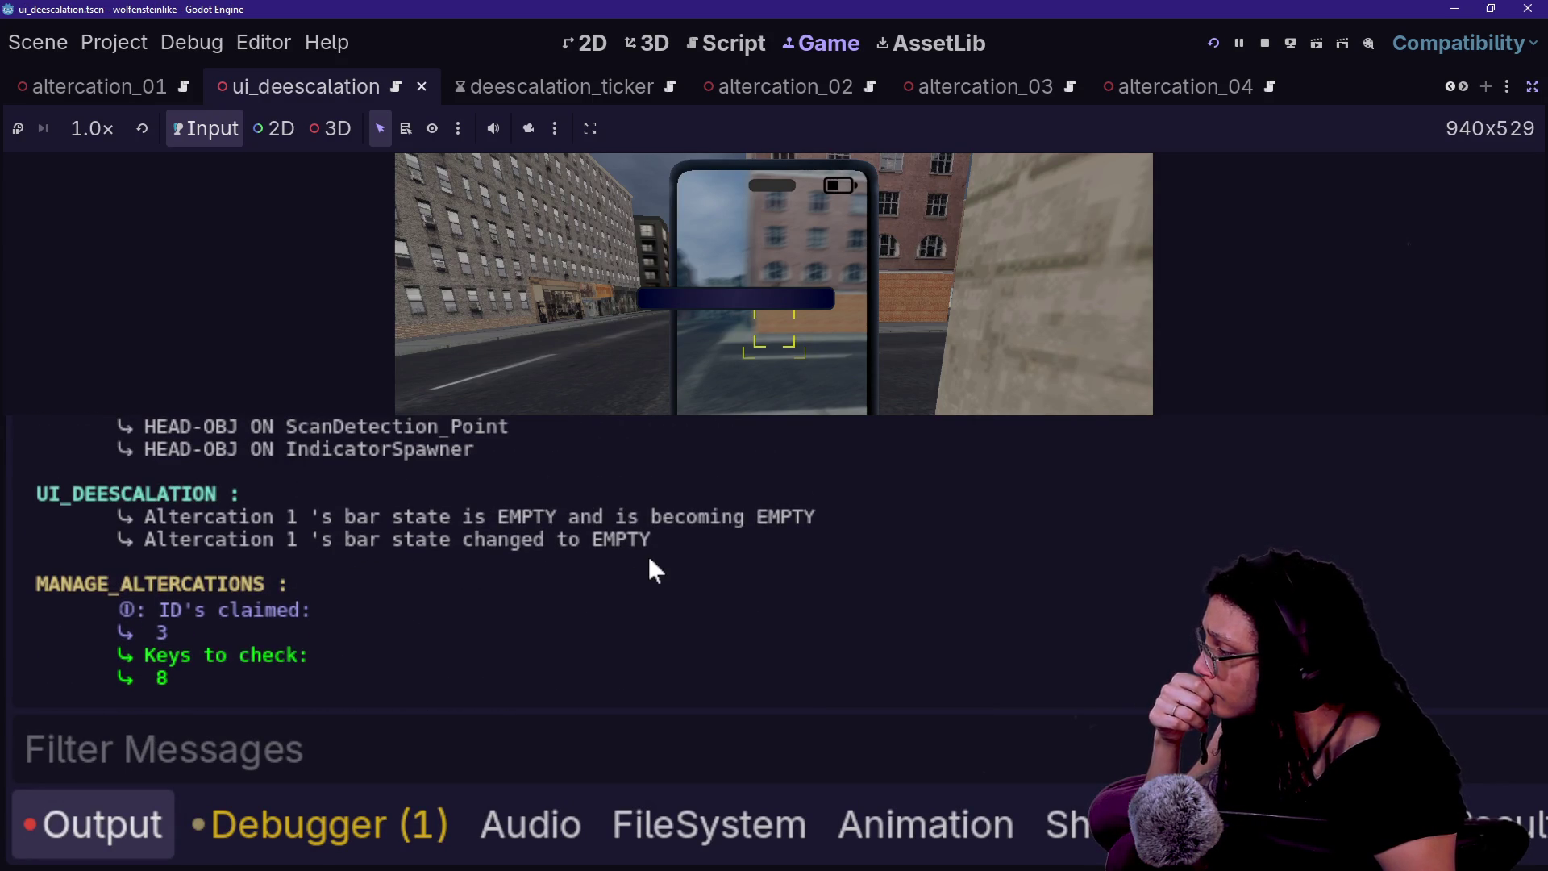
scroll(655, 570, up, 10)
scroll(655, 570, down, 15)
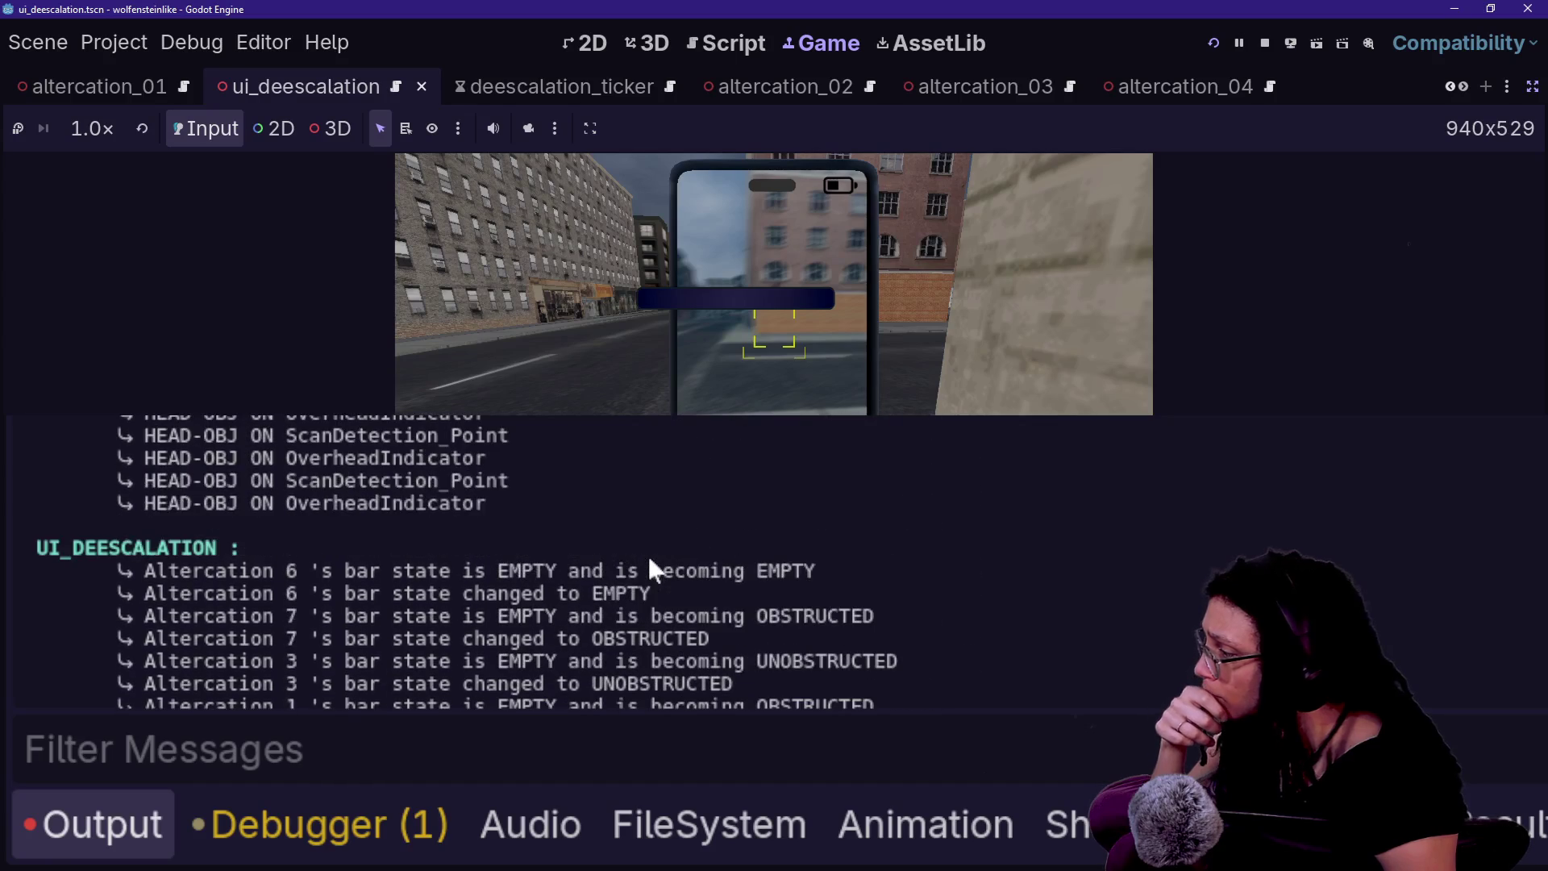
scroll(647, 553, down, 5)
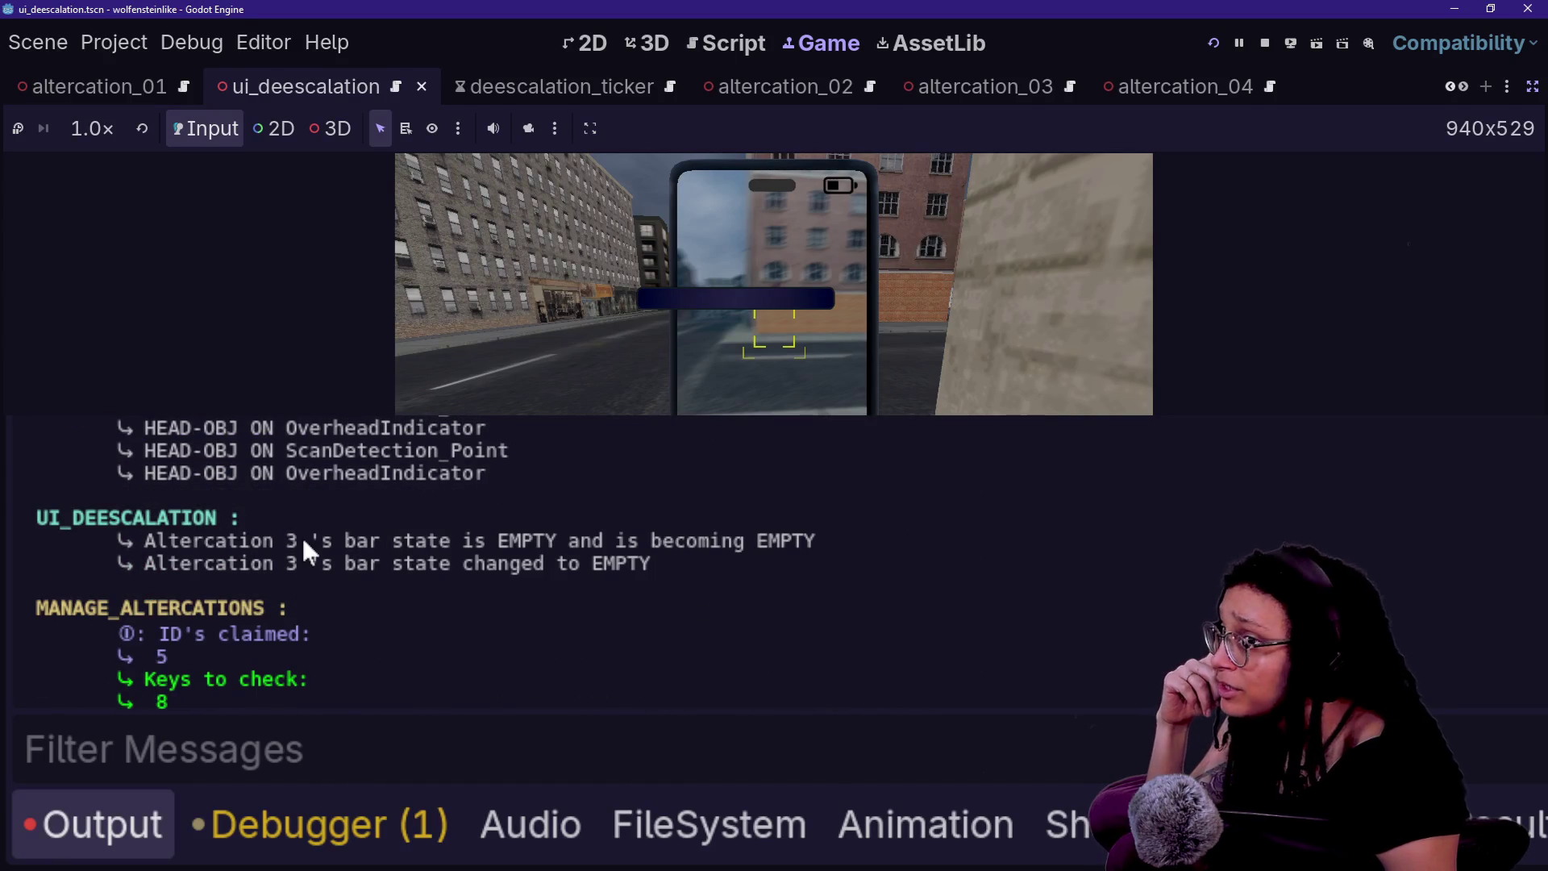
double_click(183, 538)
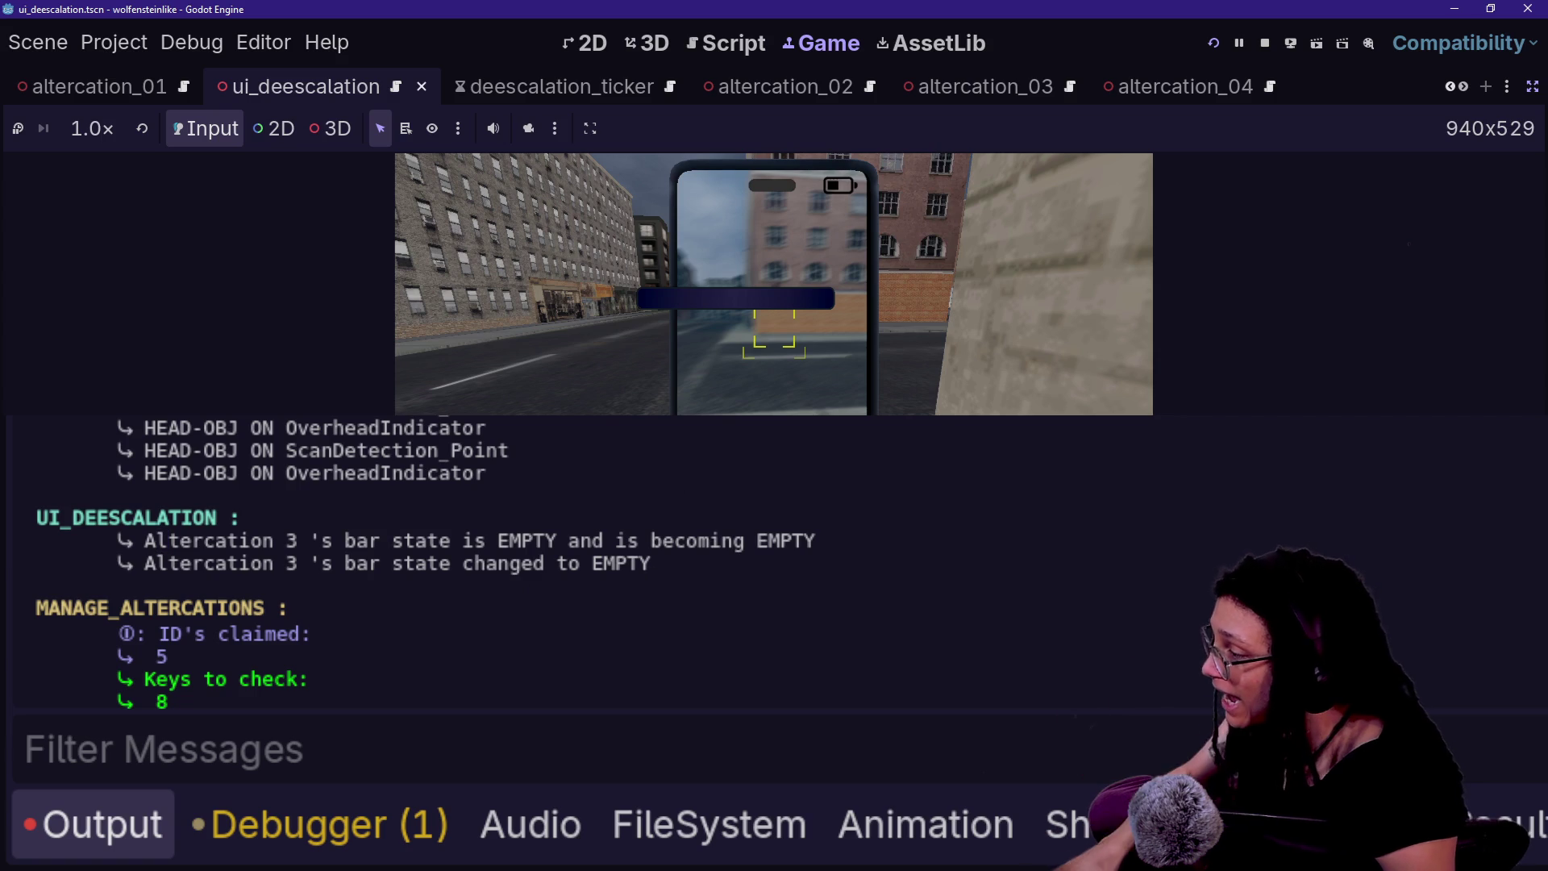
mouse_move(134, 540)
mouse_down()
mouse_move(643, 542)
mouse_move(925, 575)
mouse_up()
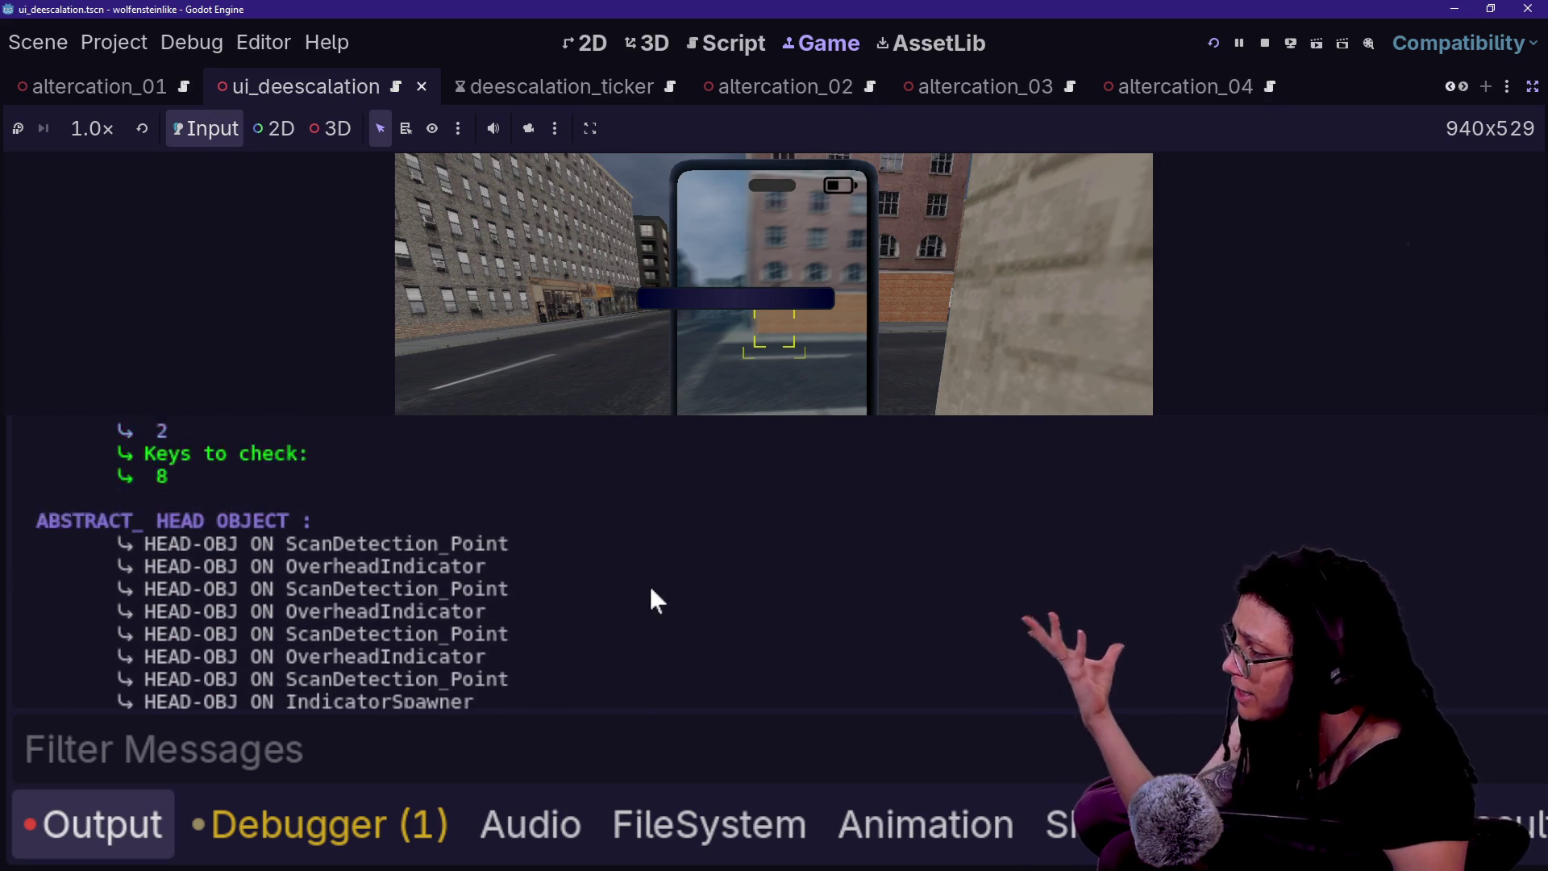
scroll(651, 589, up, 2)
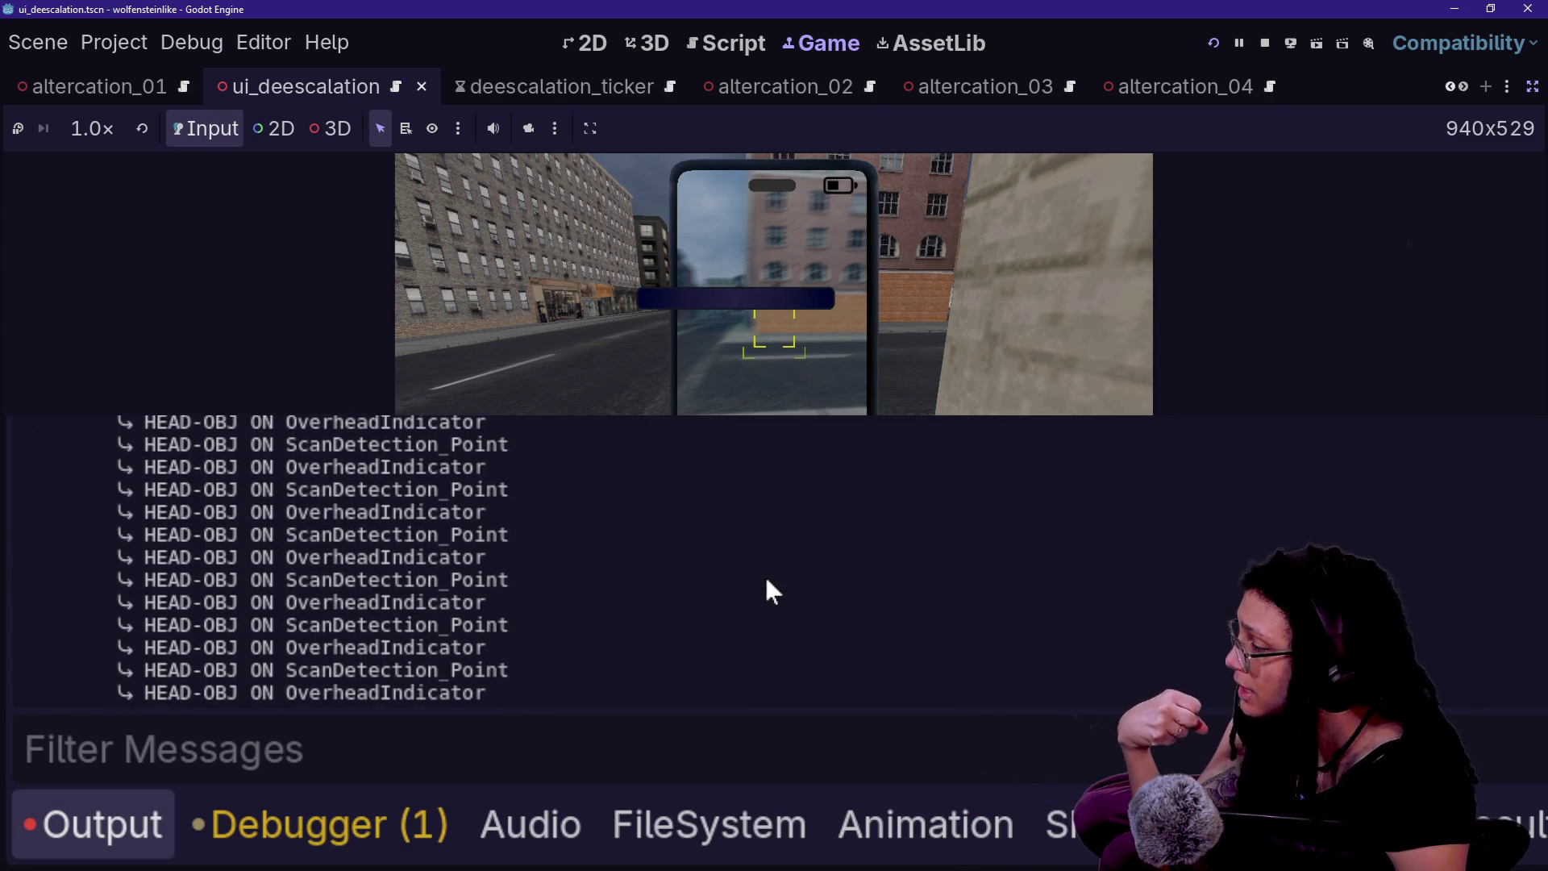
drag(766, 579, 603, 618)
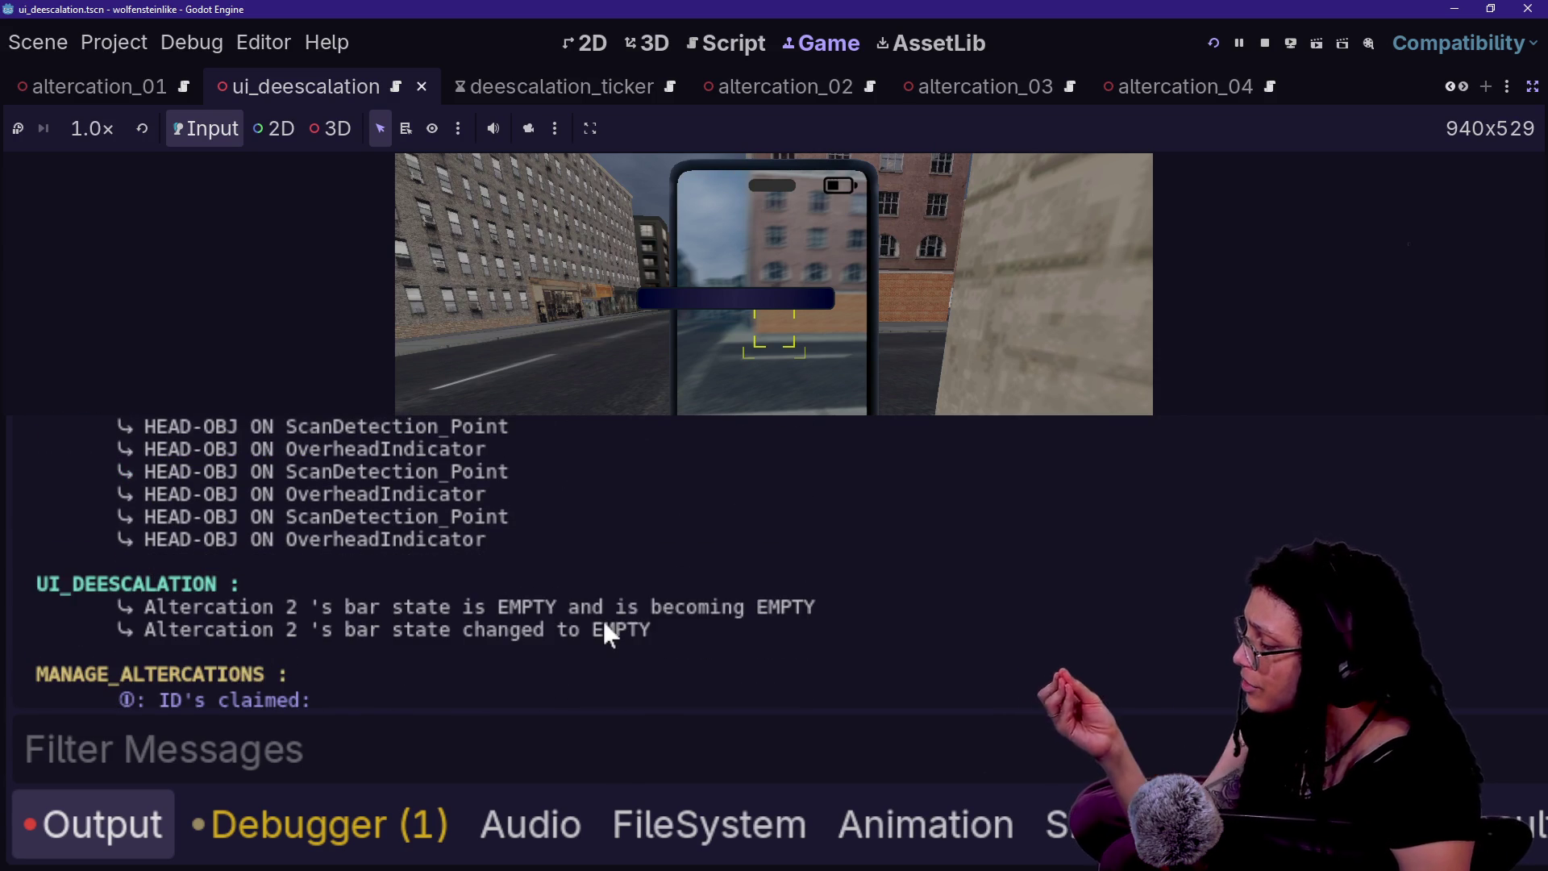
scroll(604, 629, up, 2)
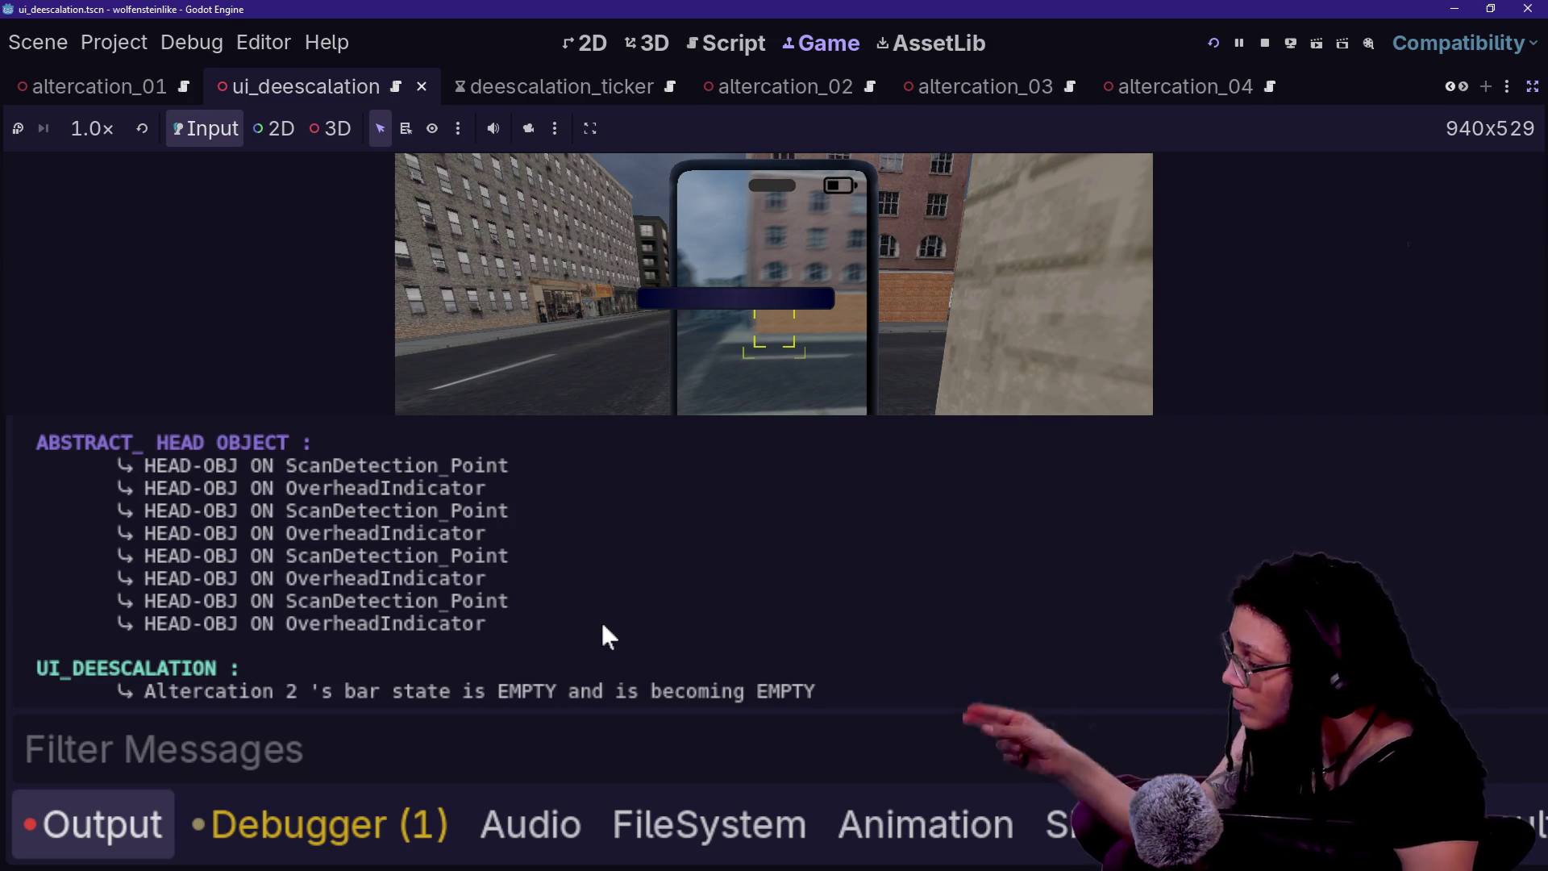
scroll(612, 621, down, 2)
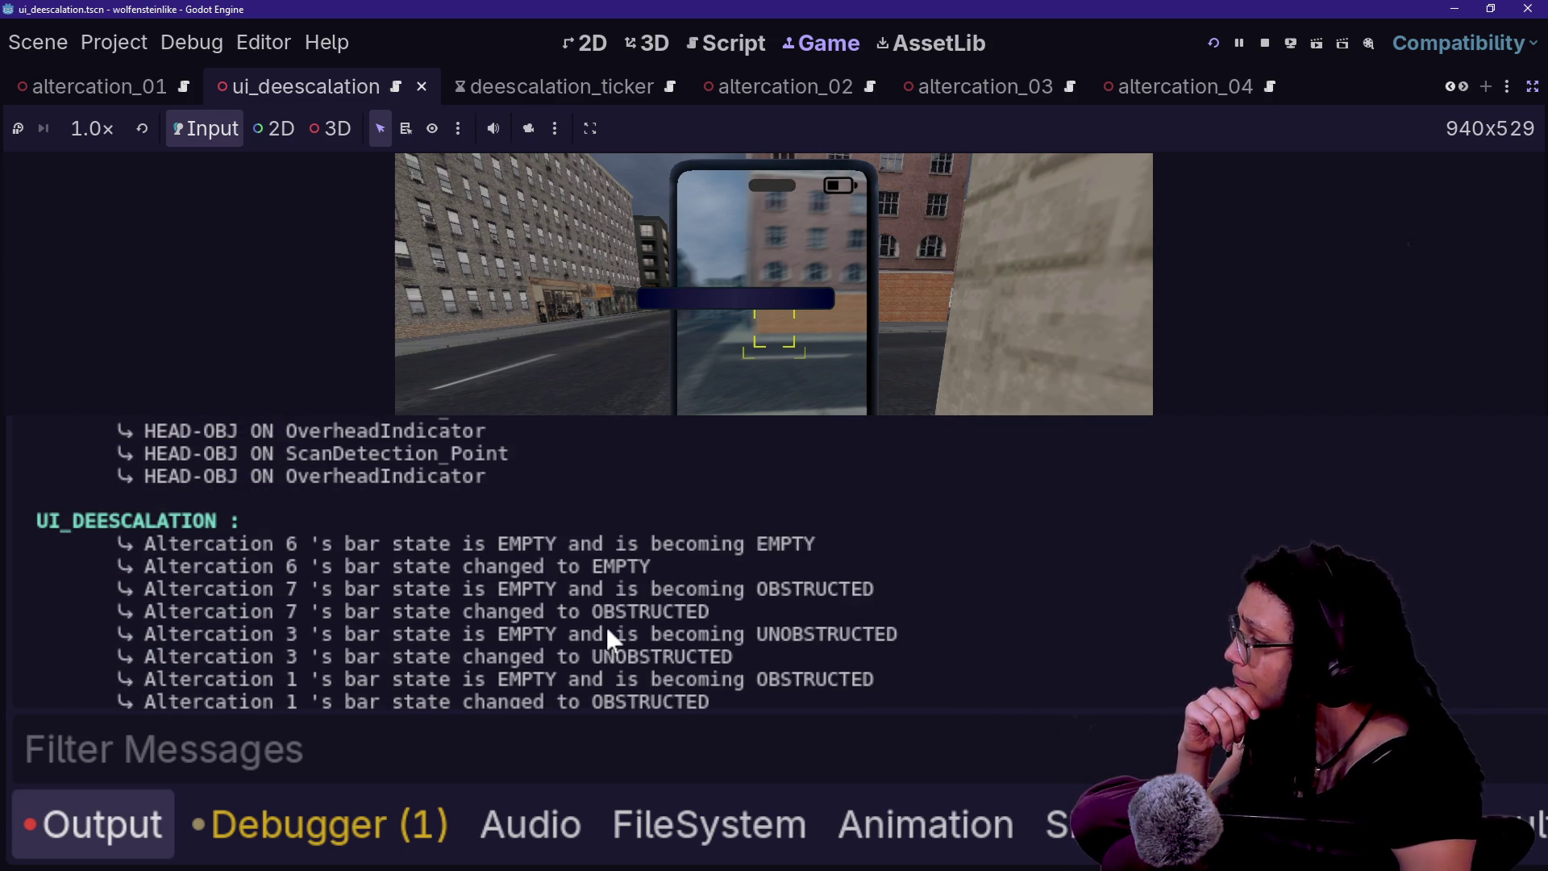
drag(177, 546, 398, 546)
click(263, 616)
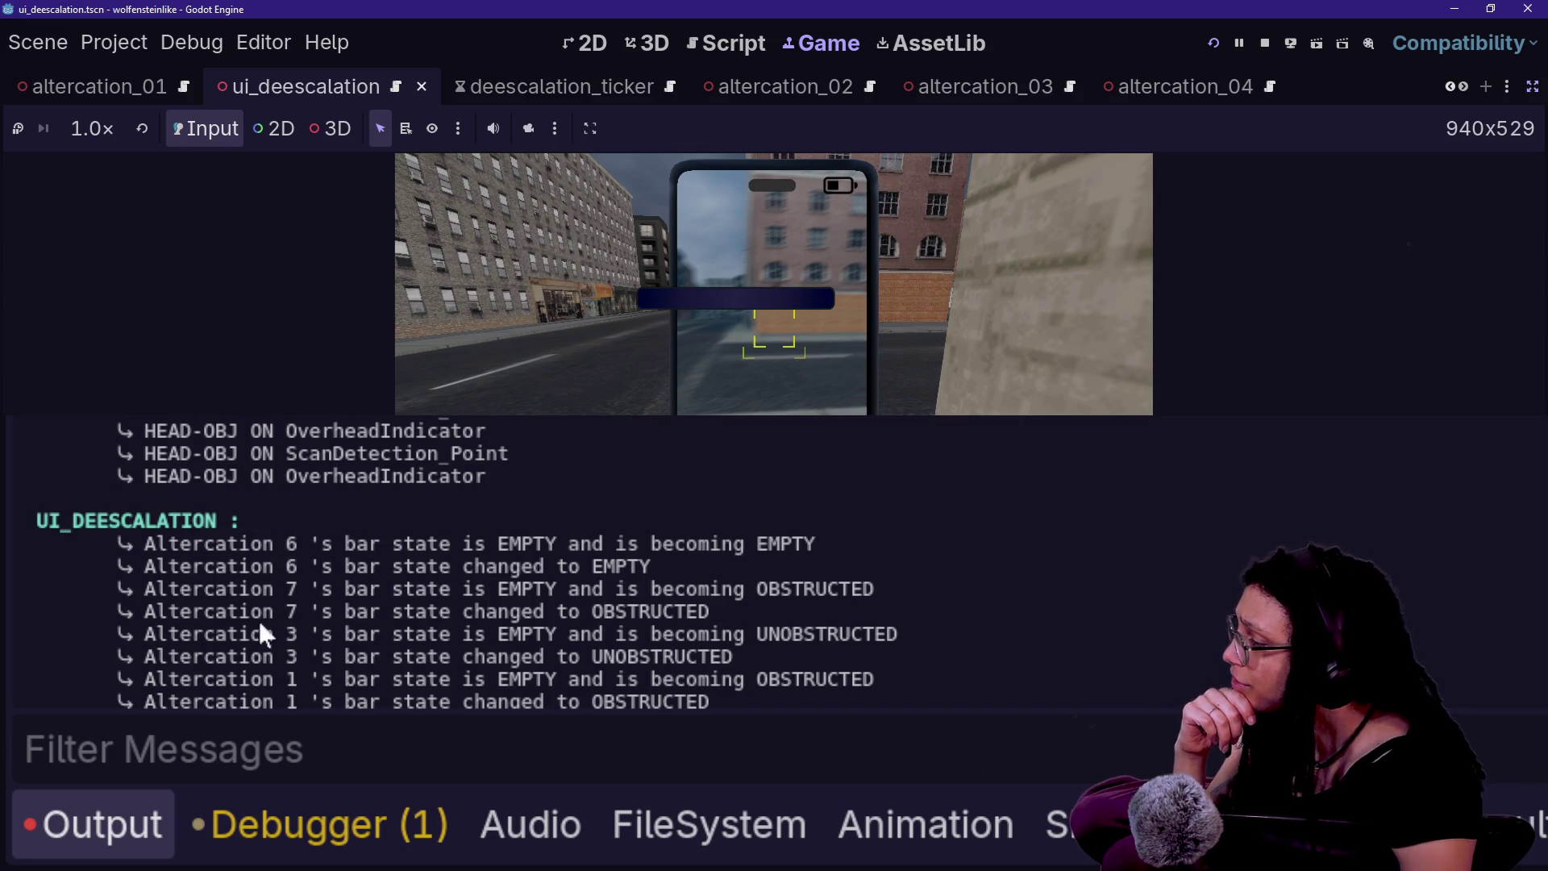
drag(214, 547, 852, 547)
click(370, 547)
click(901, 545)
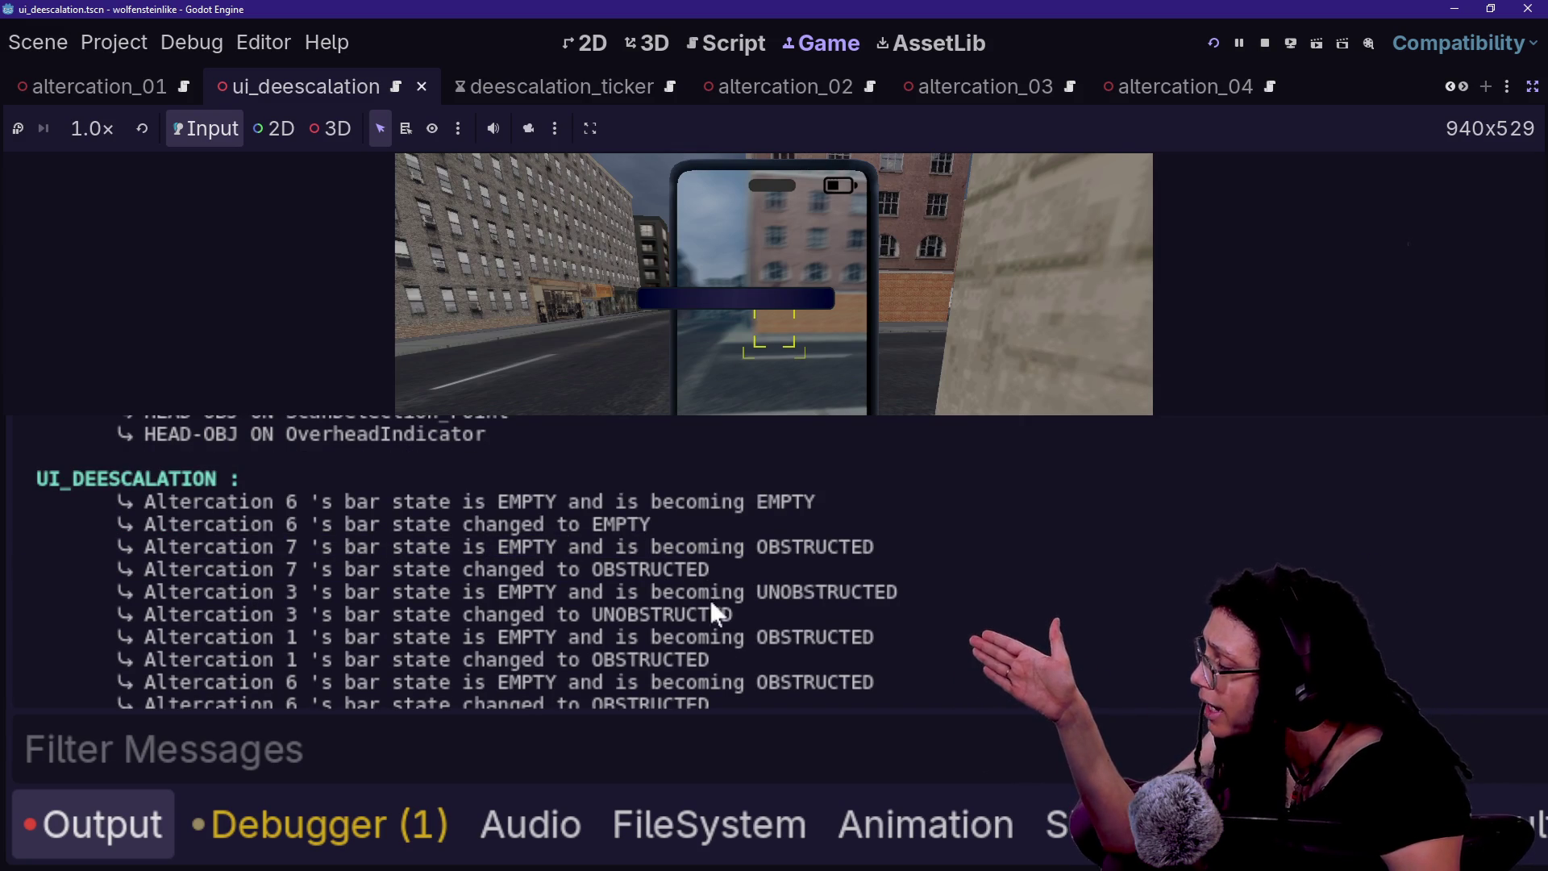
triple_click(525, 546)
click(895, 559)
mouse_move(895, 557)
mouse_down()
mouse_move(557, 524)
mouse_move(463, 547)
mouse_up()
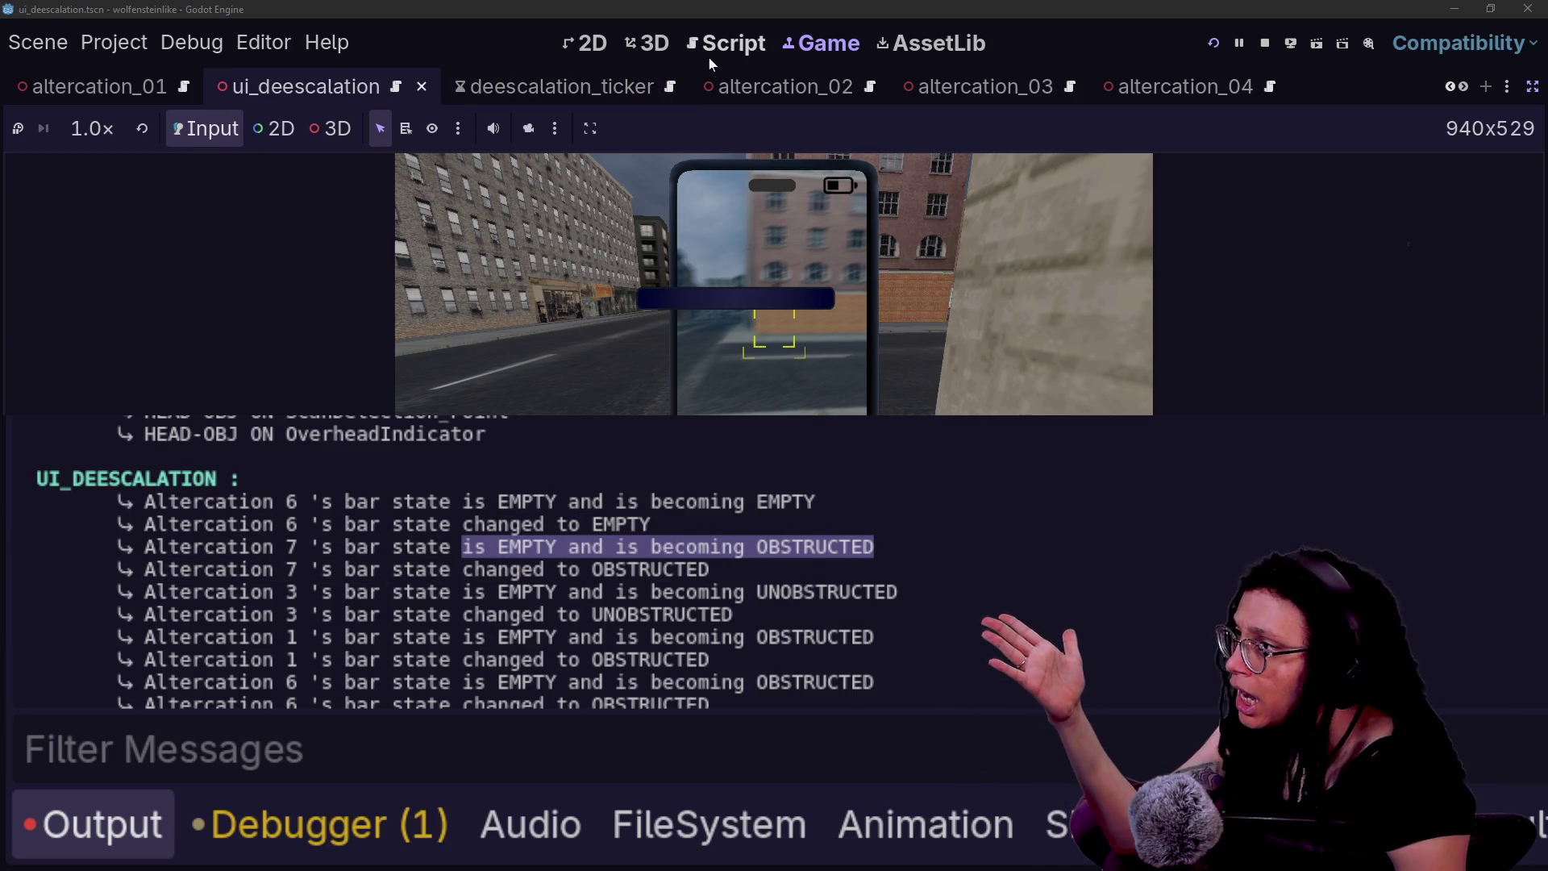
key(ctrl+F3)
click(758, 389)
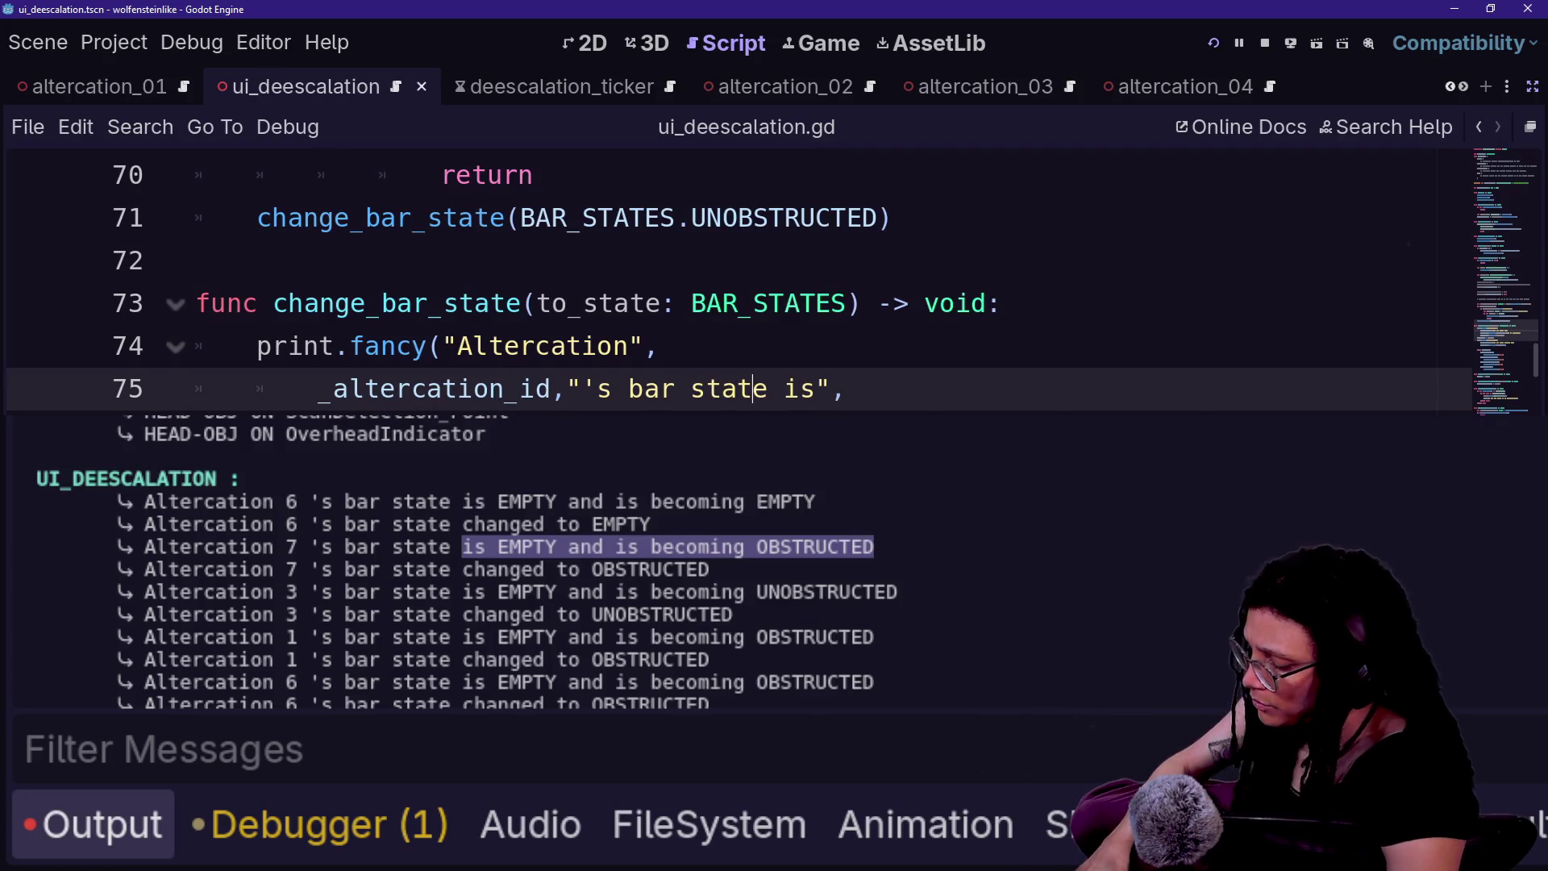
Scroll ui_deescalation.gd up toward the _process function near line 41.
scroll(726, 282, up, 12)
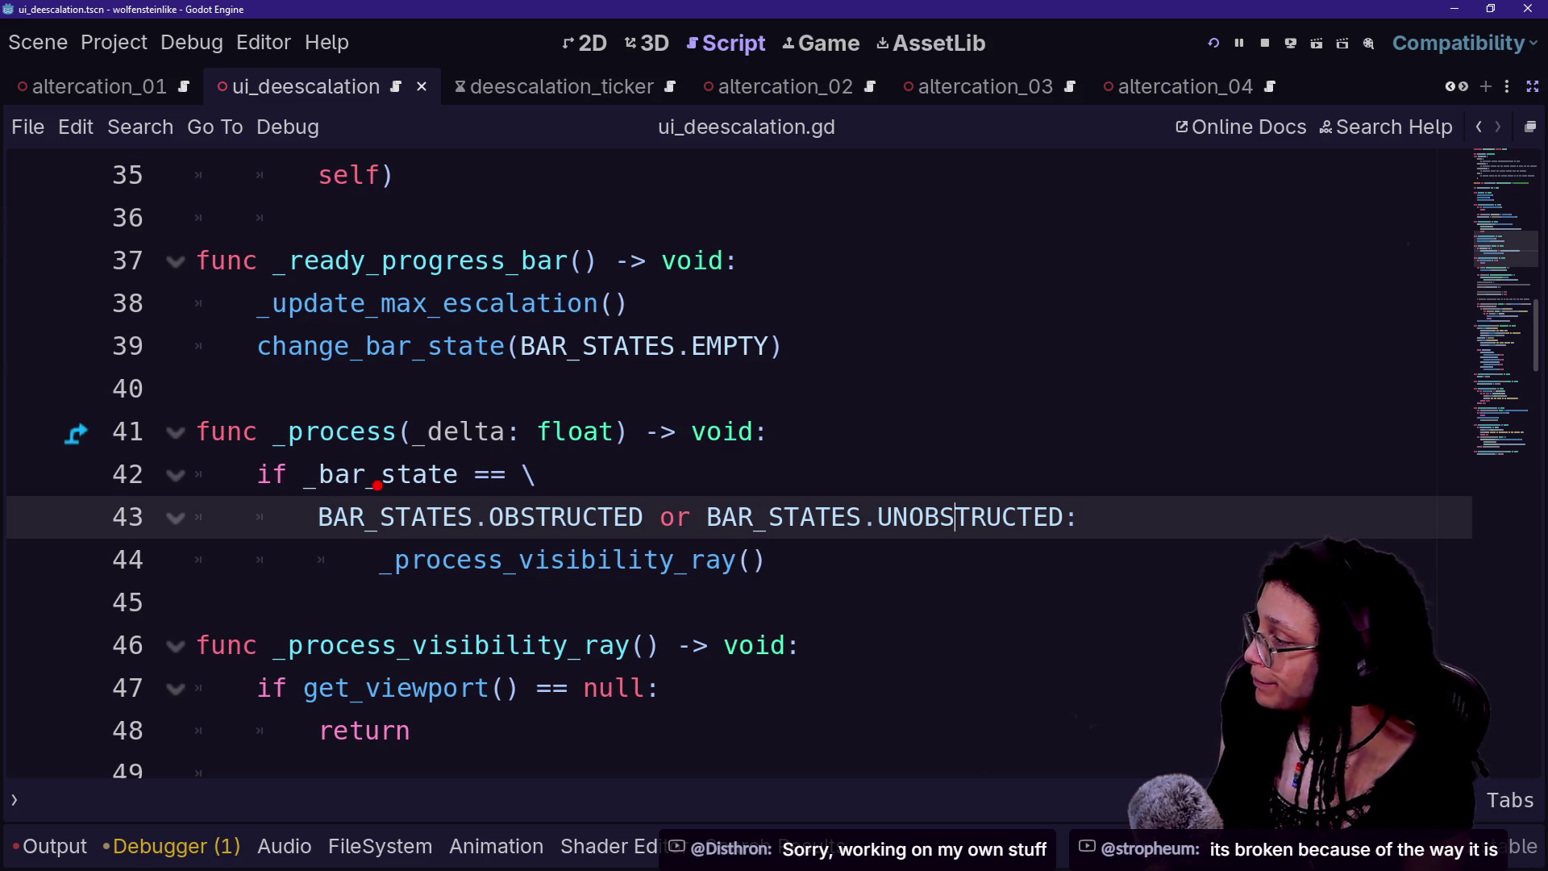
mouse_move(304, 474)
mouse_down()
mouse_move(526, 475)
mouse_move(435, 516)
mouse_move(609, 507)
mouse_move(545, 528)
mouse_move(371, 496)
mouse_move(440, 489)
mouse_up()
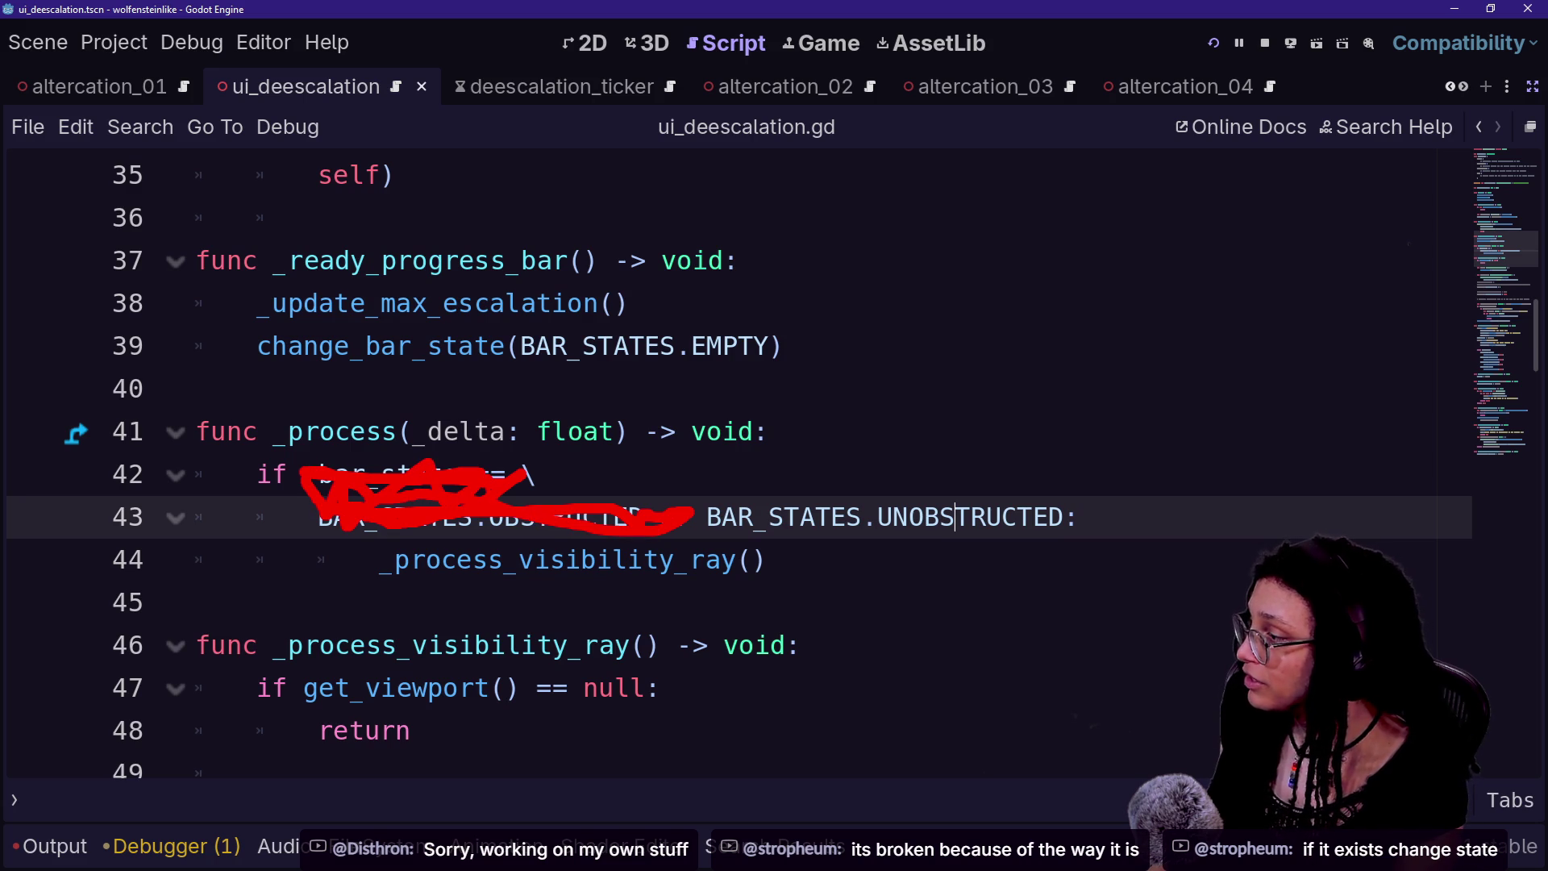
drag(567, 520, 626, 521)
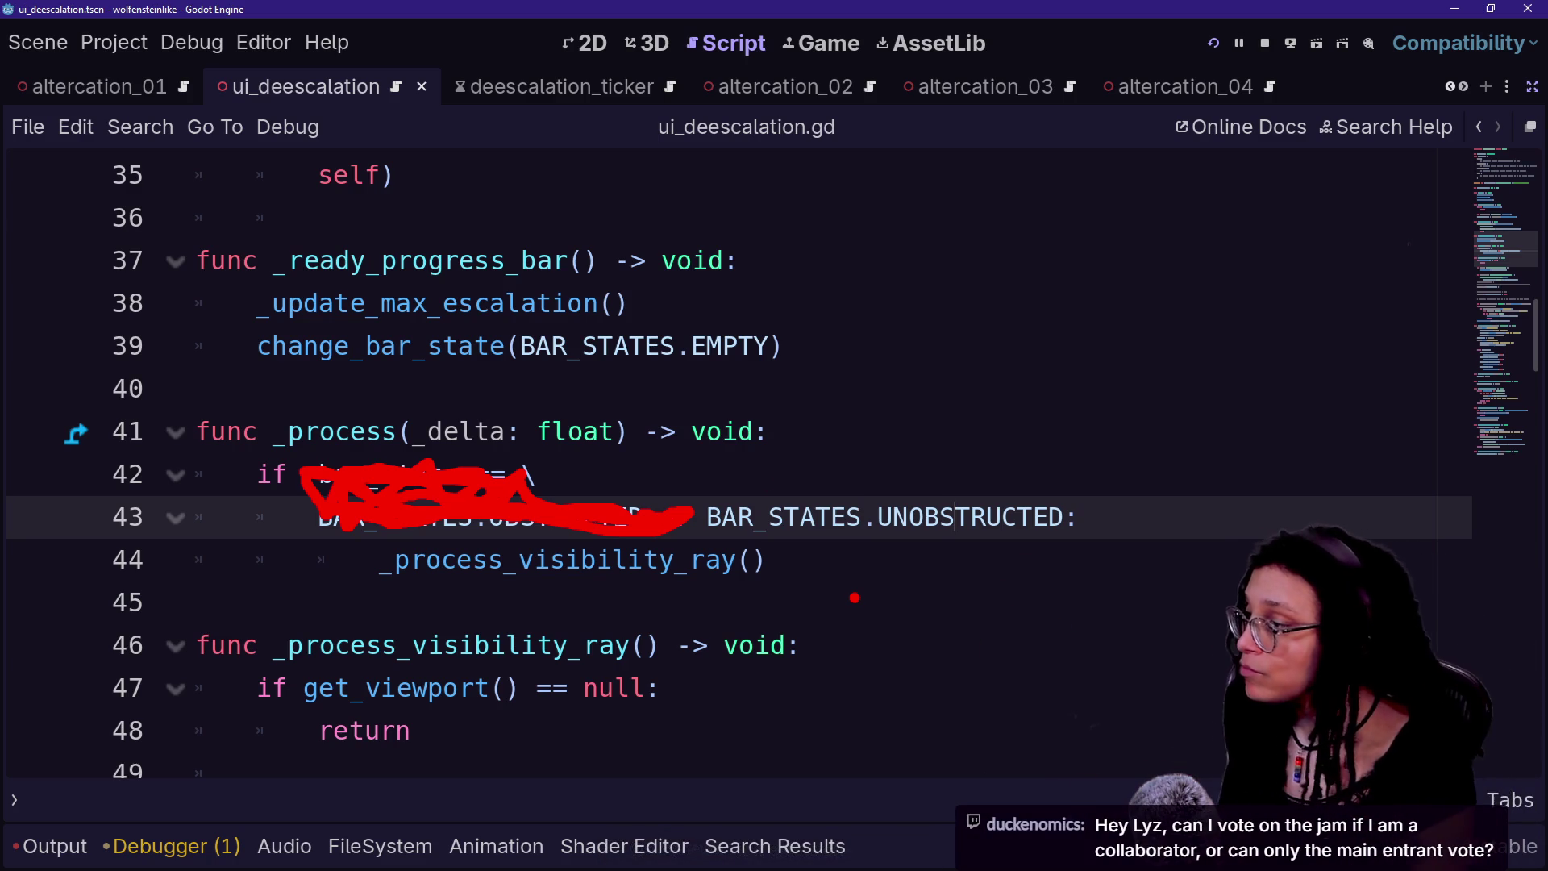
Rework the or clause so the second part reads '_bar_state == BAR_STATES.UNOBSTRUCTED'.
click(691, 516)
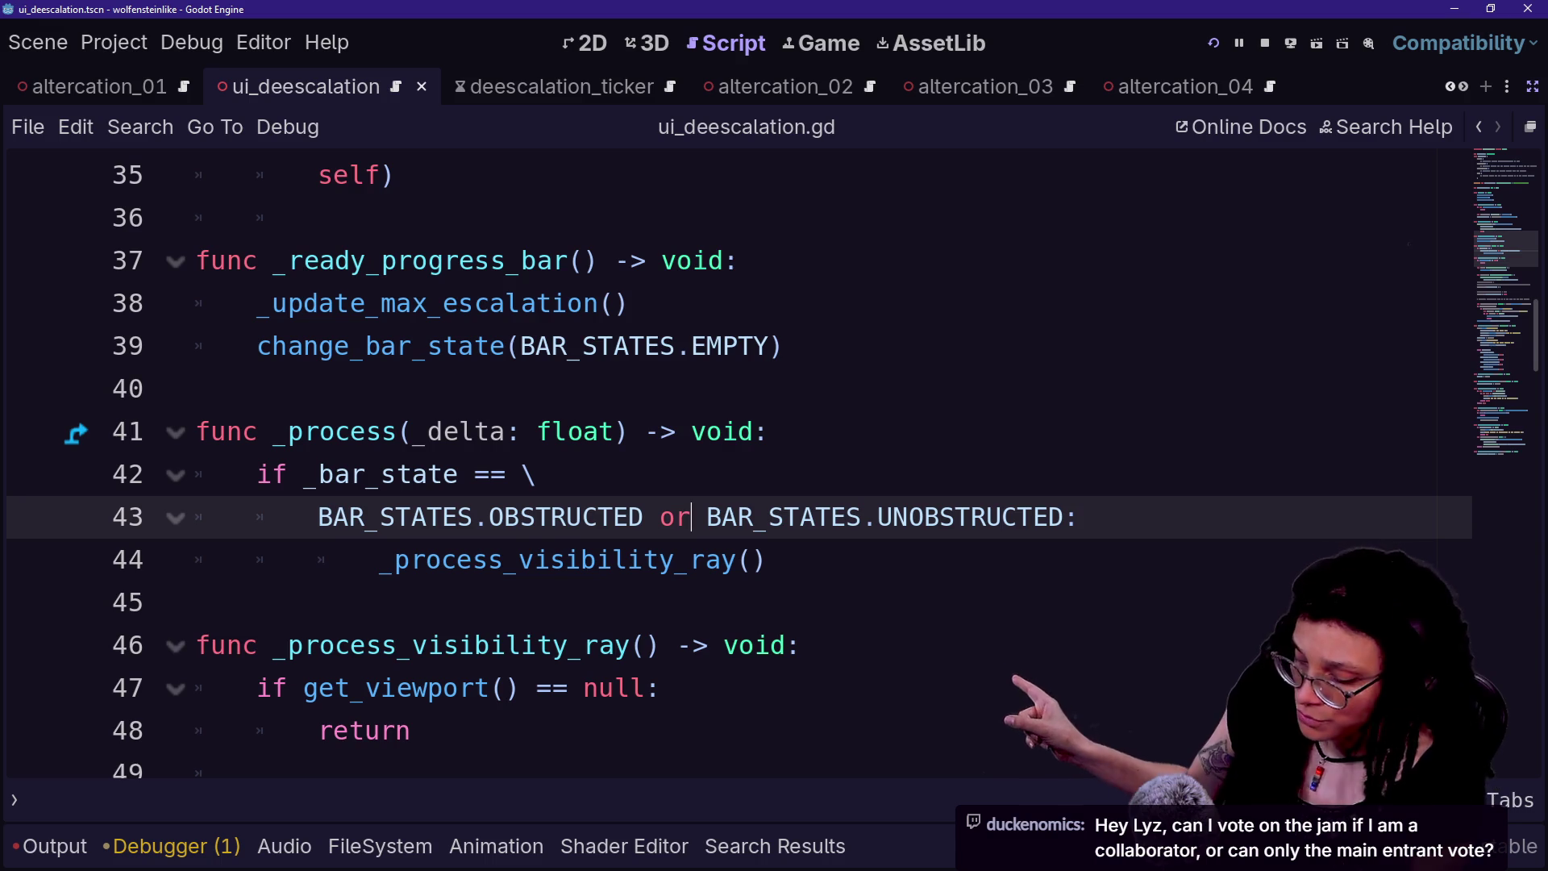
click(707, 517)
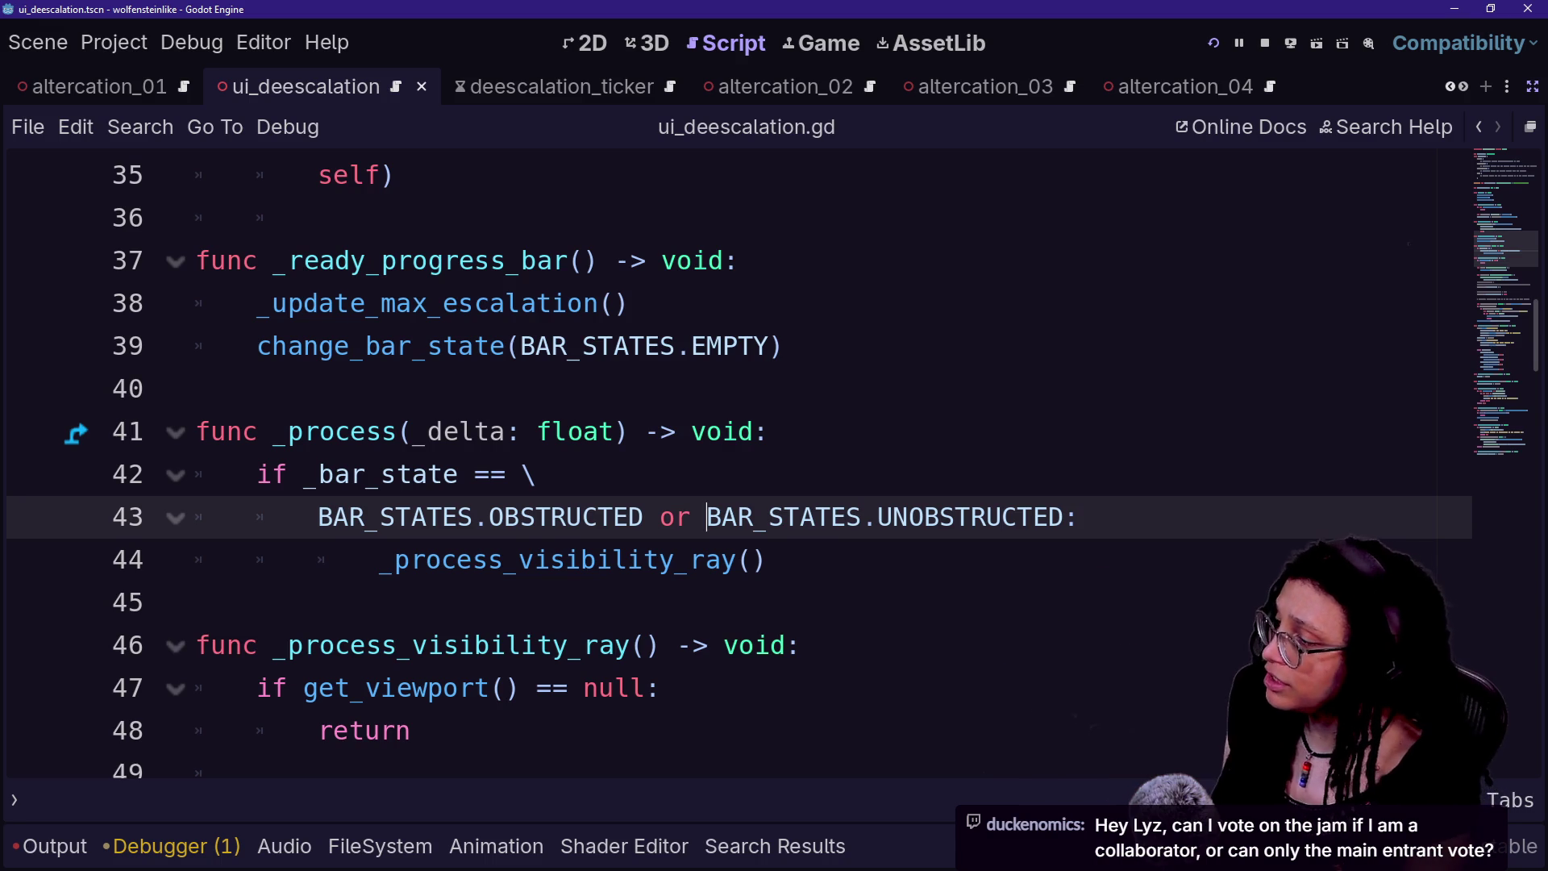
key(BackSpace)
text(\)
key(Return)
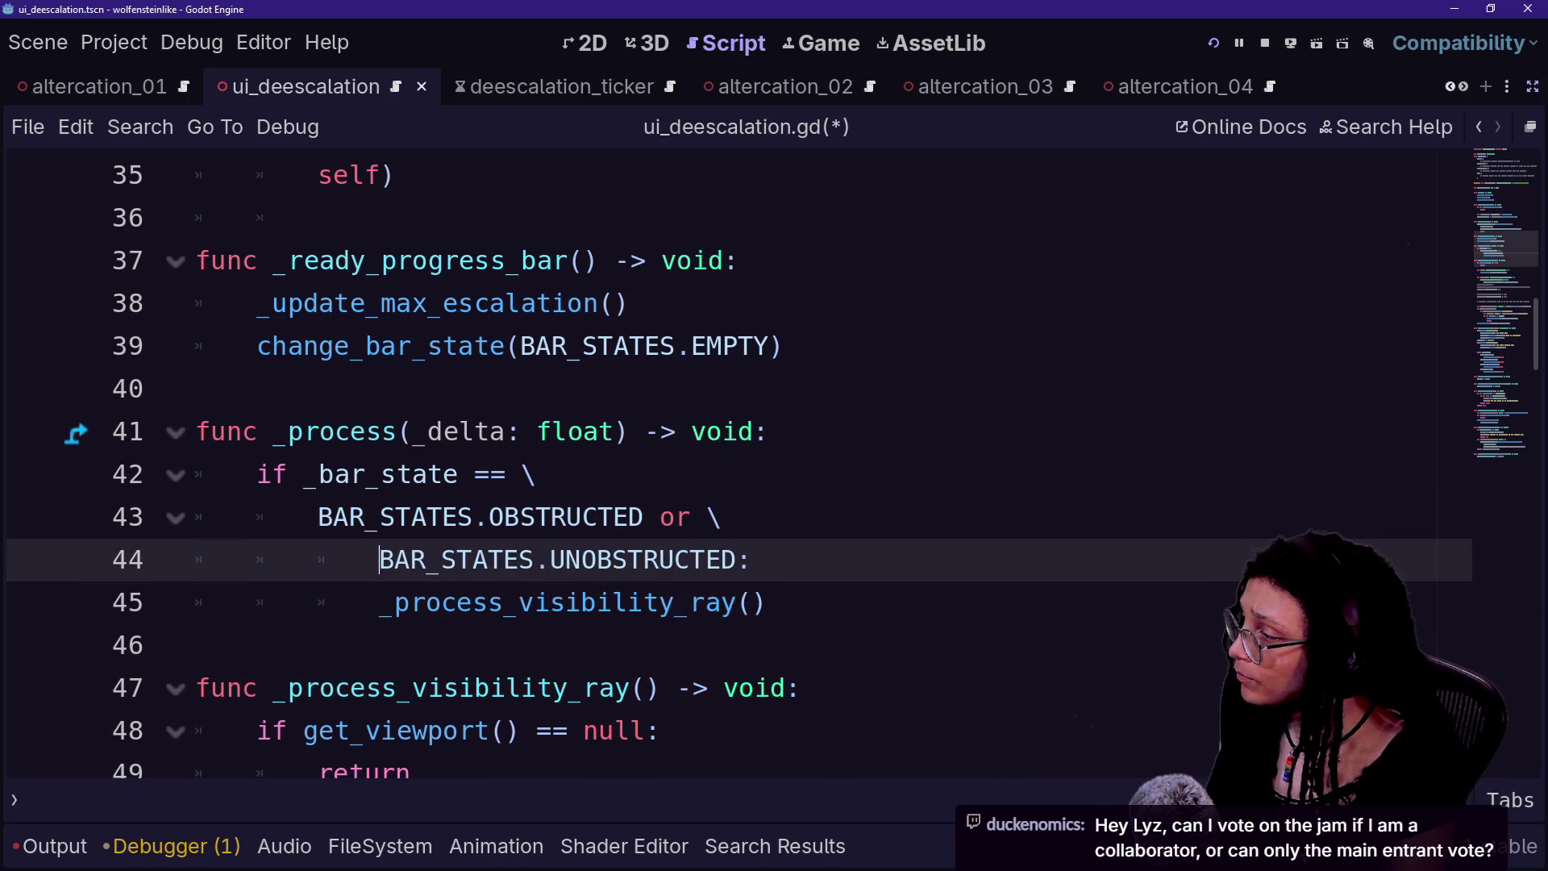
key(BackSpace)
text(_bar_state )
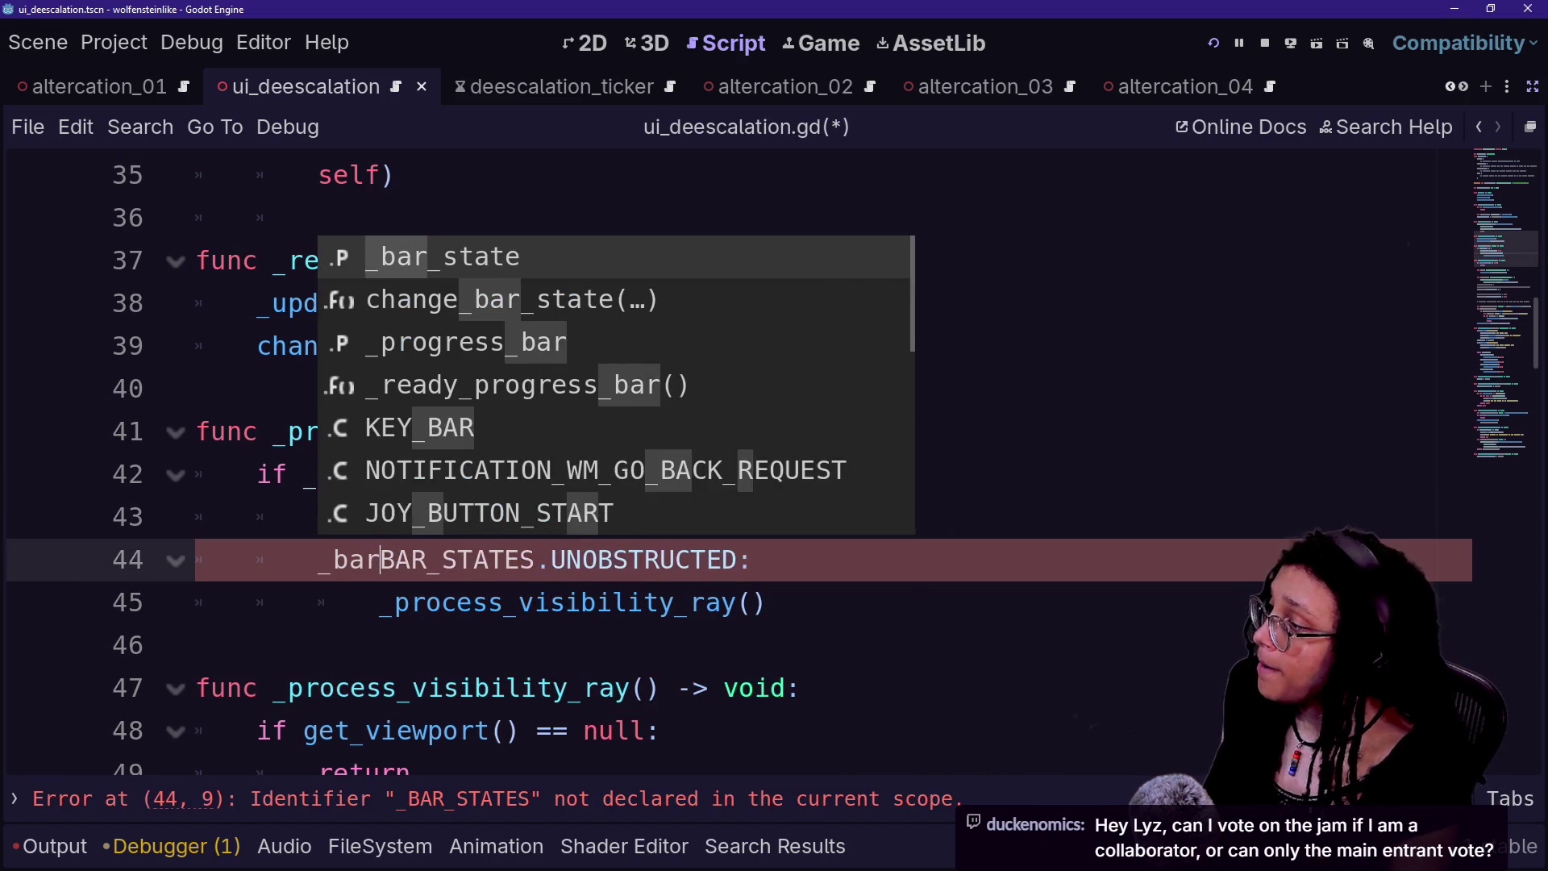
text(==)
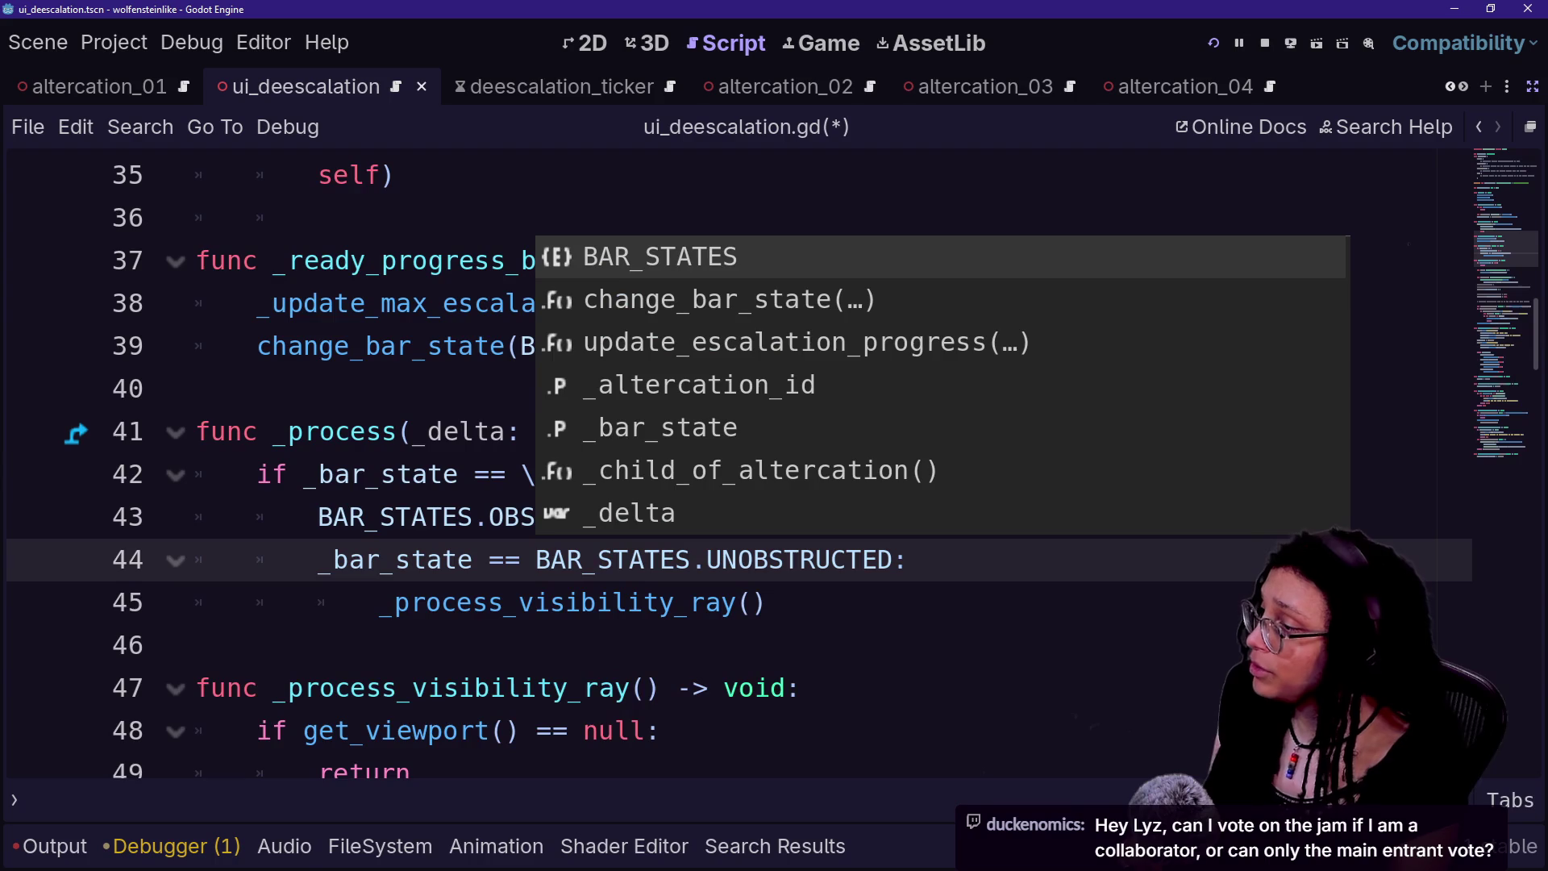
key(Home)
key(BackSpace)
Join the continued lines back onto line 42, drop the backslashes, and shrink the font.
key(Up)
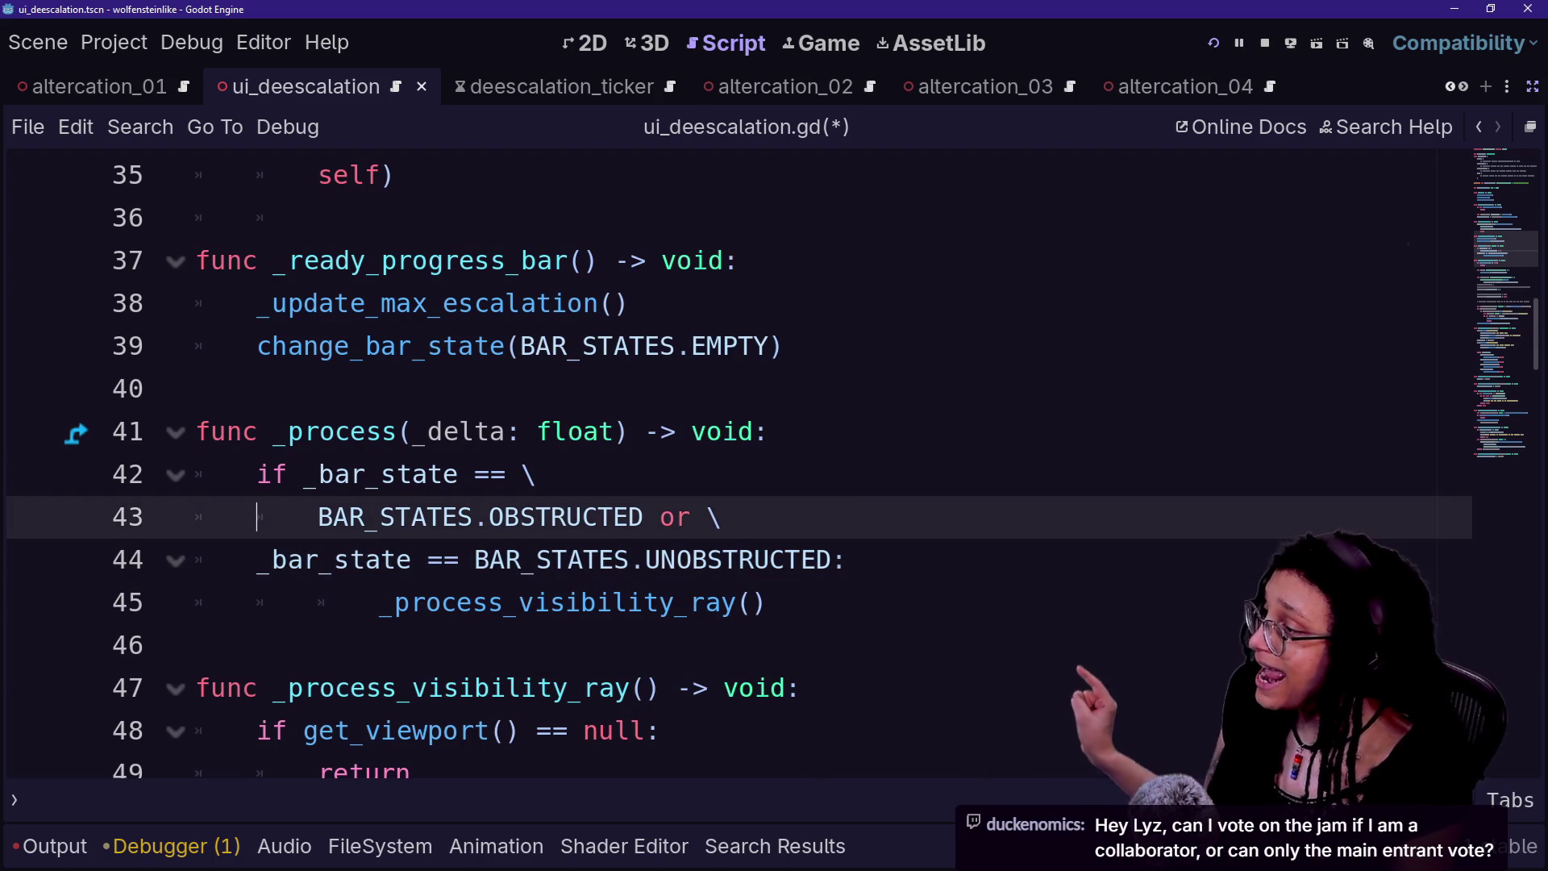
click(692, 517)
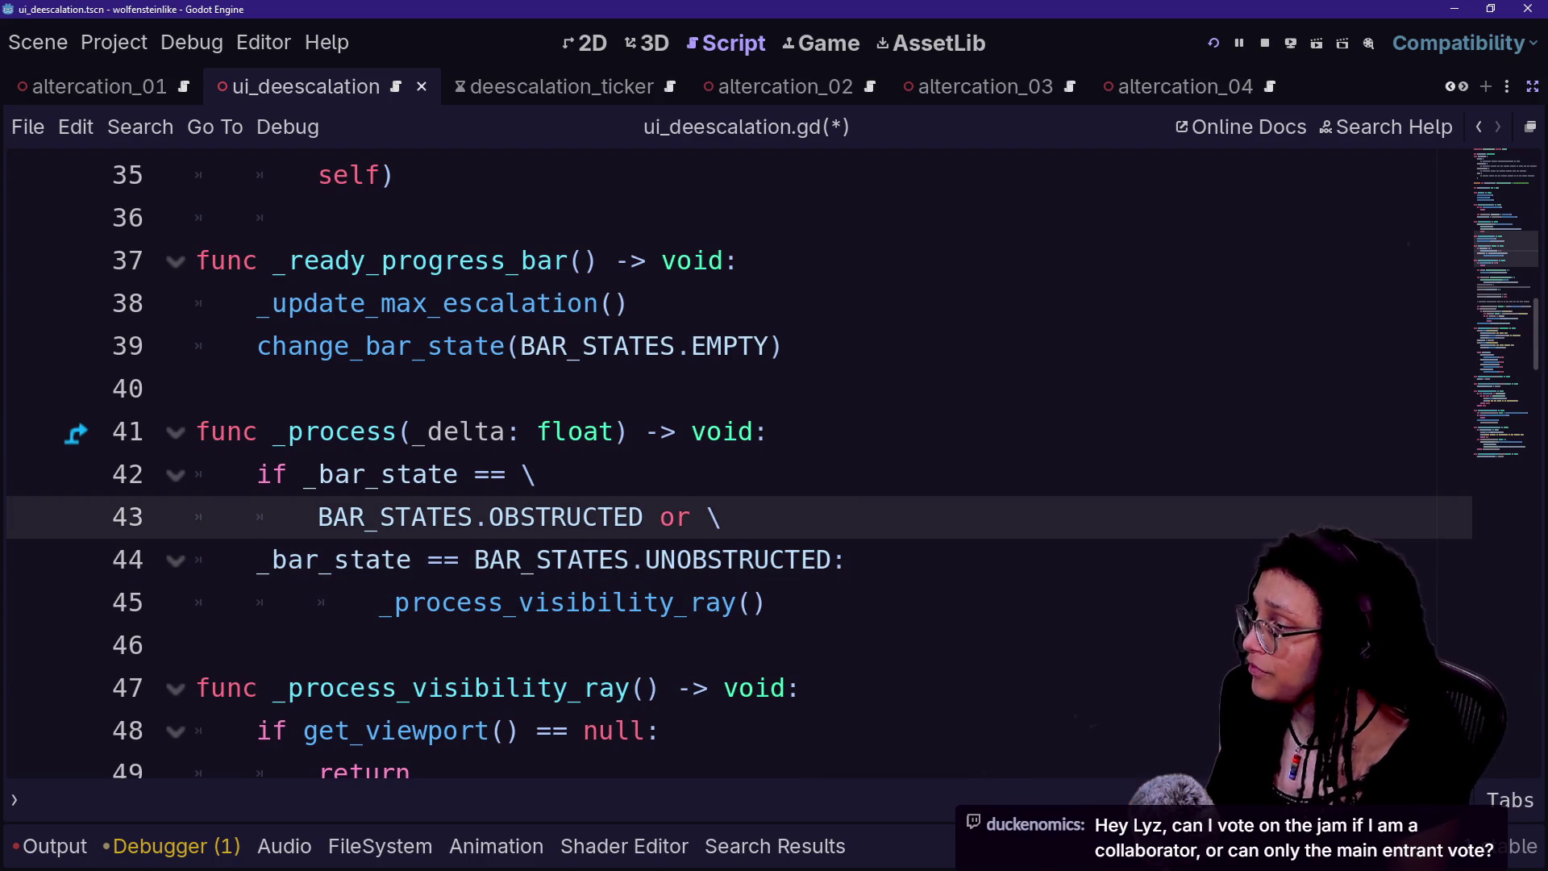
click(257, 559)
key(Tab)
key(BackSpace)
key(BackSpace)
key(BackSpace)
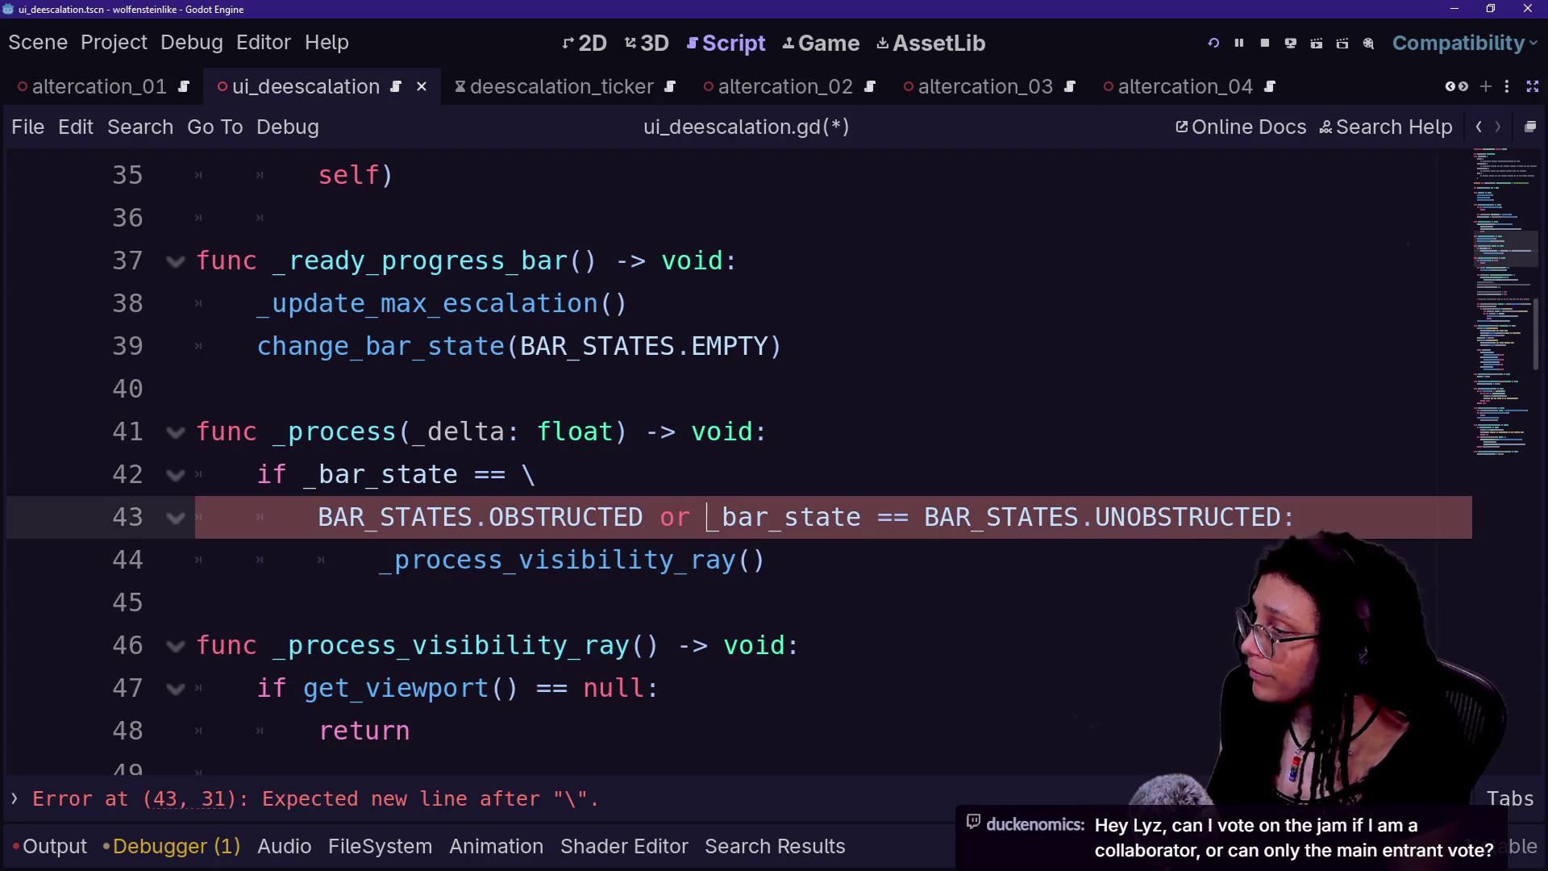
key(Home)
key(BackSpace)
key(BackSpace)
key(BackSpace)
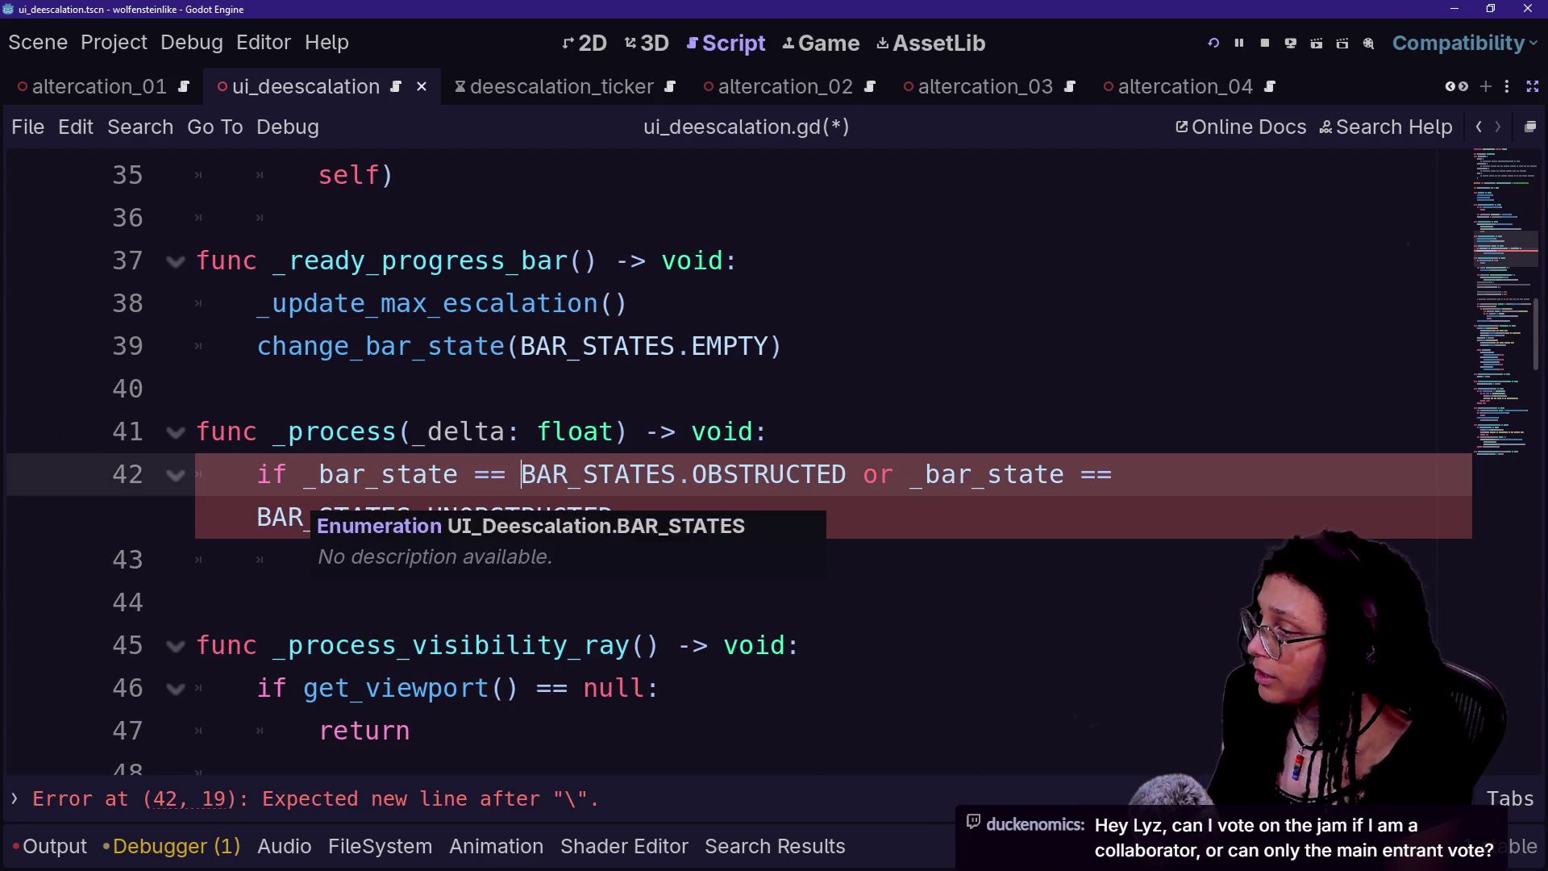
key(ctrl+minus)
click(756, 754)
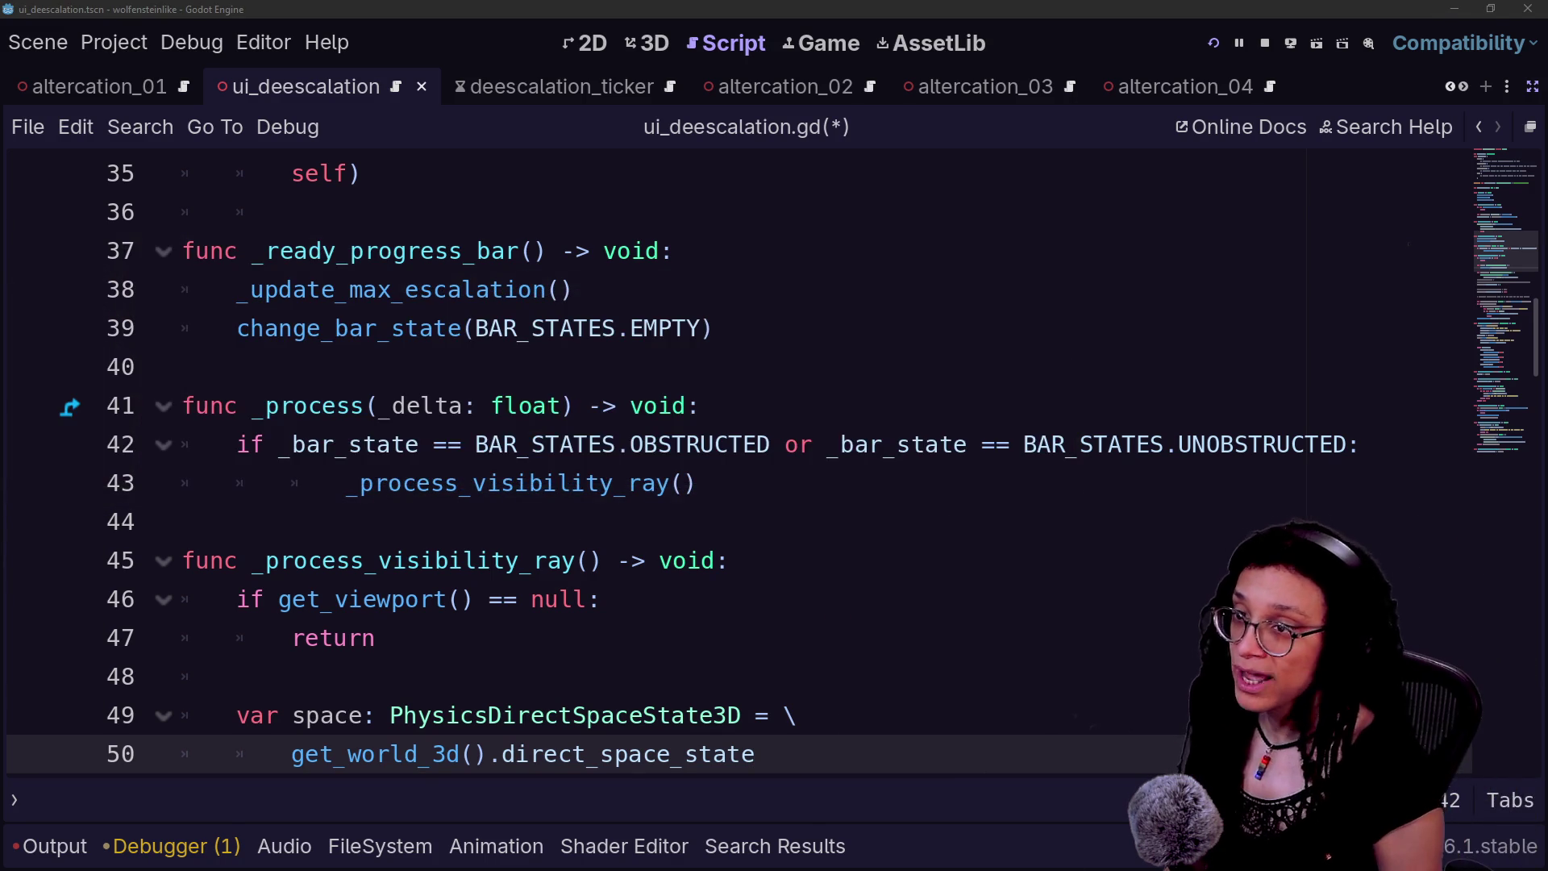
key(alt+Tab)
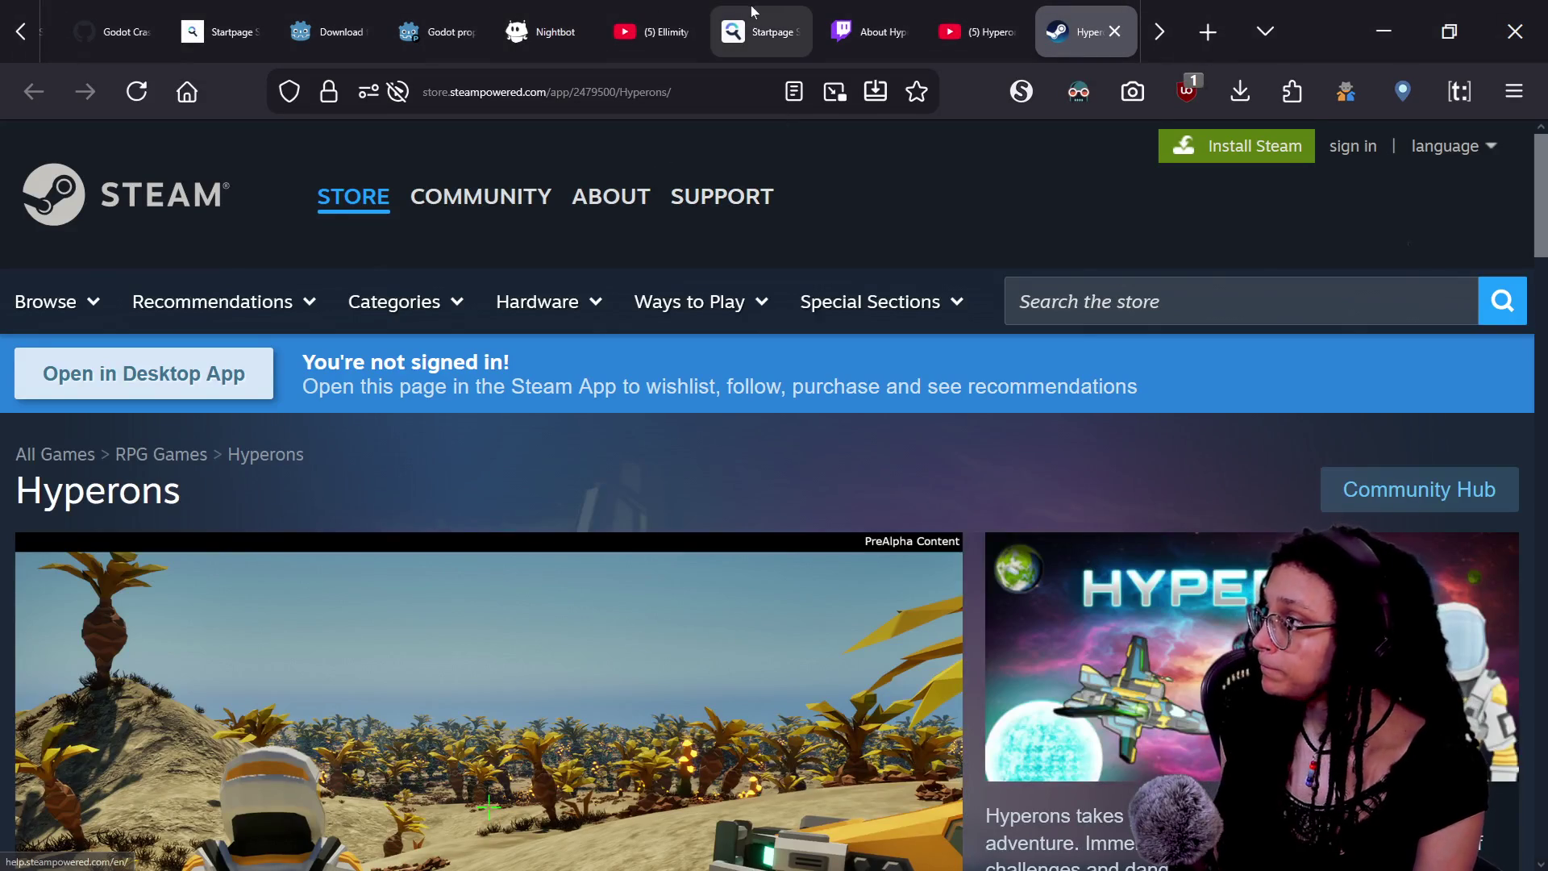
Switch to the itch.io rating page and open the Game-like Jam's submissions list.
scroll(757, 9, up, 3)
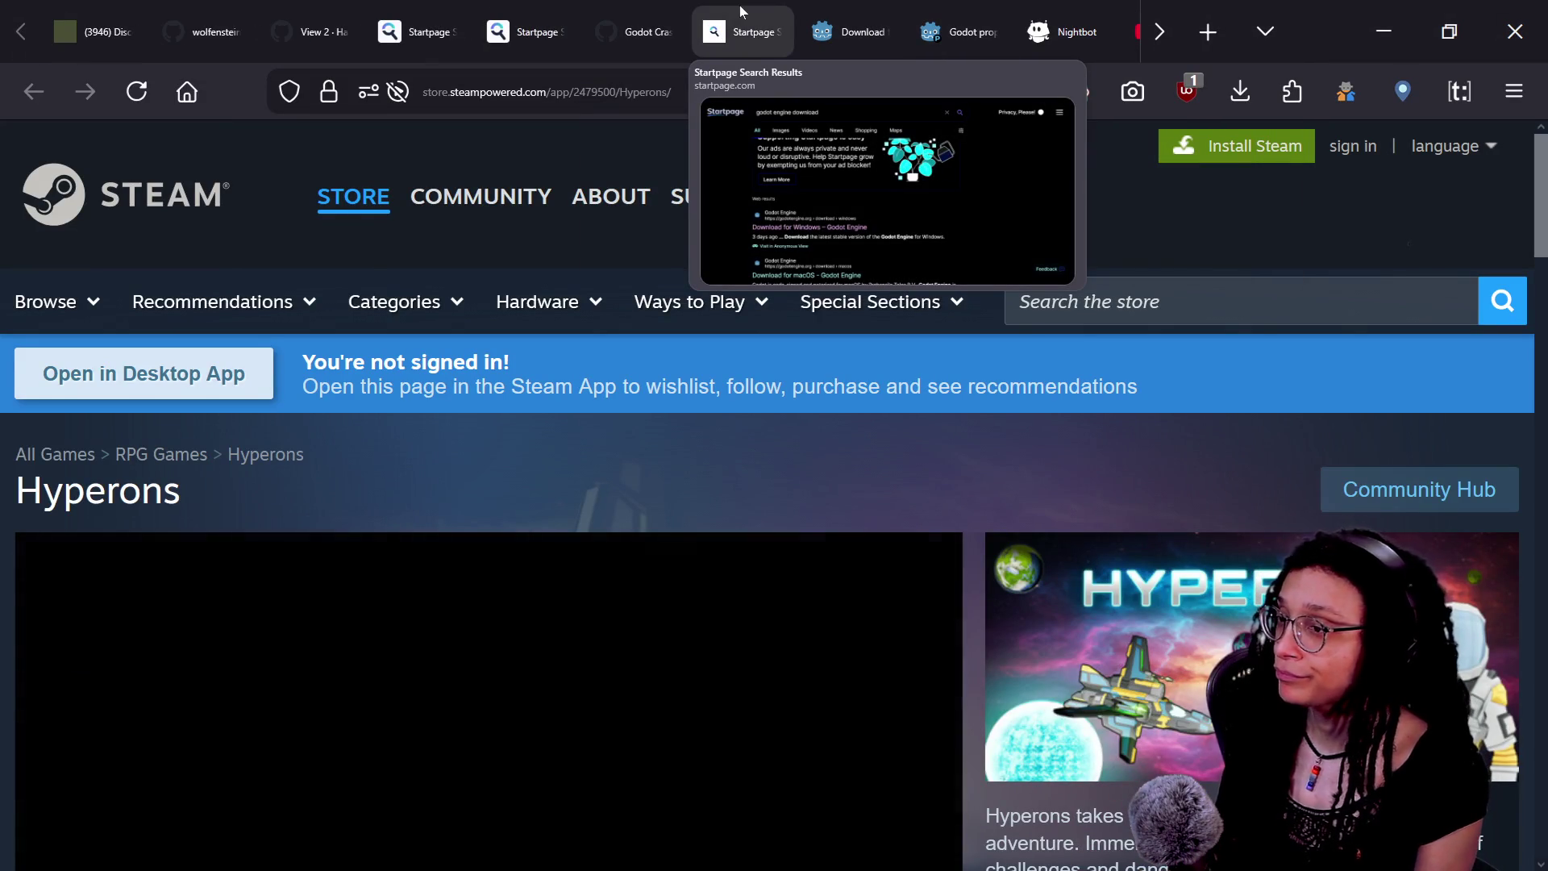
scroll(730, 16, down, 3)
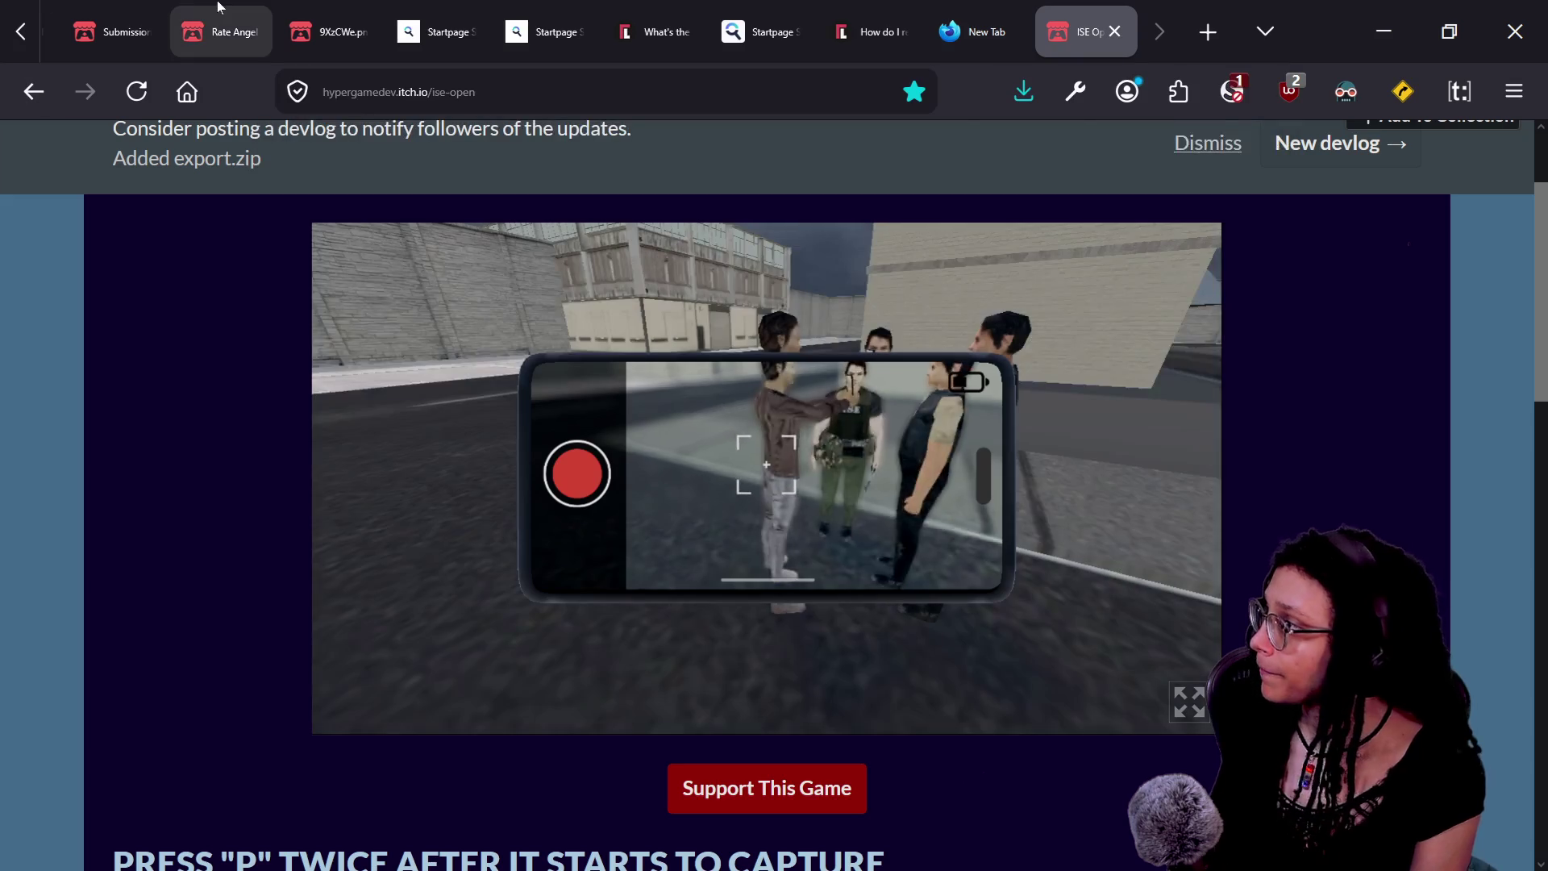
click(218, 20)
scroll(498, 282, up, 4)
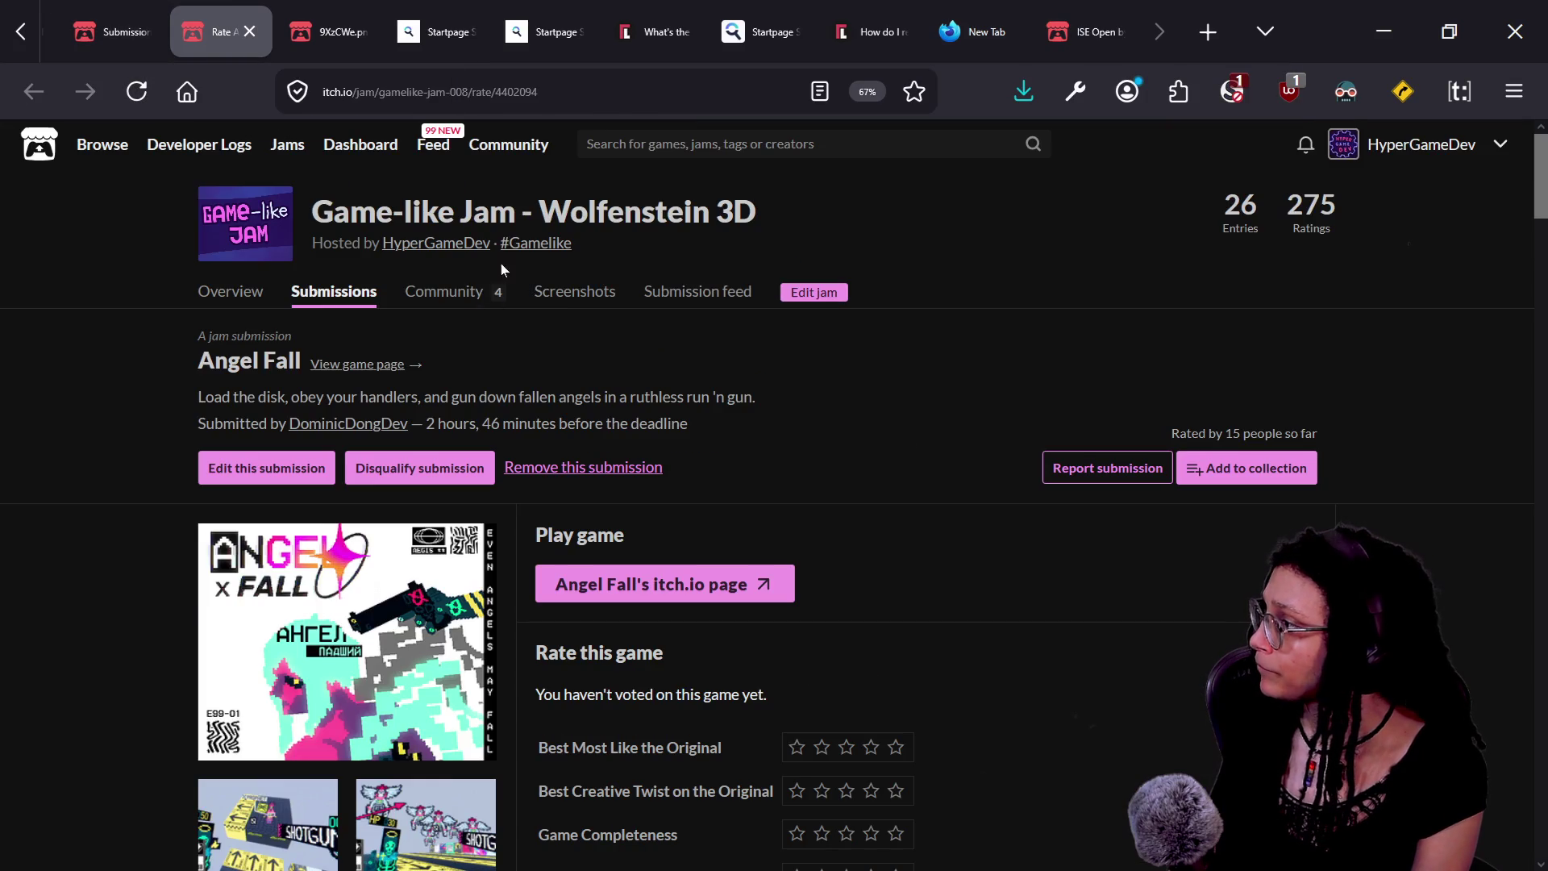
click(497, 222)
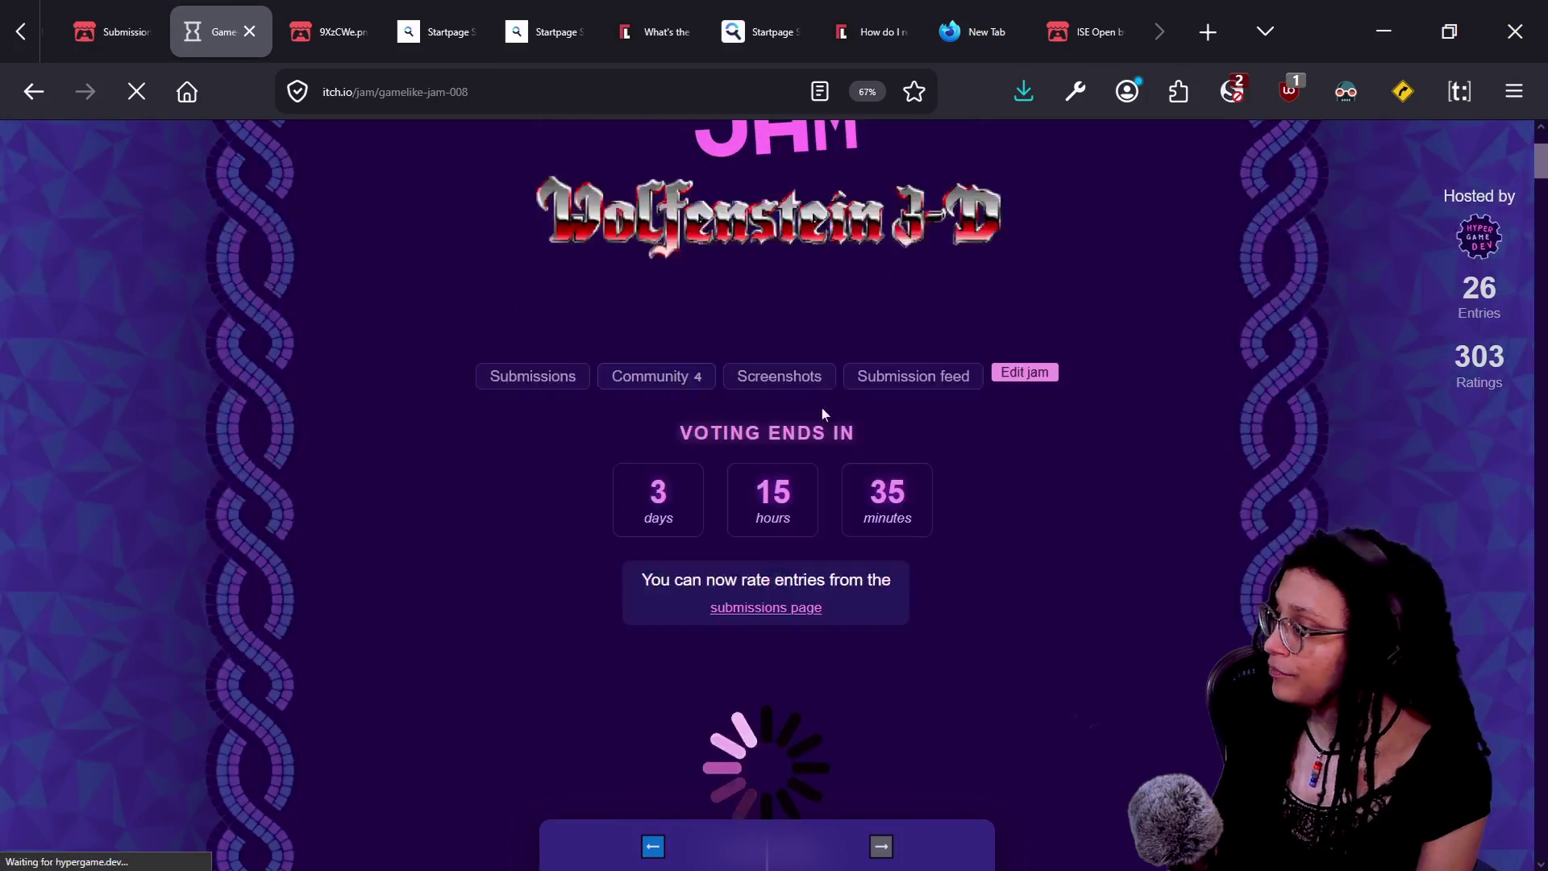
click(558, 386)
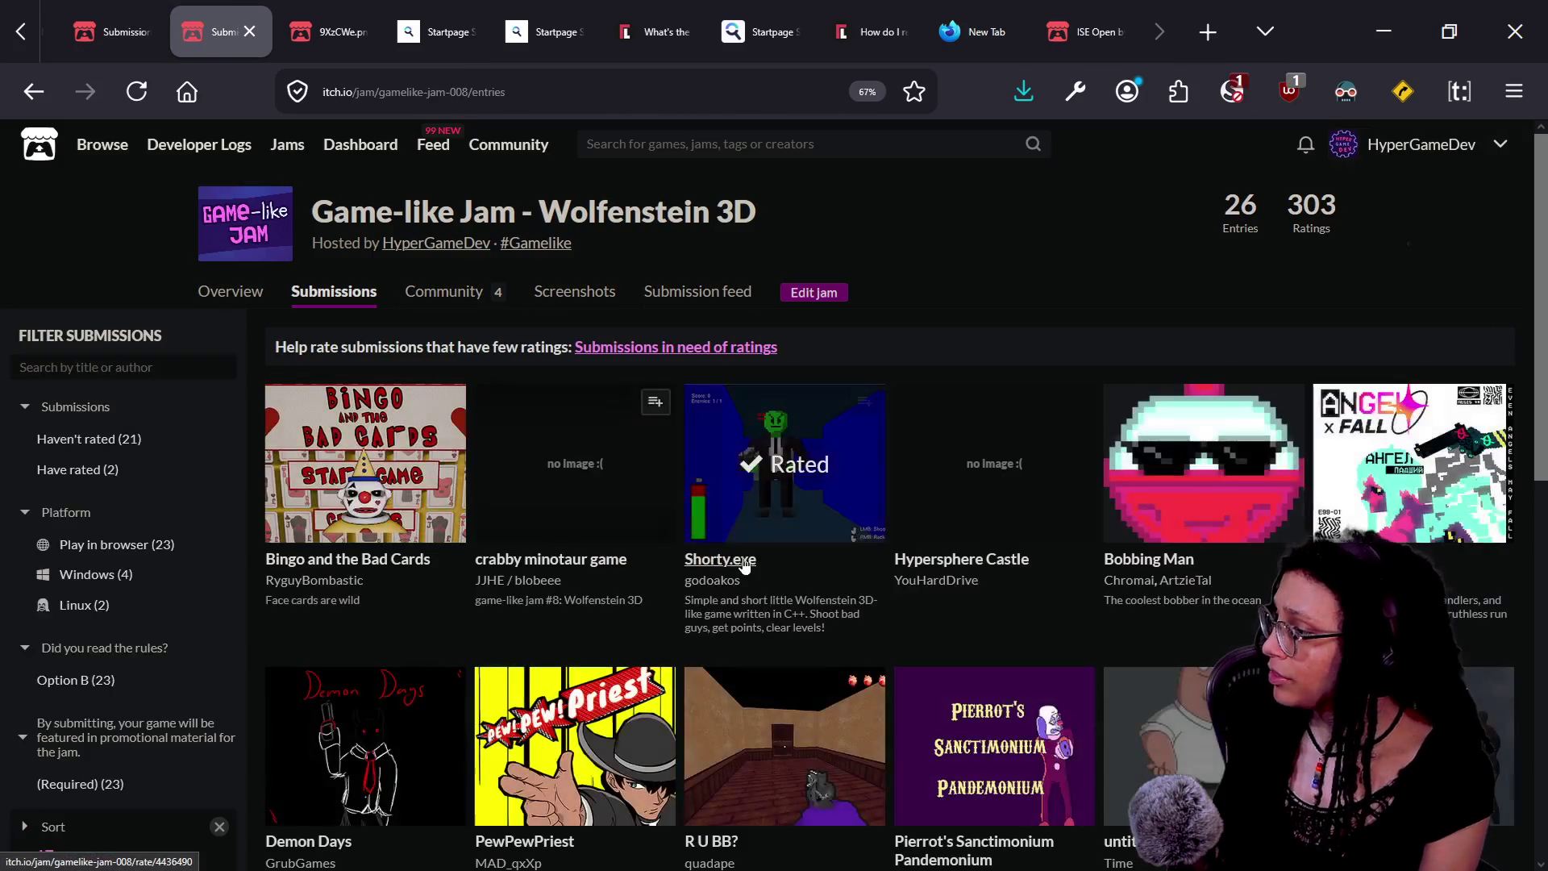
Open the Minnesota Heat entry and its game page, then go back to its rating page.
scroll(743, 565, down, 1)
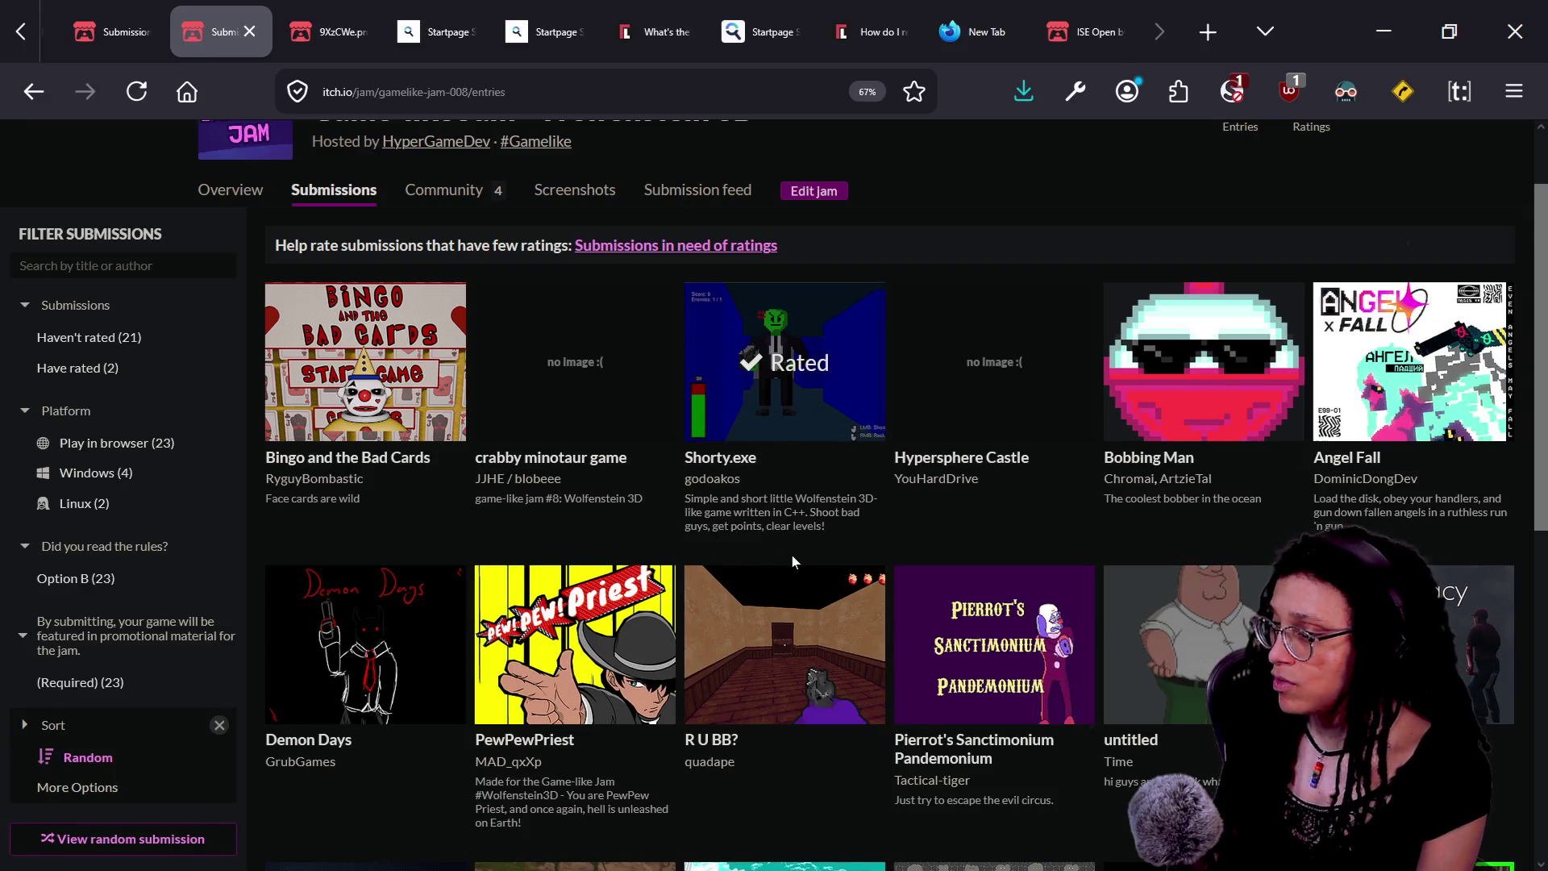
scroll(793, 562, down, 4)
scroll(793, 562, down, 2)
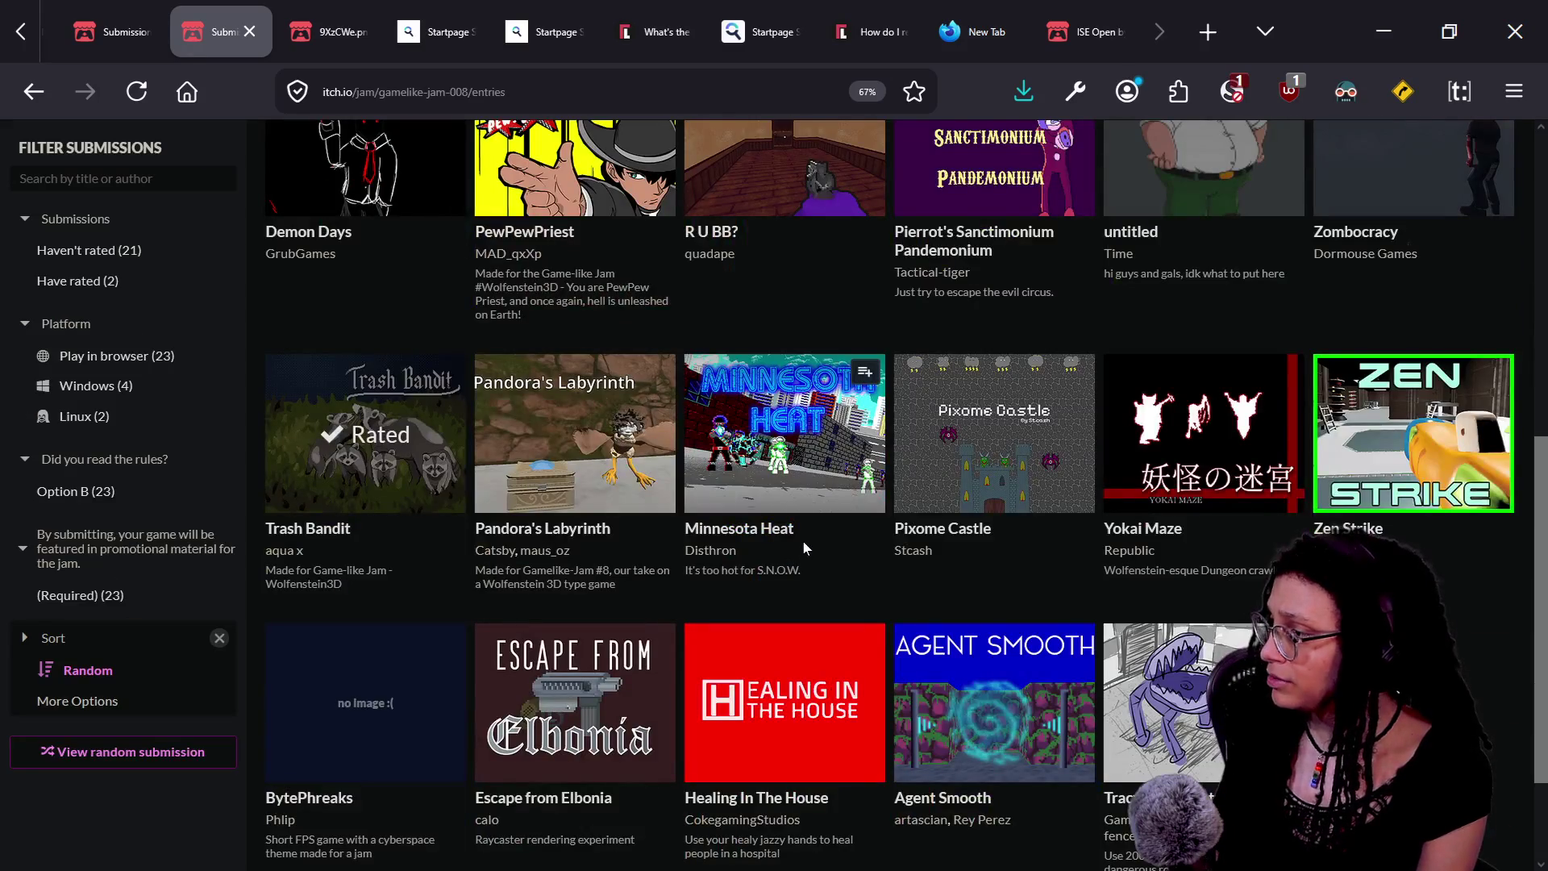
click(726, 531)
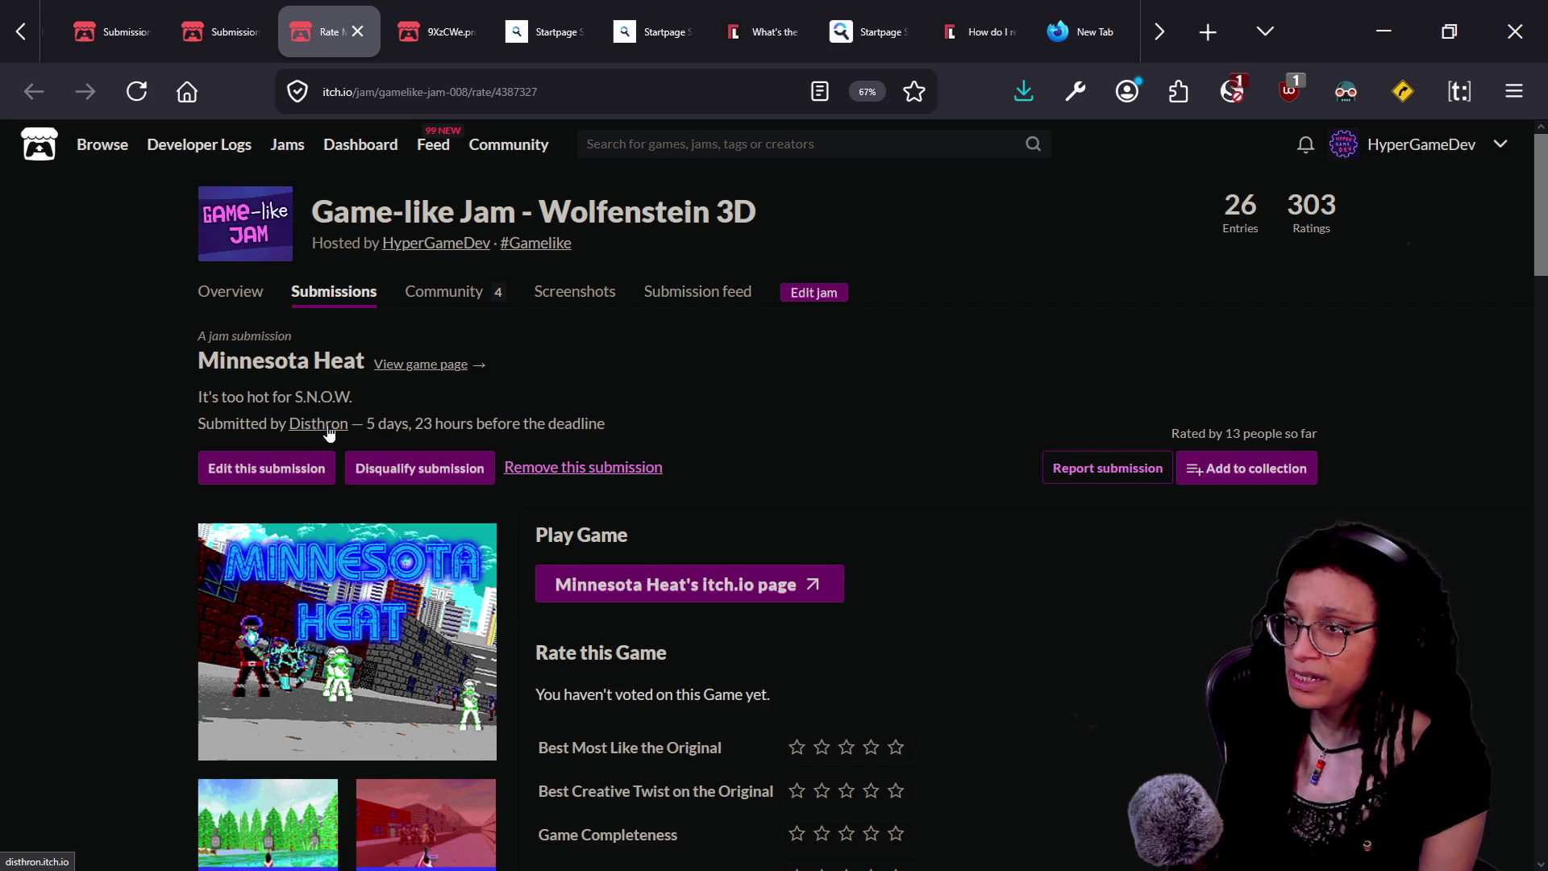
click(455, 364)
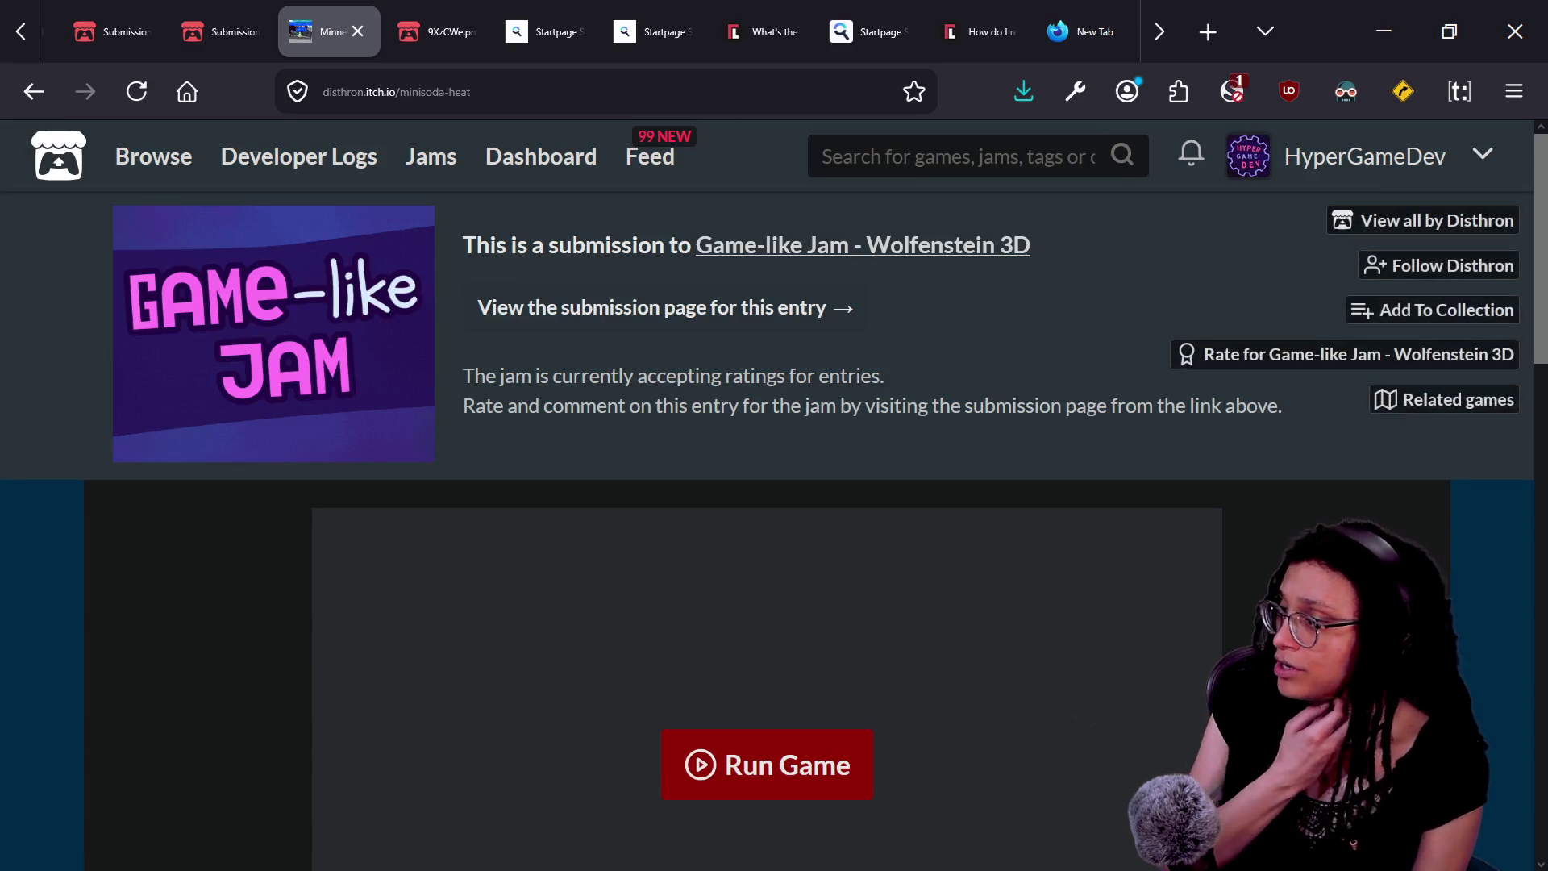
scroll(844, 435, down, 10)
scroll(843, 442, up, 10)
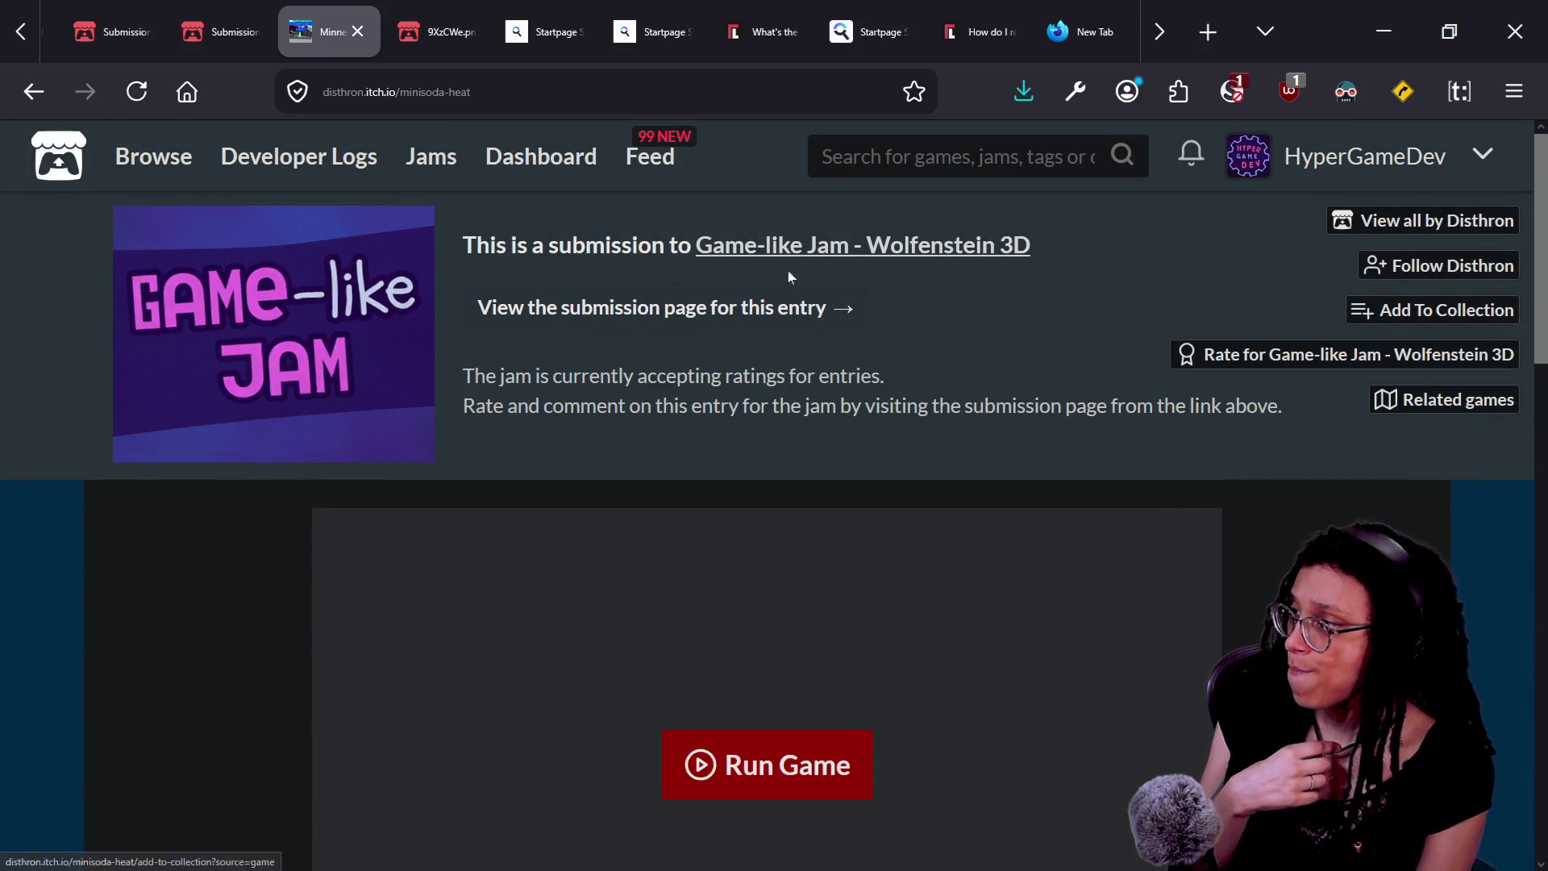
click(33, 97)
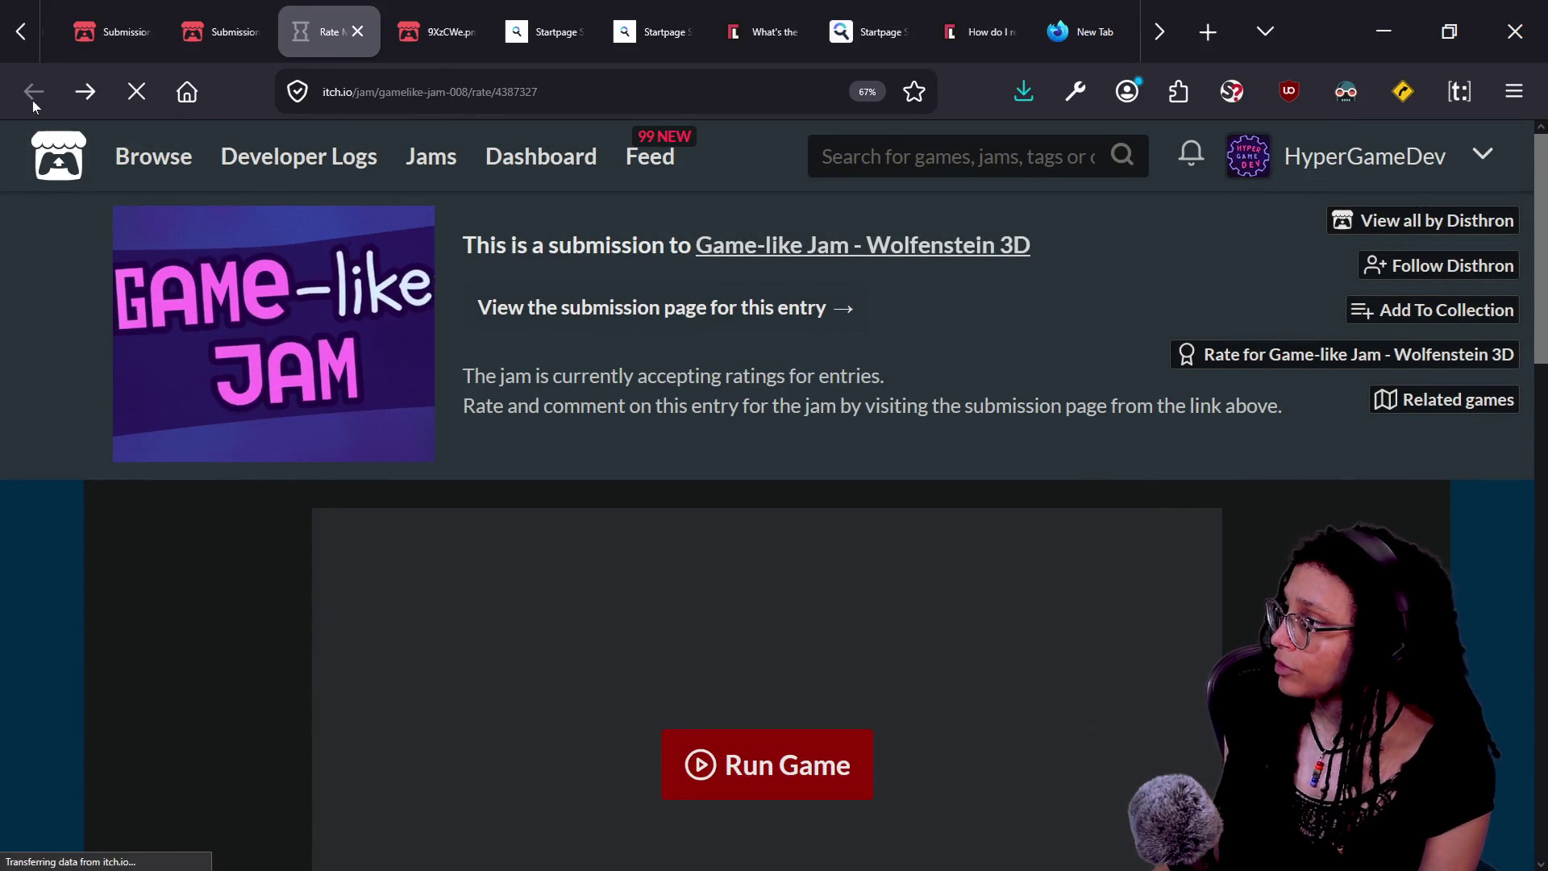
Open the creator profile, scroll to Live Collaborations, and open Spooky Sewer Game.
click(1419, 145)
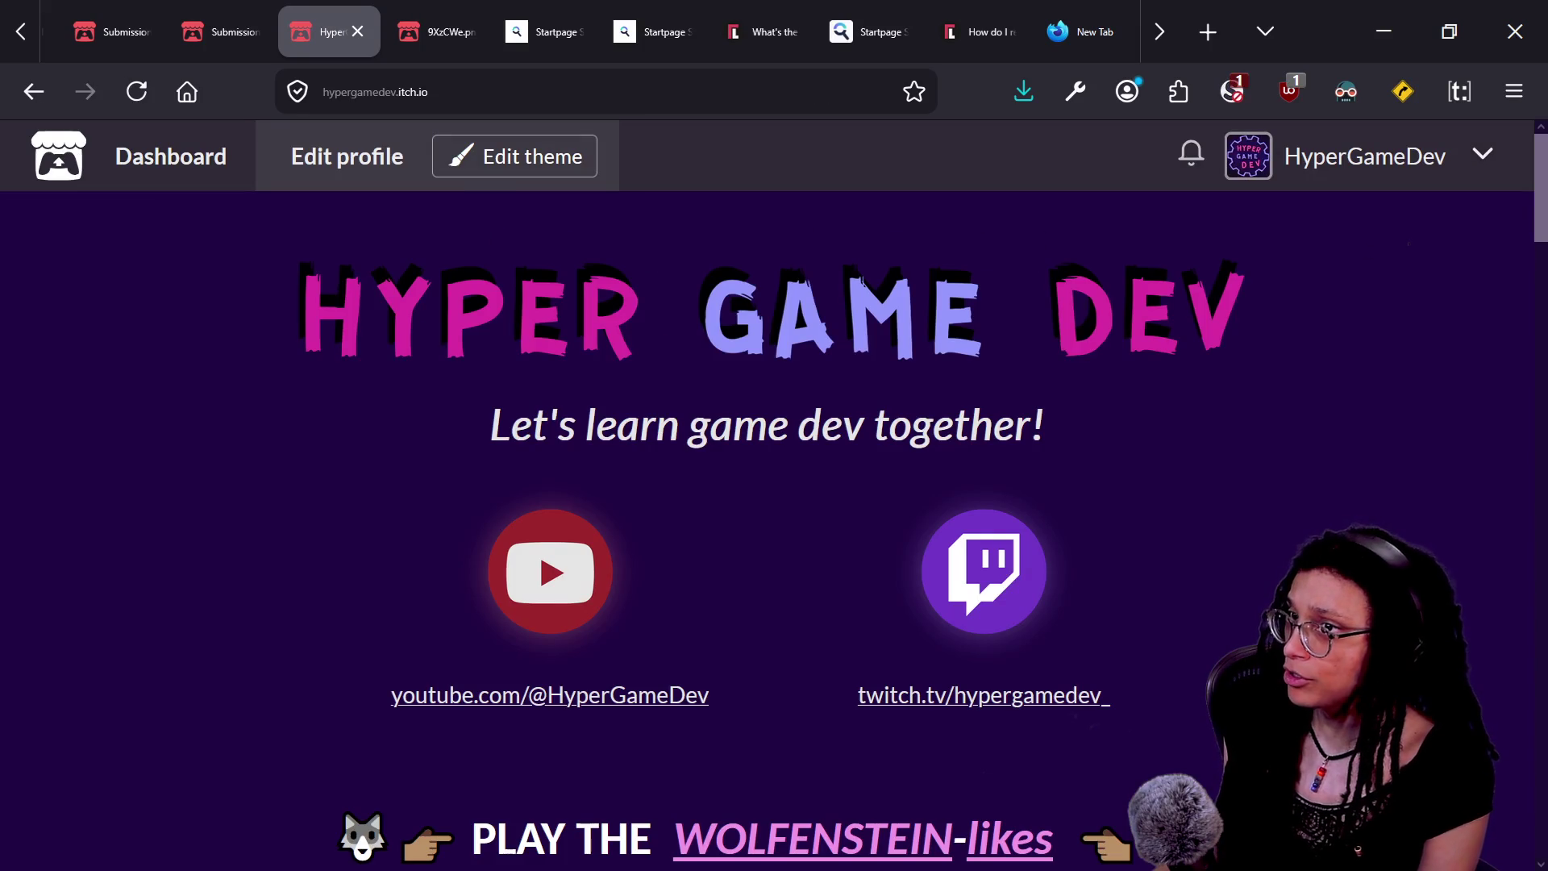
scroll(724, 557, down, 2)
scroll(724, 556, down, 7)
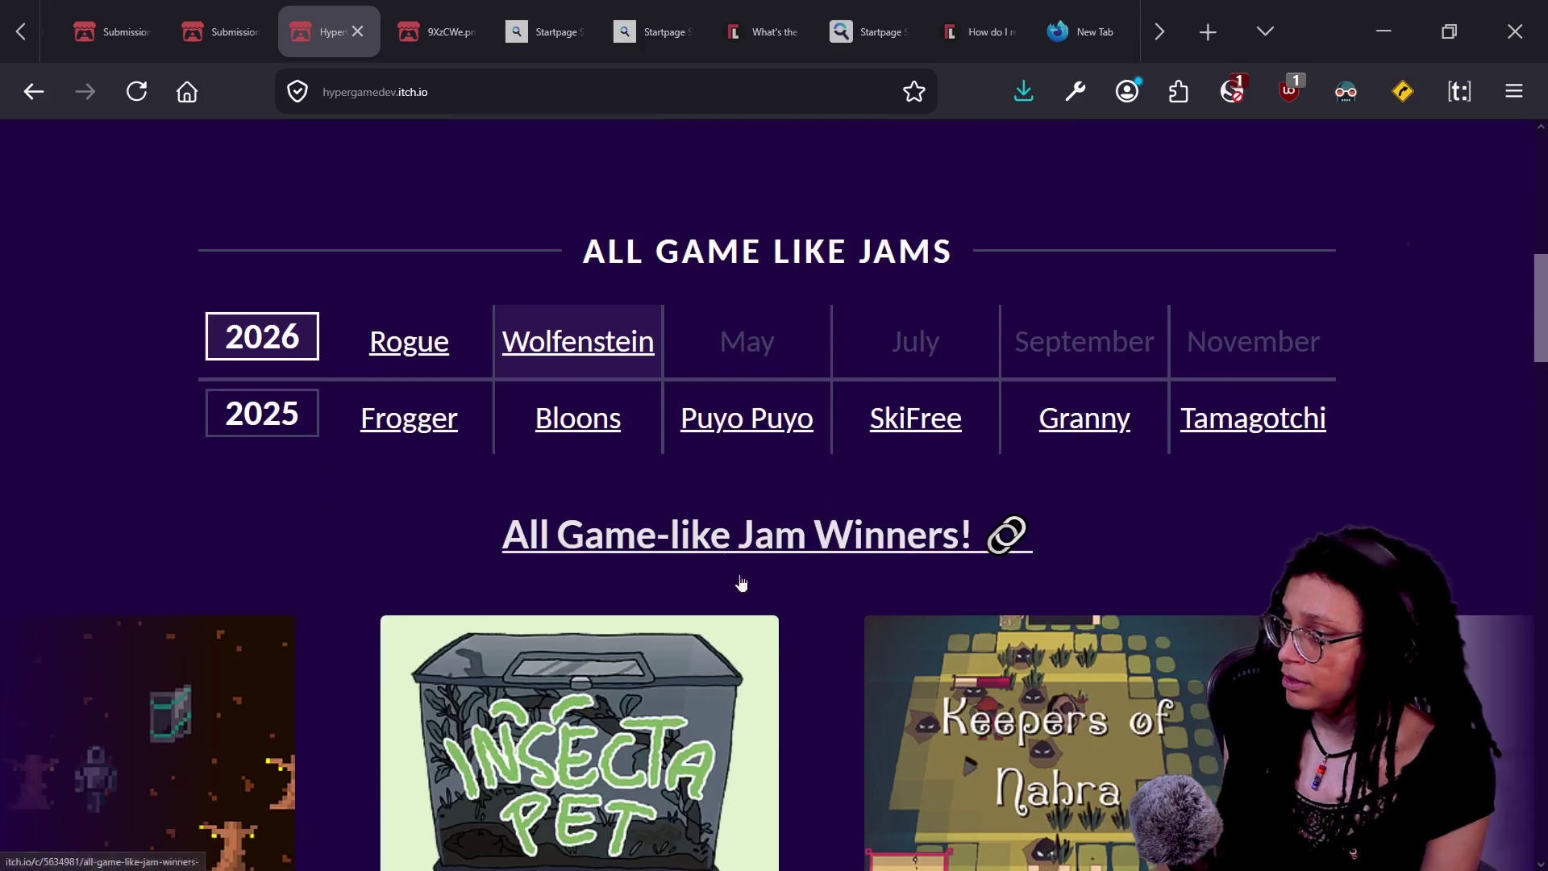
scroll(777, 645, down, 10)
scroll(776, 646, down, 18)
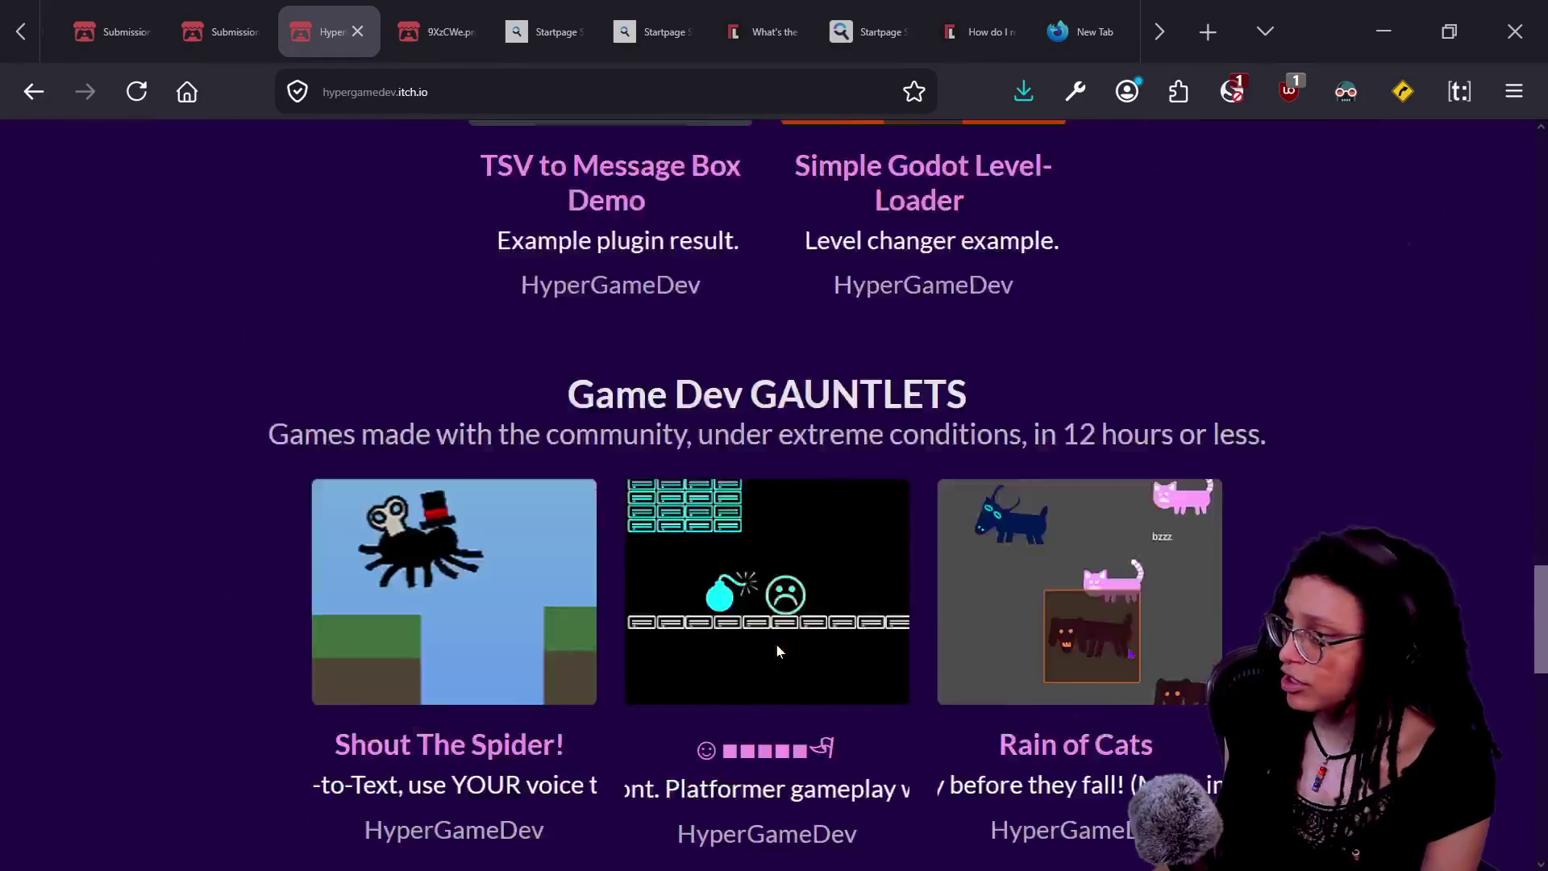
scroll(777, 646, up, 12)
scroll(779, 650, up, 2)
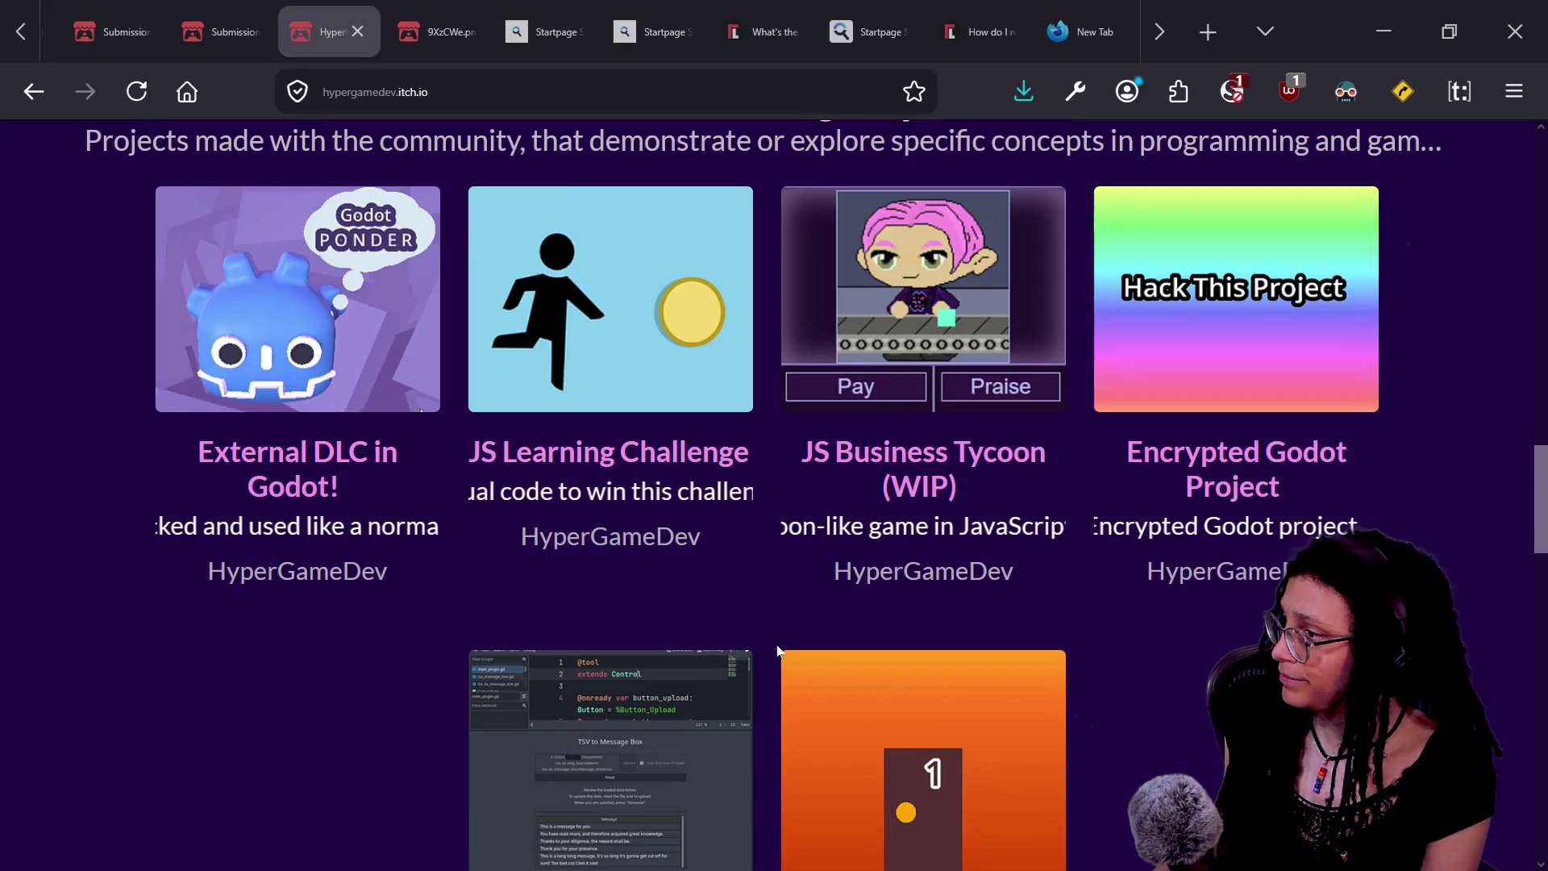
scroll(779, 651, down, 18)
scroll(782, 652, up, 2)
scroll(782, 651, down, 2)
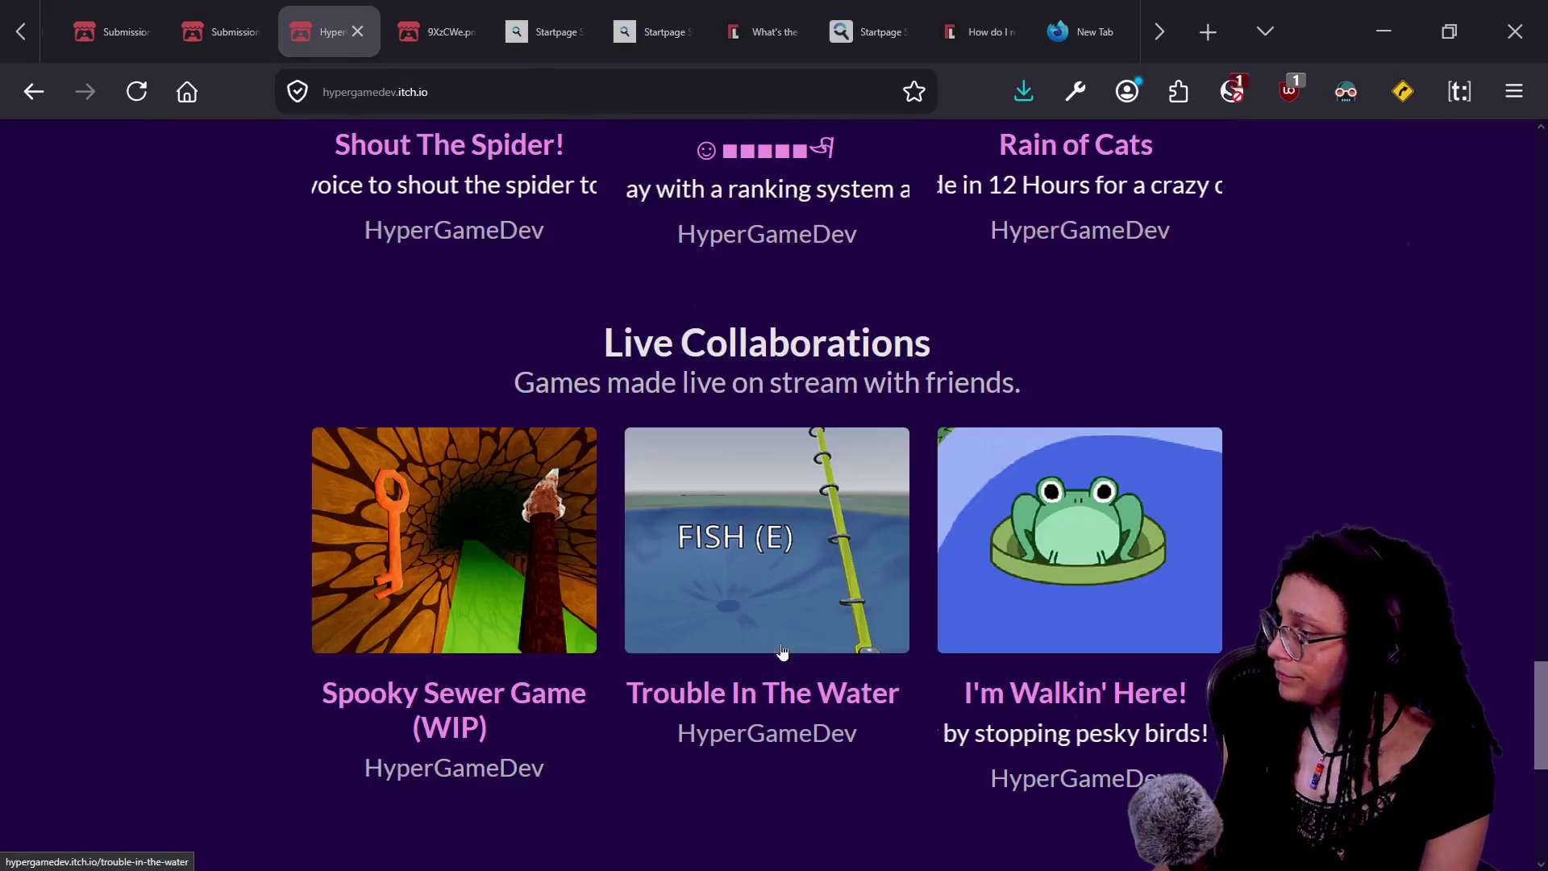
click(538, 595)
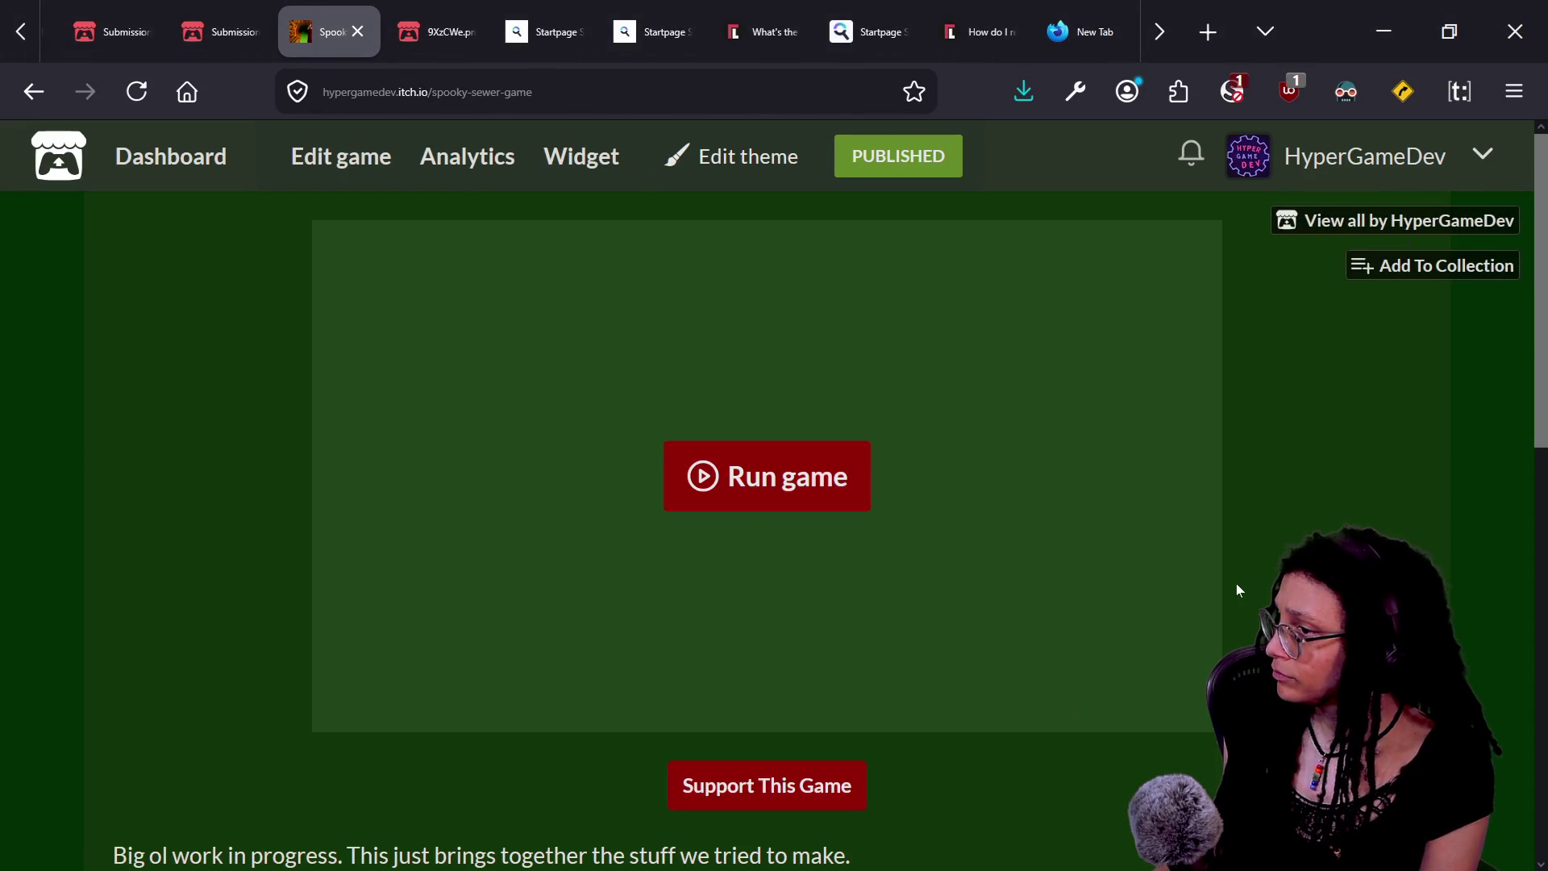
Edit the Spooky Sewer Game (WIP) project and go to More > Admins.
scroll(1239, 590, down, 7)
scroll(1239, 590, up, 2)
scroll(1236, 583, up, 5)
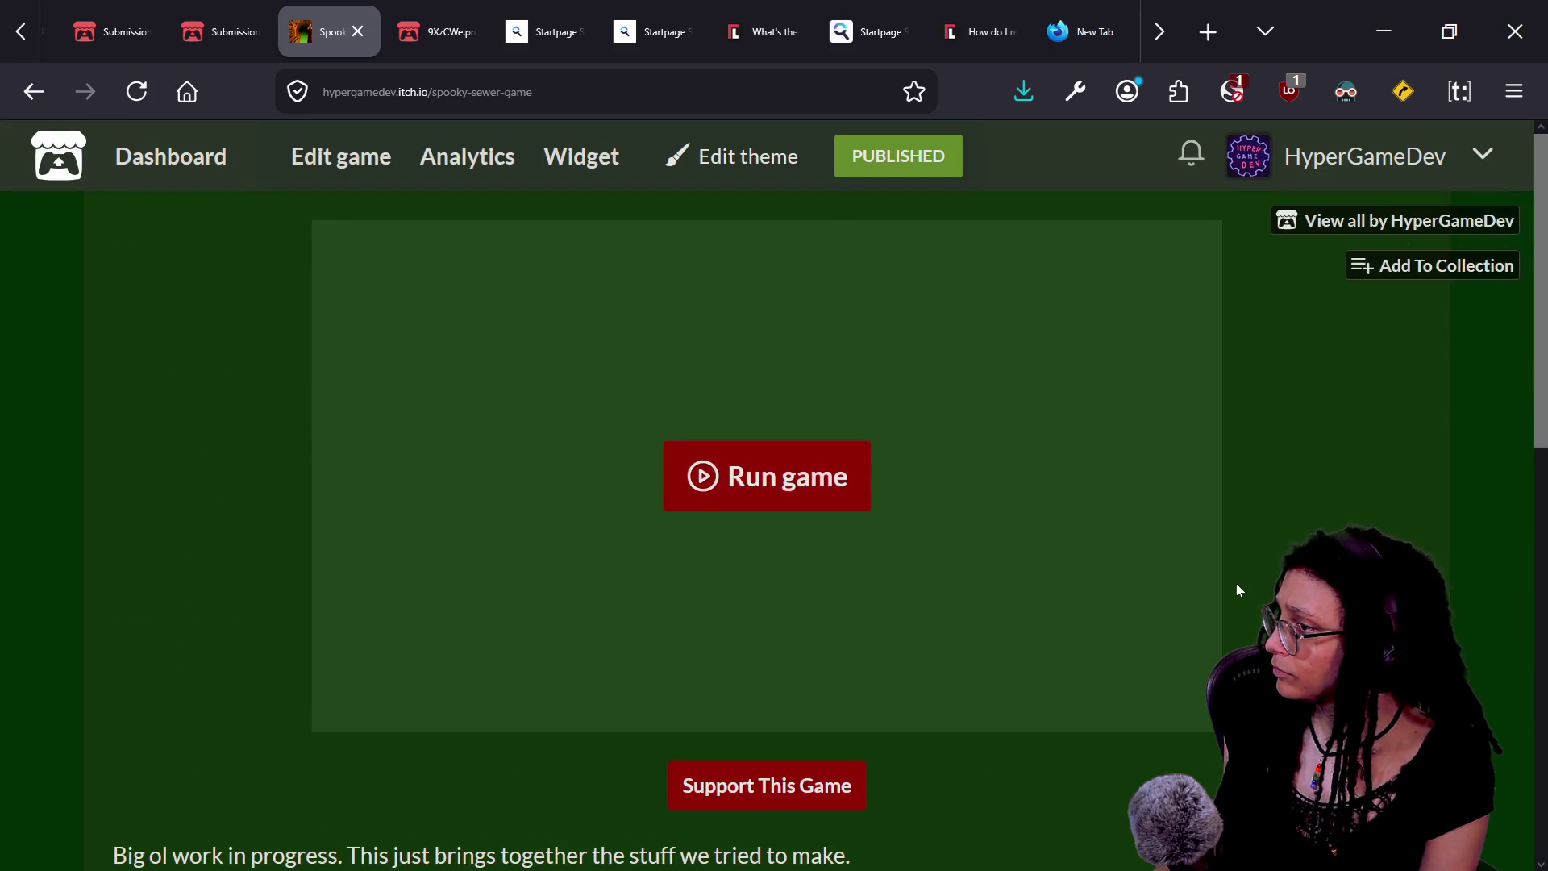
click(867, 162)
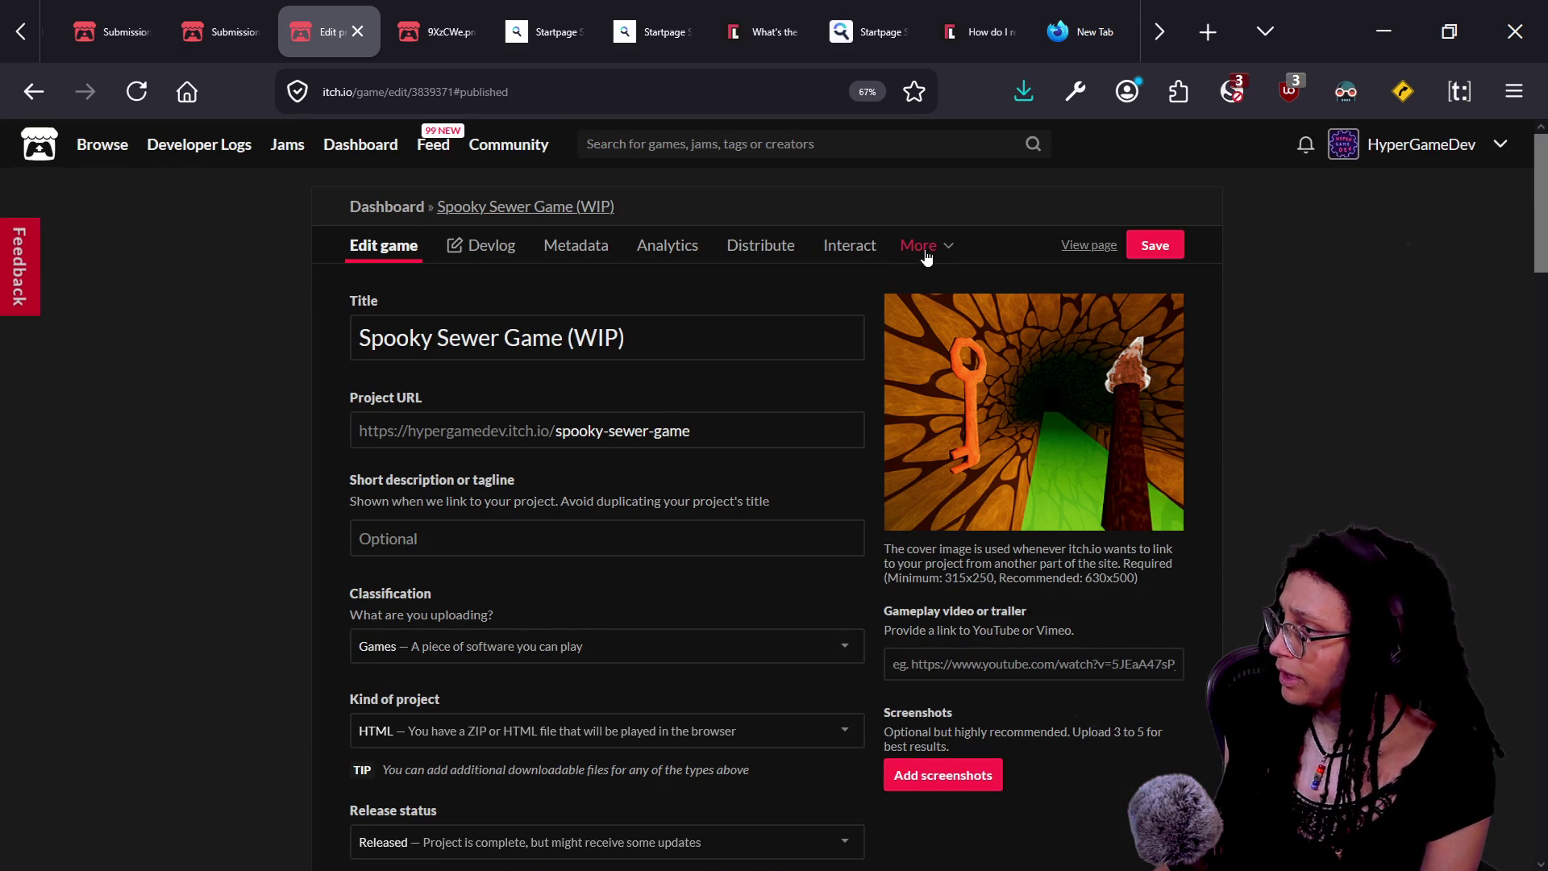
click(933, 253)
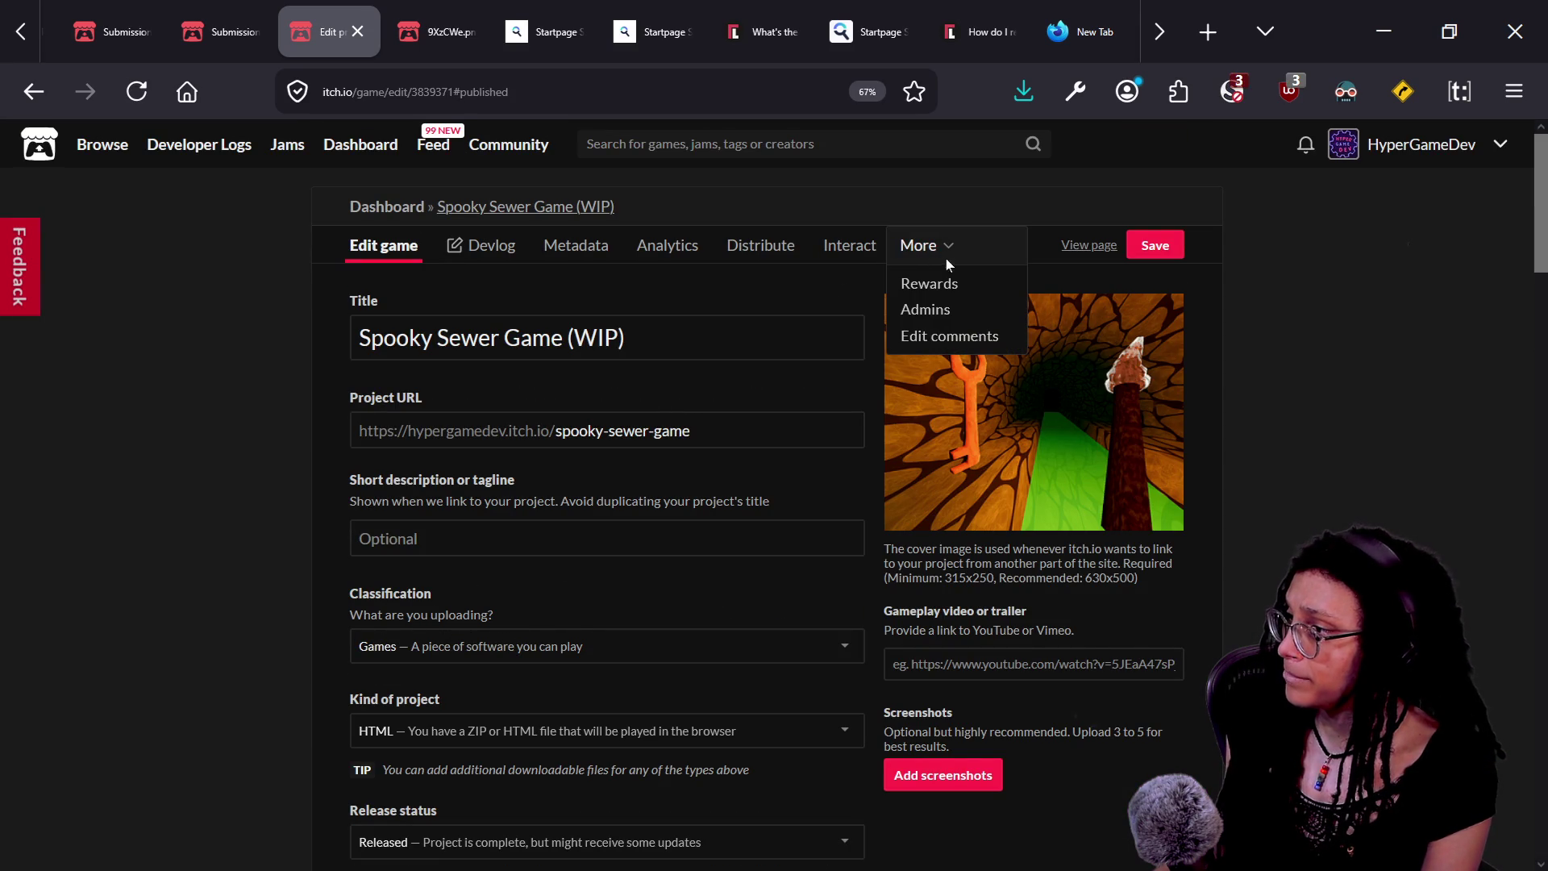
click(789, 284)
click(926, 253)
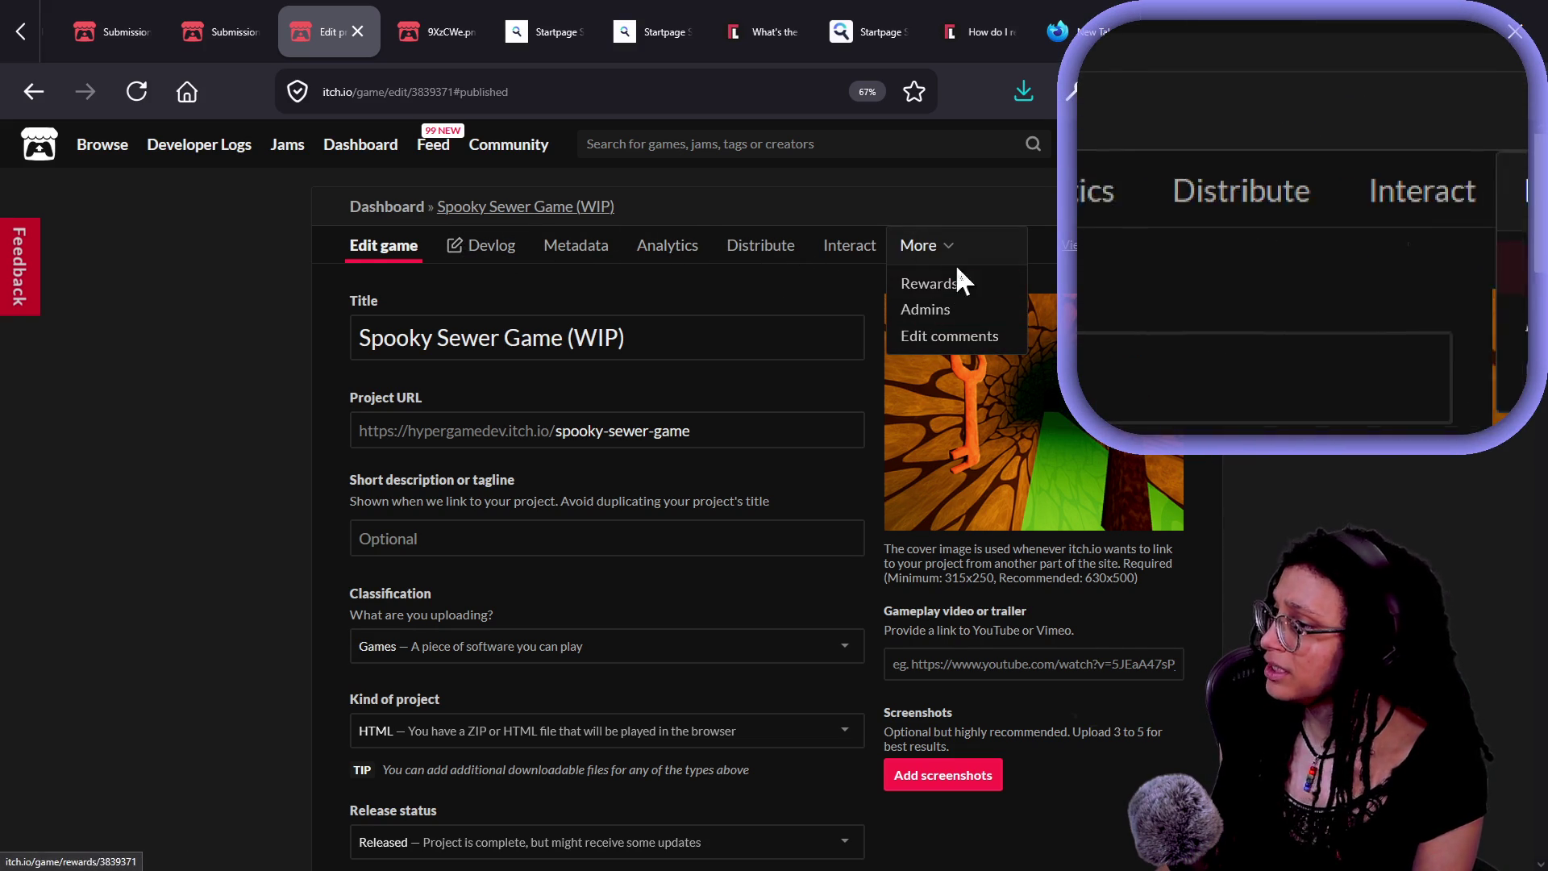
click(927, 309)
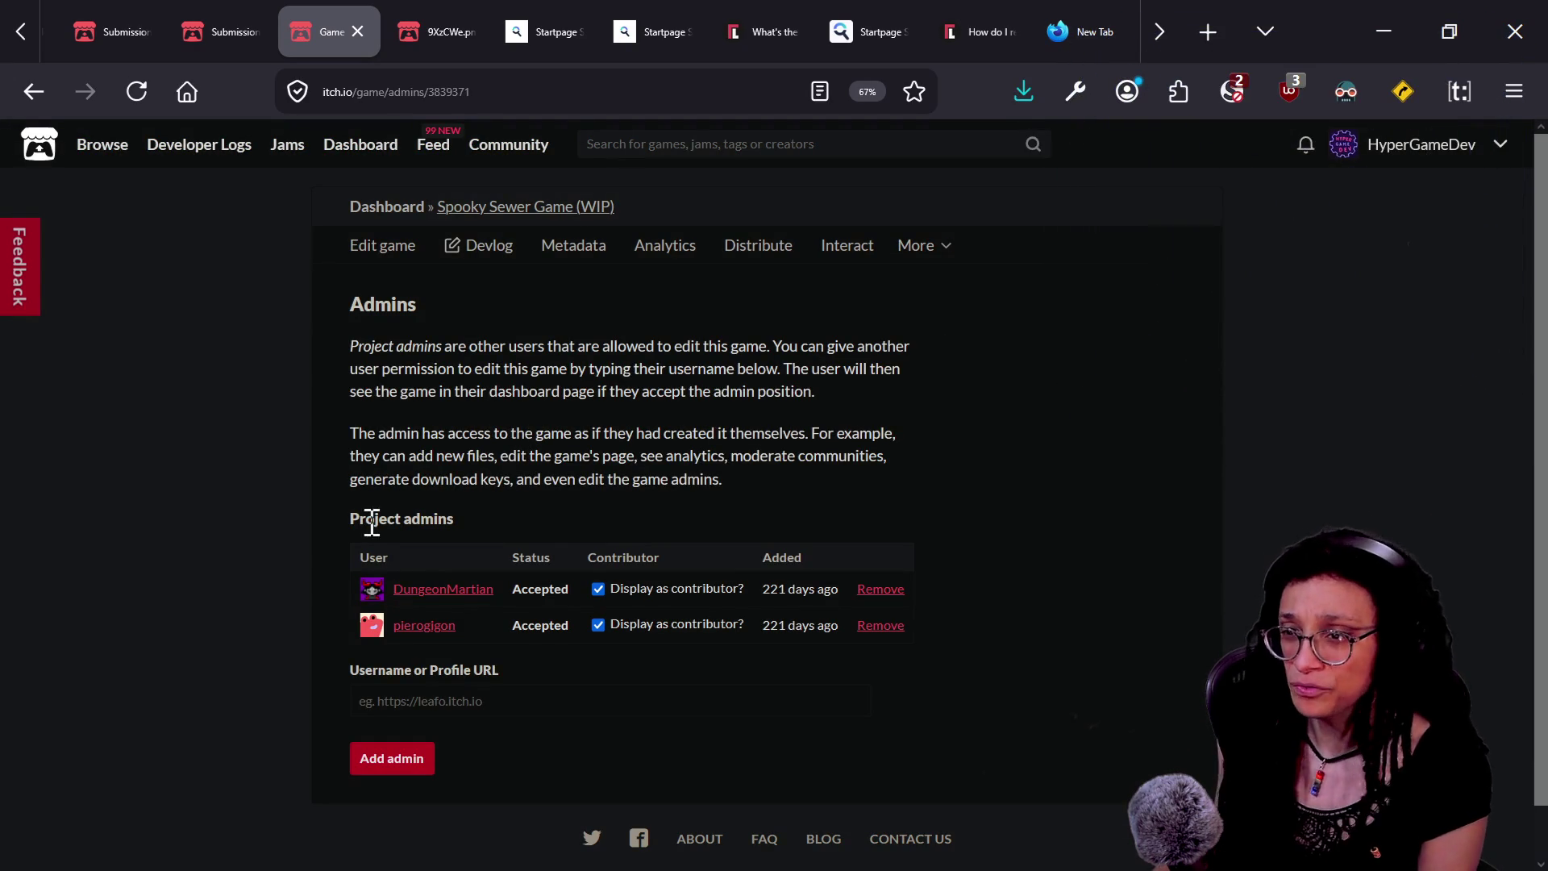
Reset page zoom, enter the new admin's username, and submit it to add them.
key(ctrl+0)
scroll(479, 567, down, 3)
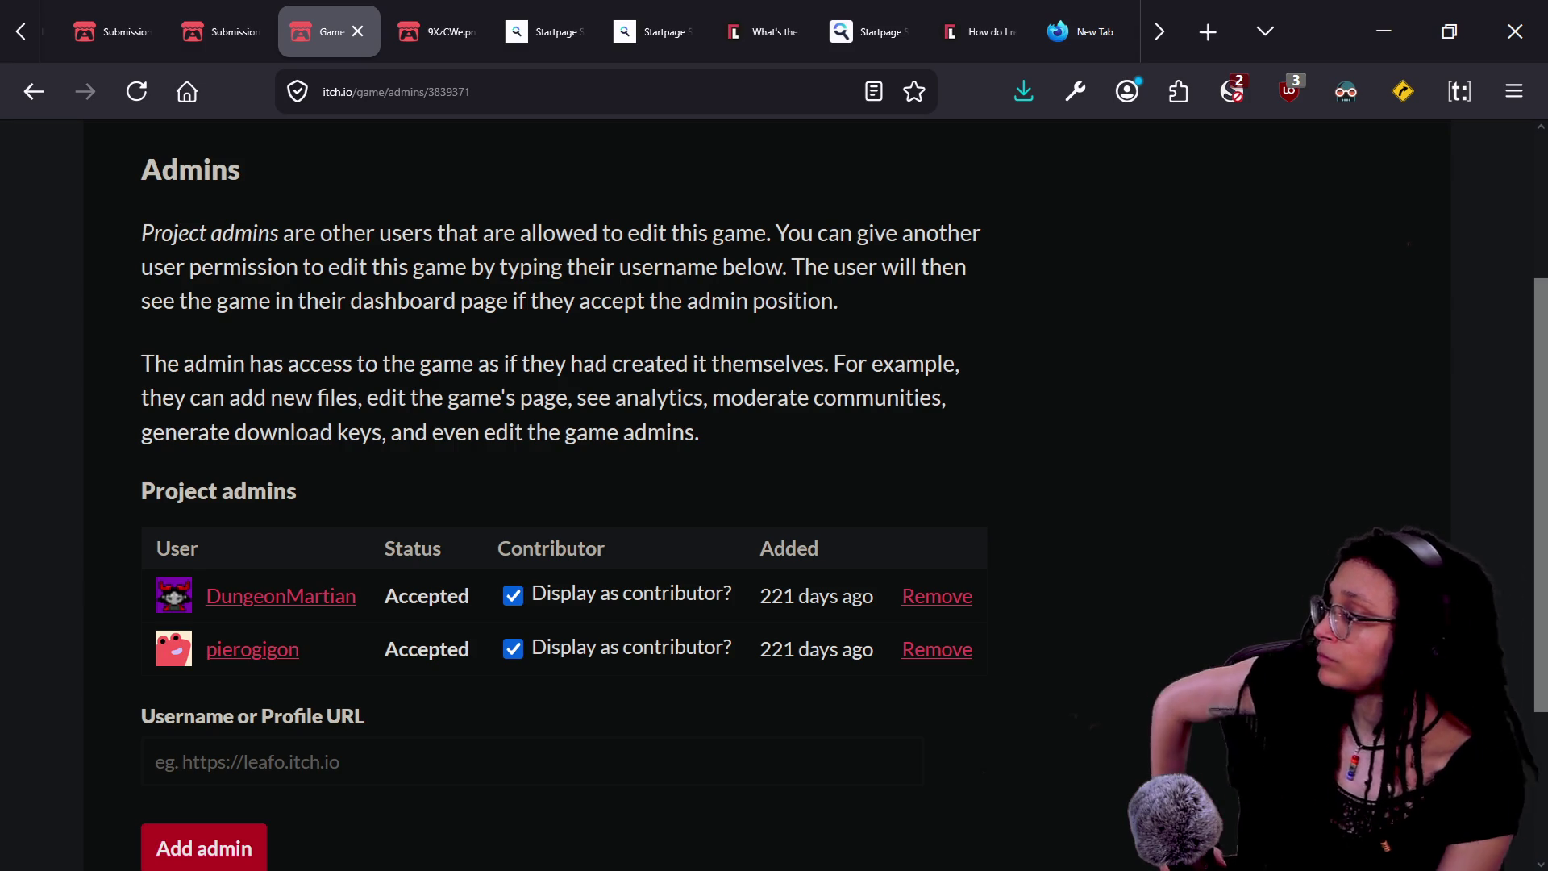
mouse_move(508, 574)
mouse_down()
mouse_move(726, 646)
mouse_move(484, 588)
mouse_move(712, 680)
mouse_up()
click(479, 560)
click(337, 653)
click(338, 761)
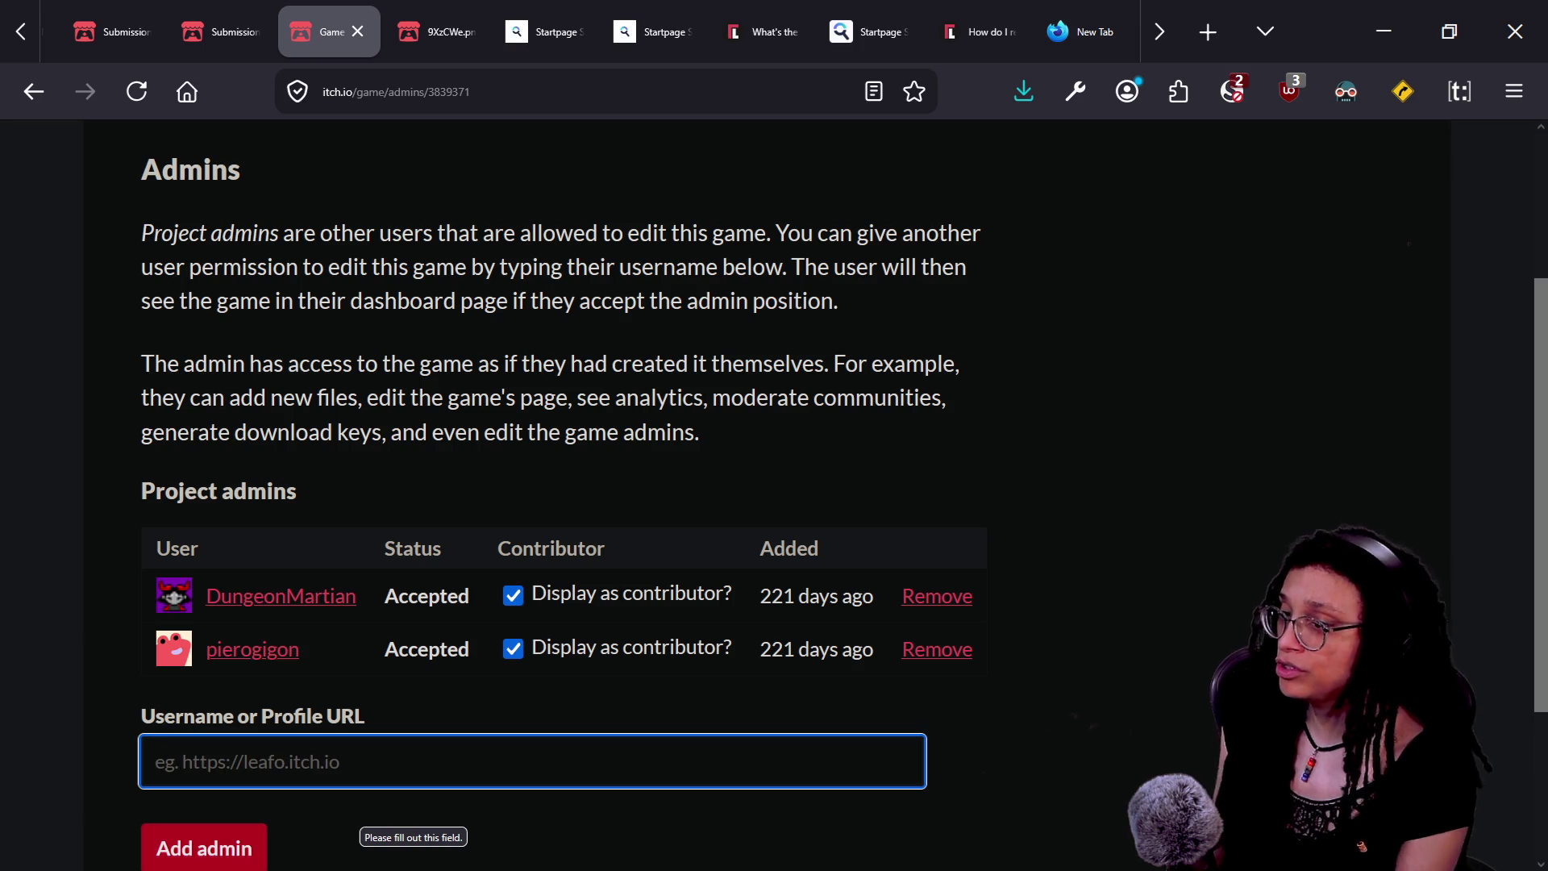
text(duckenomics)
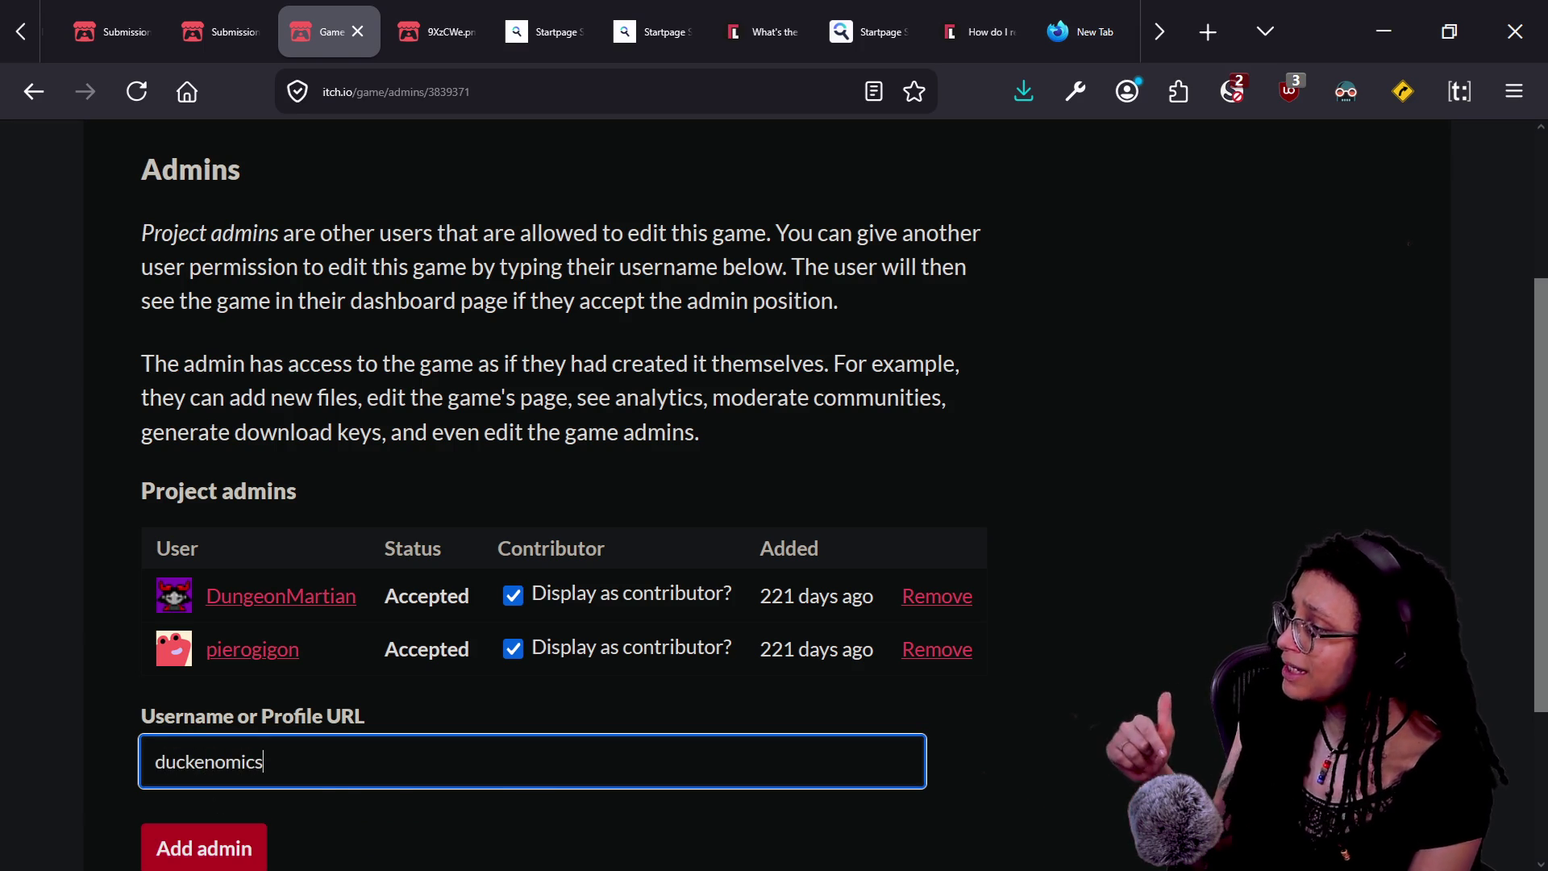
click(260, 836)
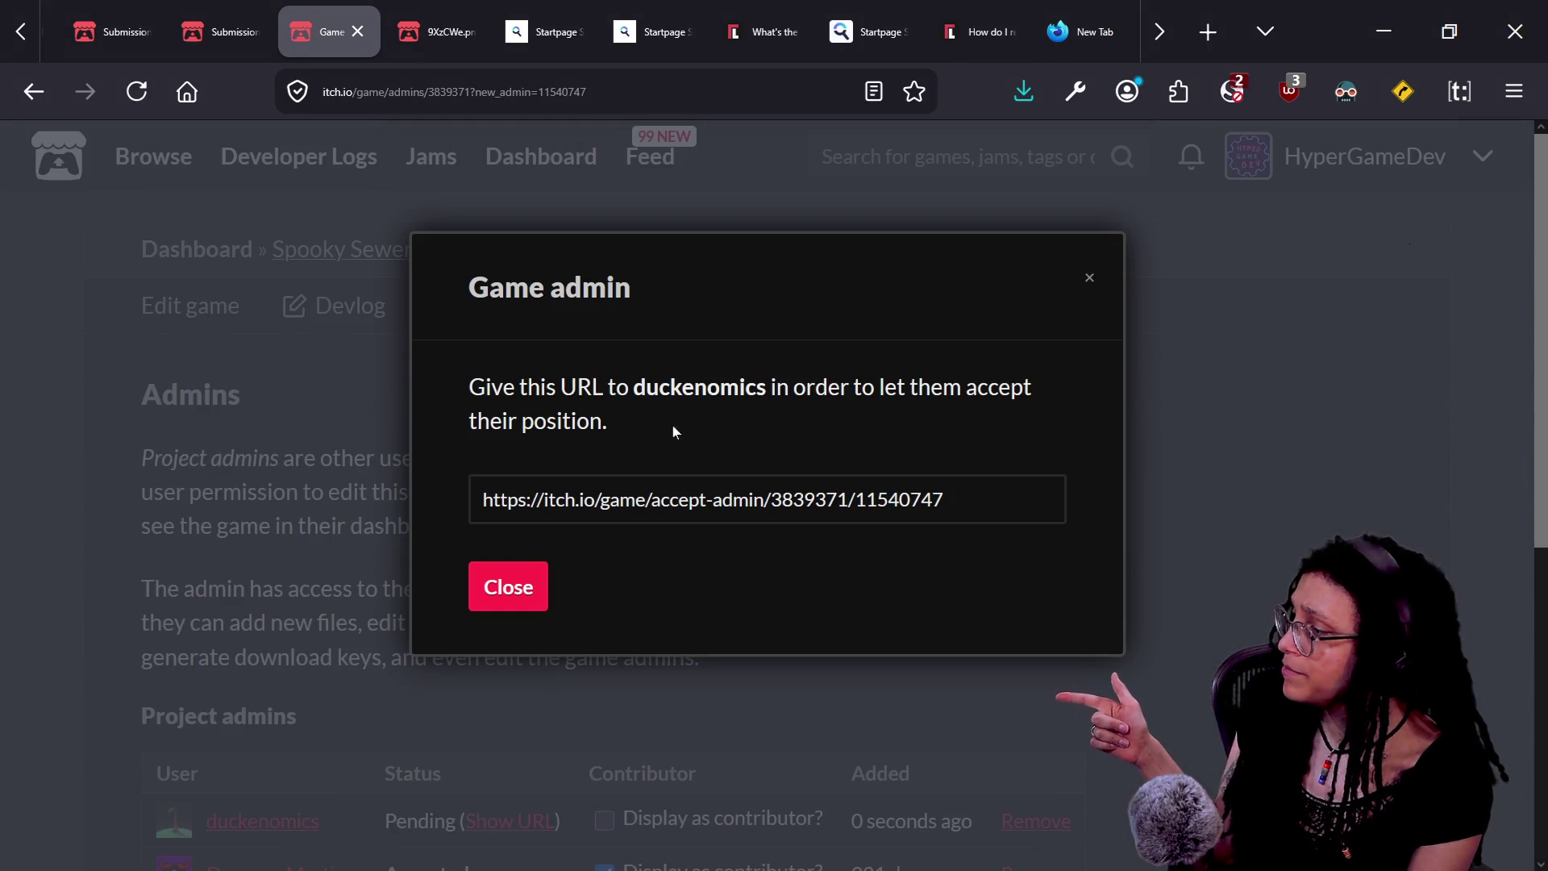
Select the admin acceptance link, close the Game admin dialog, and return to Godot.
click(712, 499)
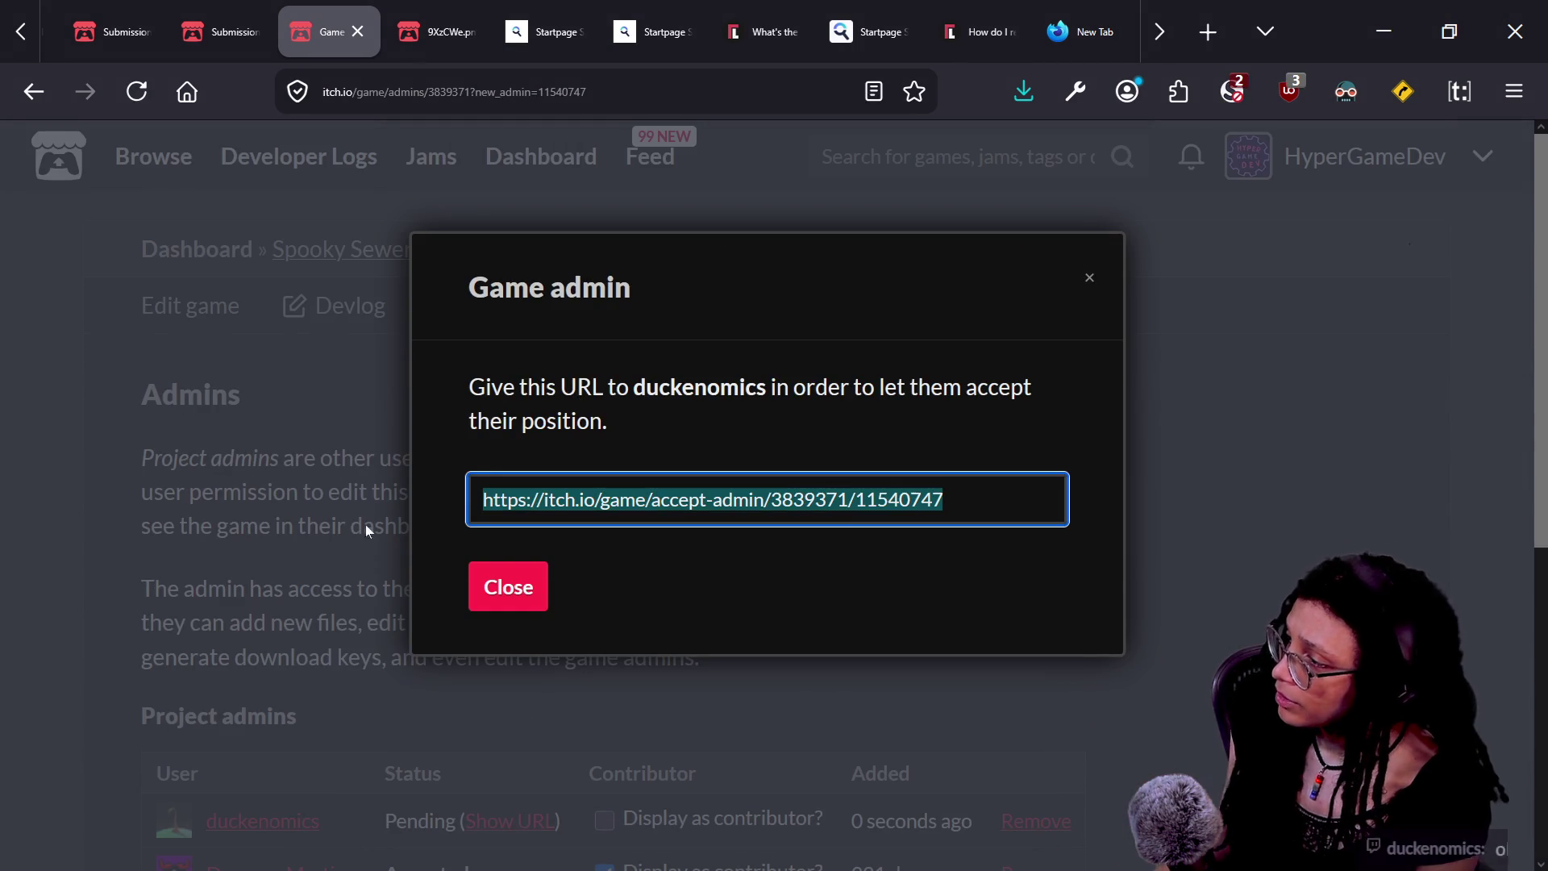
key(Escape)
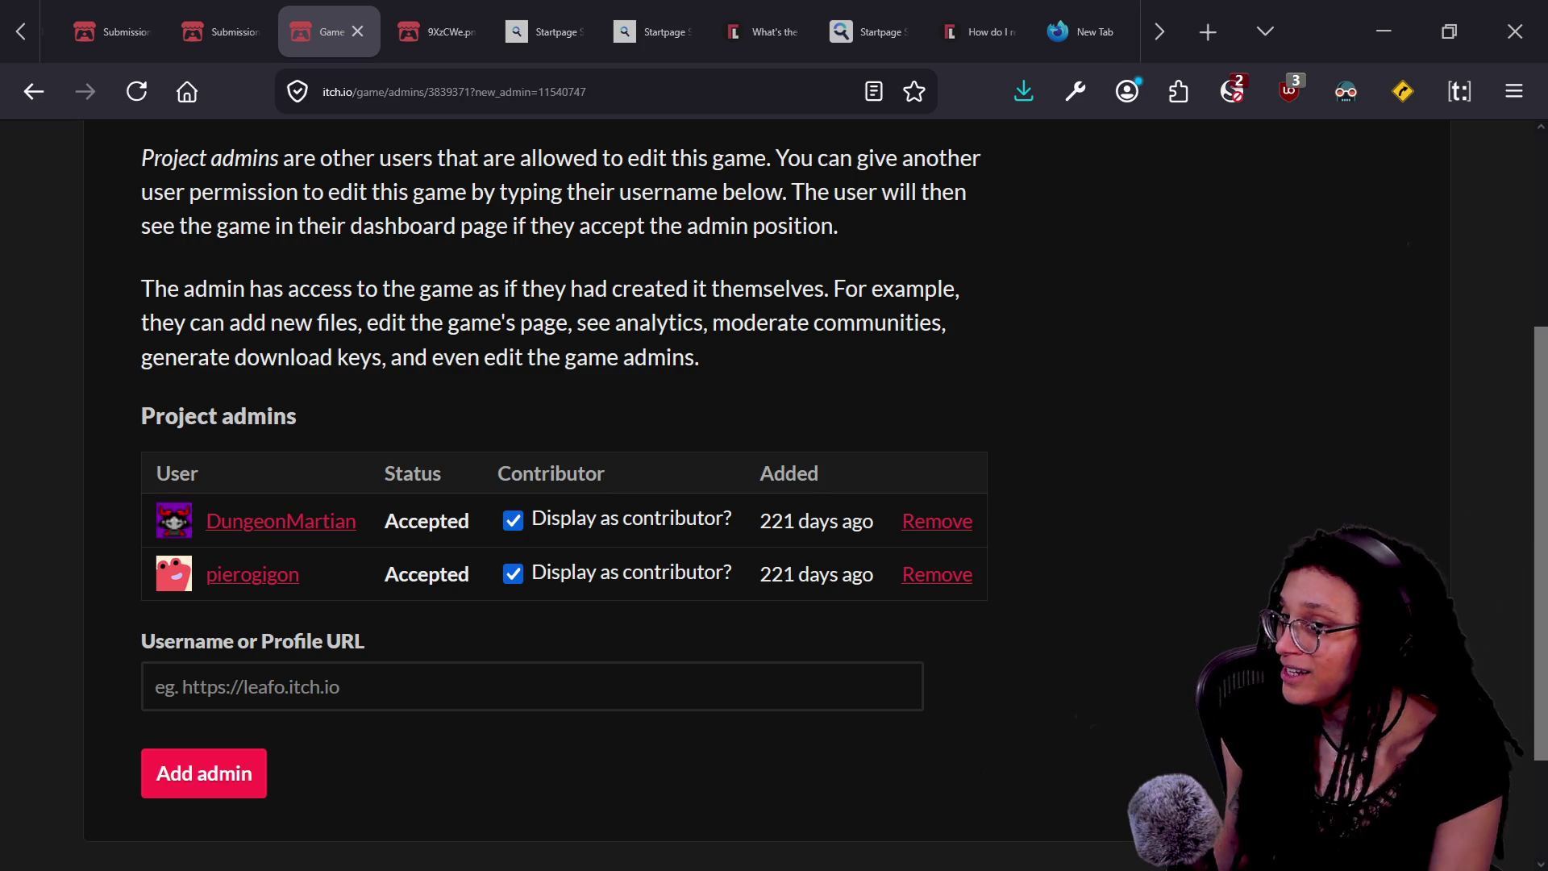
key(alt+Tab)
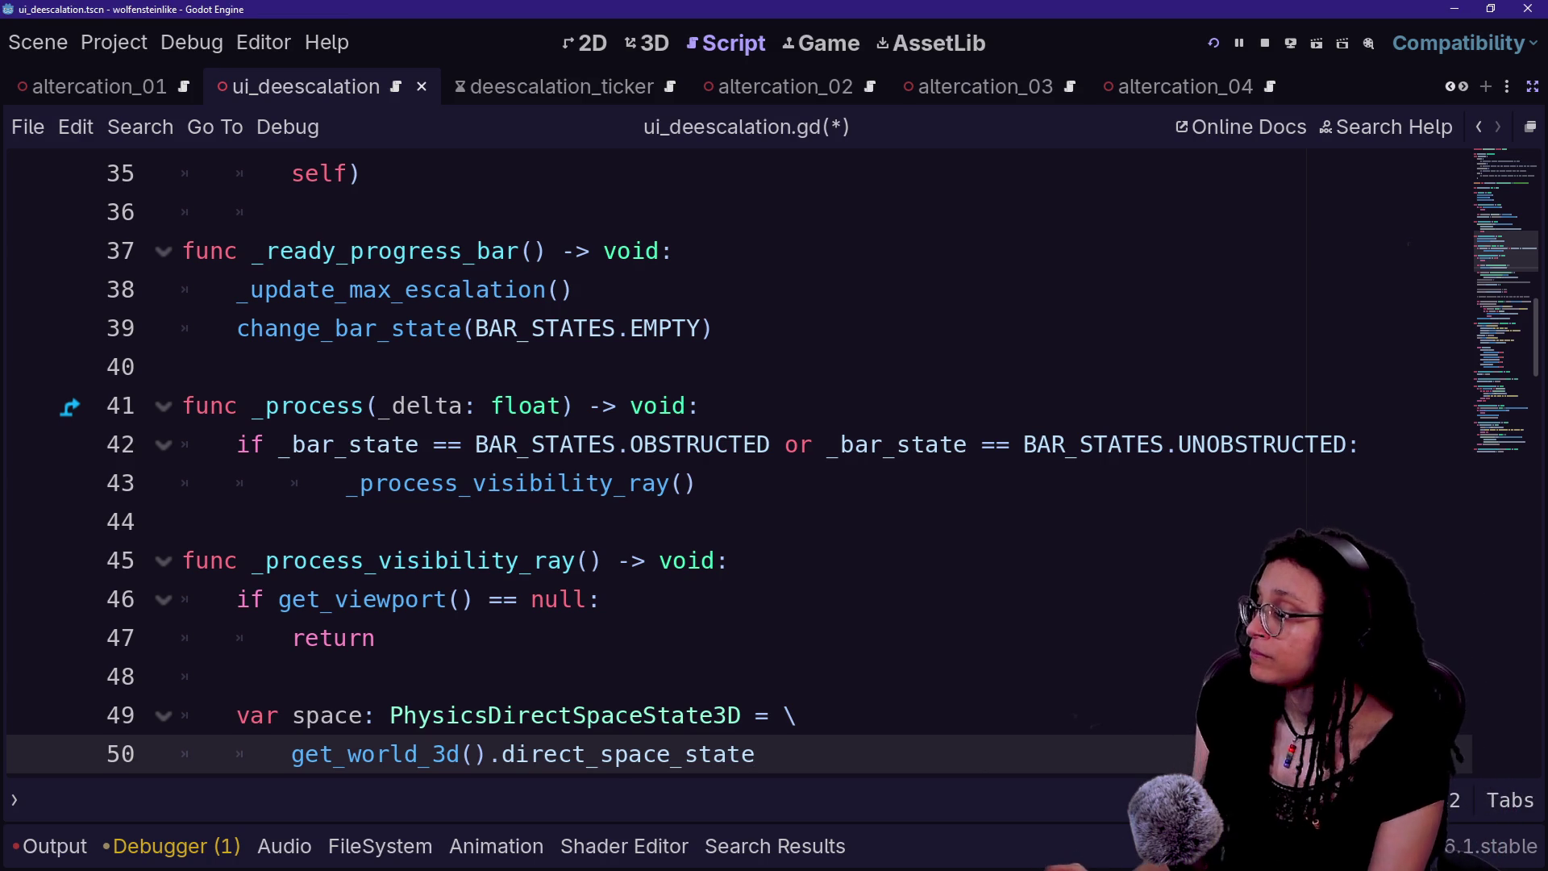
Break line 42's condition with a backslash continuation before the == comparison.
key(Up)
key(Up)
key(Up)
key(Down)
key(Down)
scroll(774, 464, down, 2)
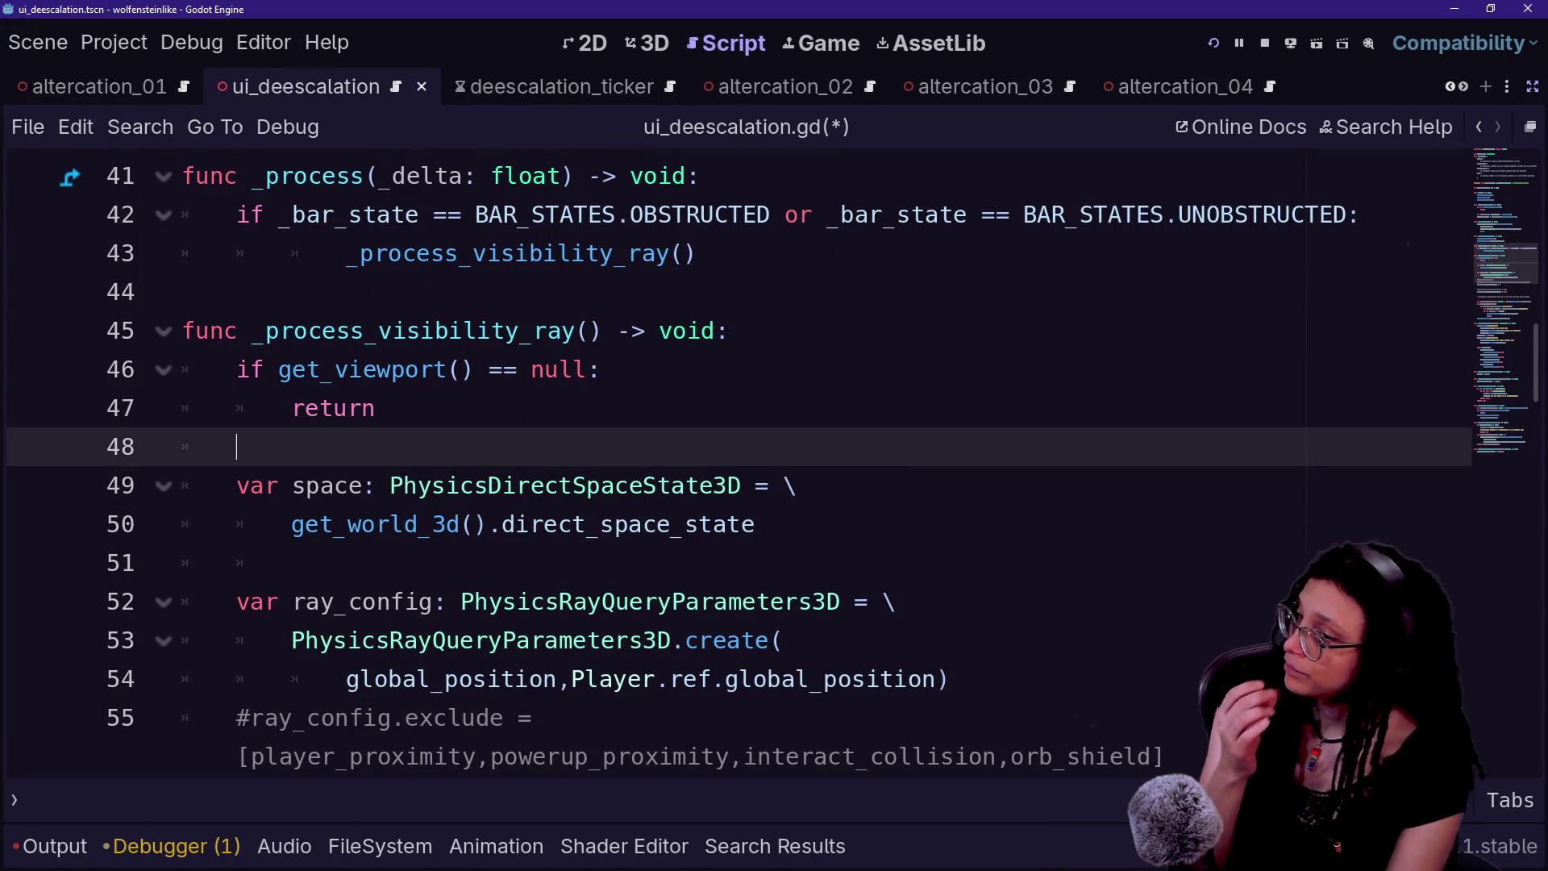
scroll(774, 464, up, 2)
click(699, 486)
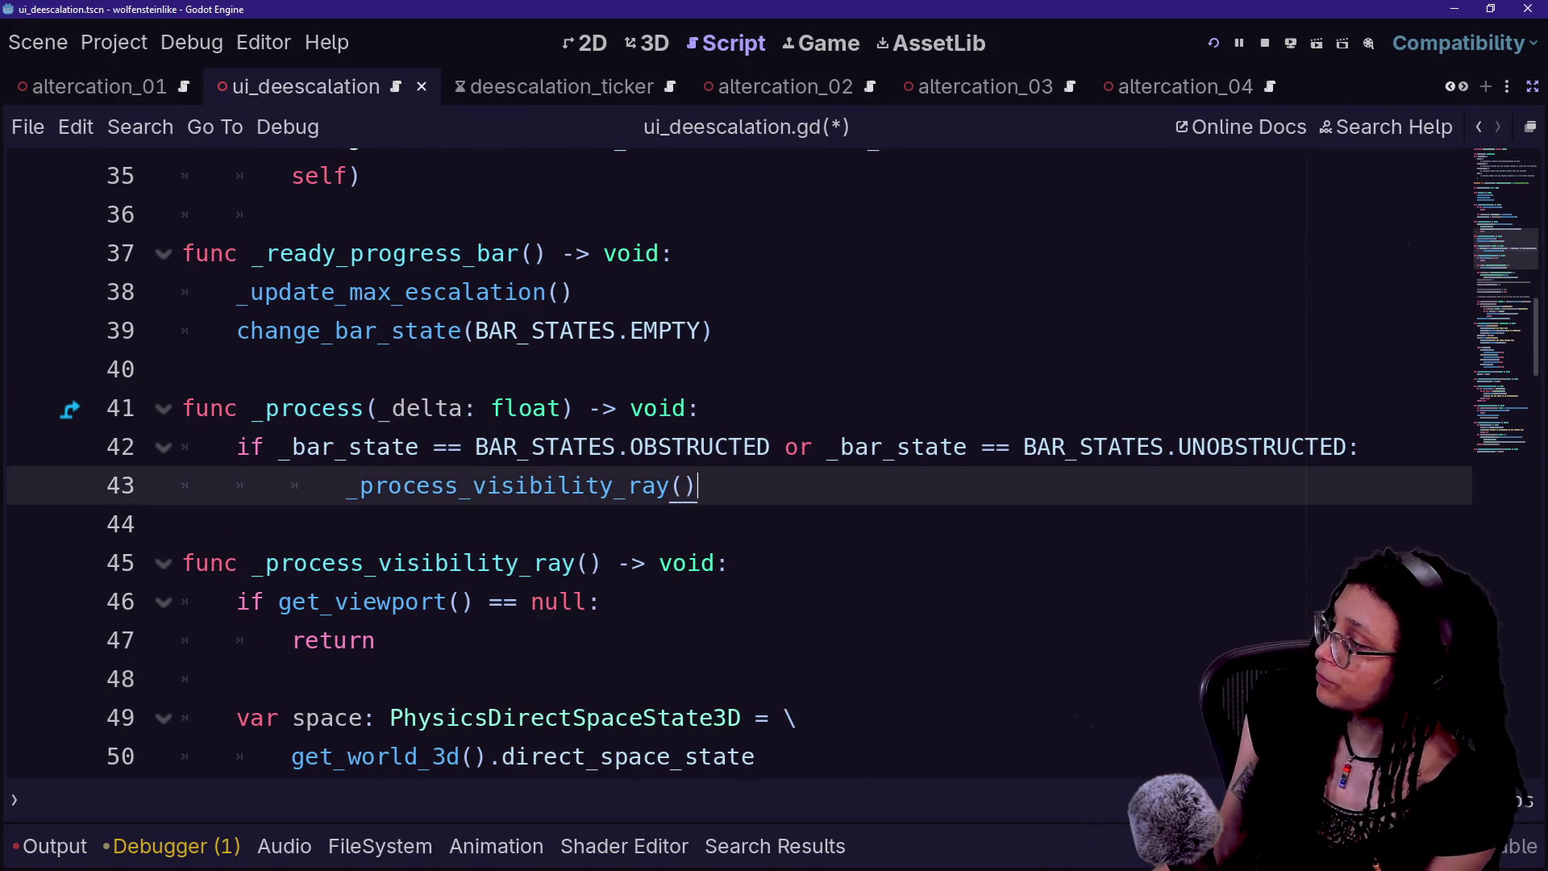
click(1085, 447)
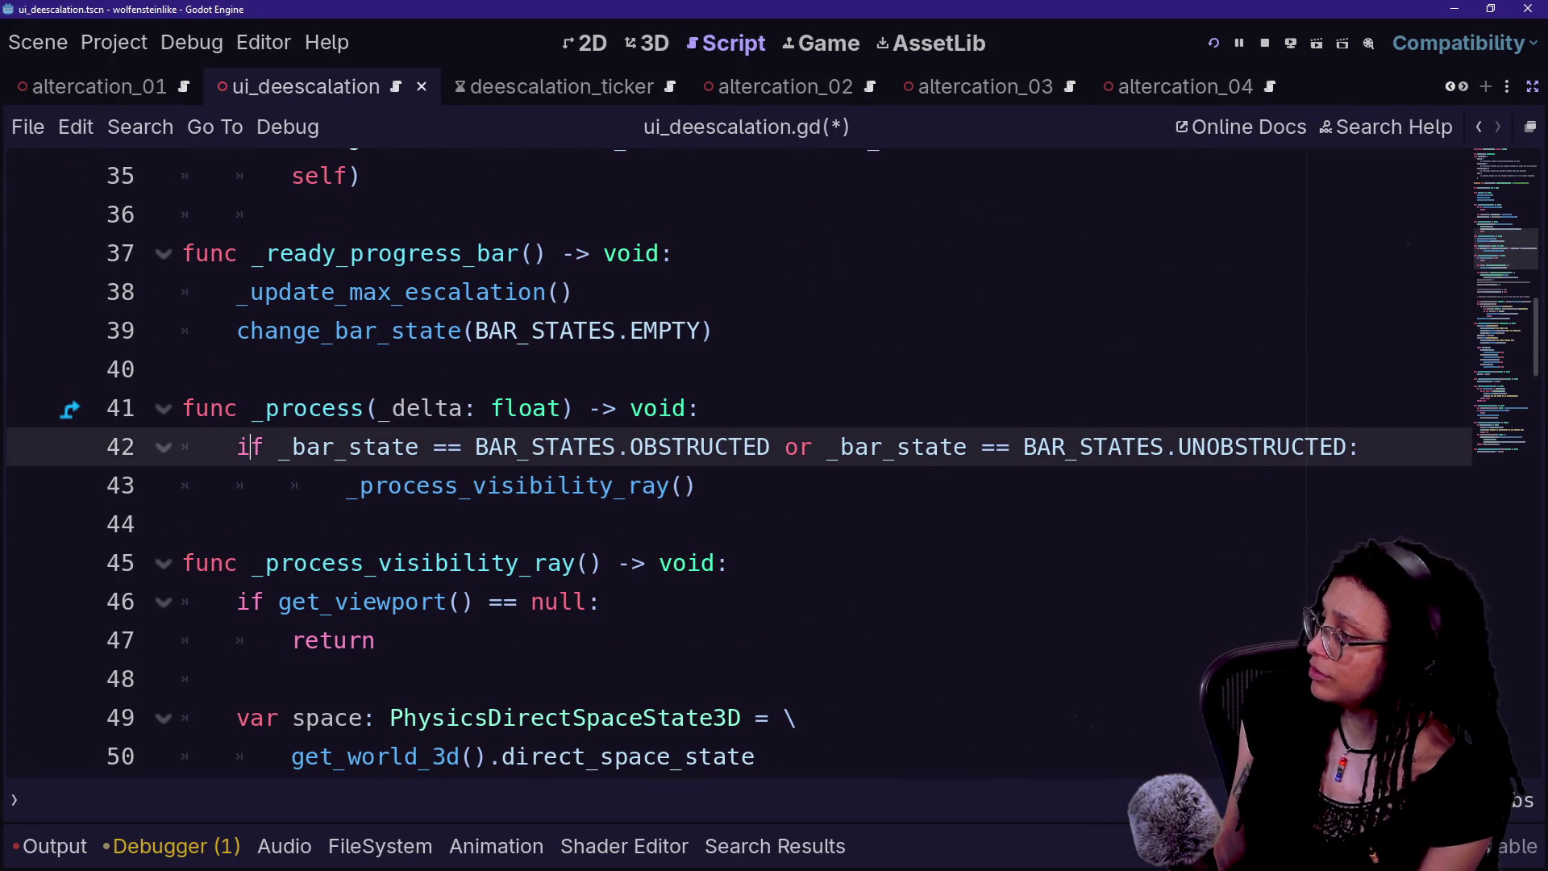
click(279, 447)
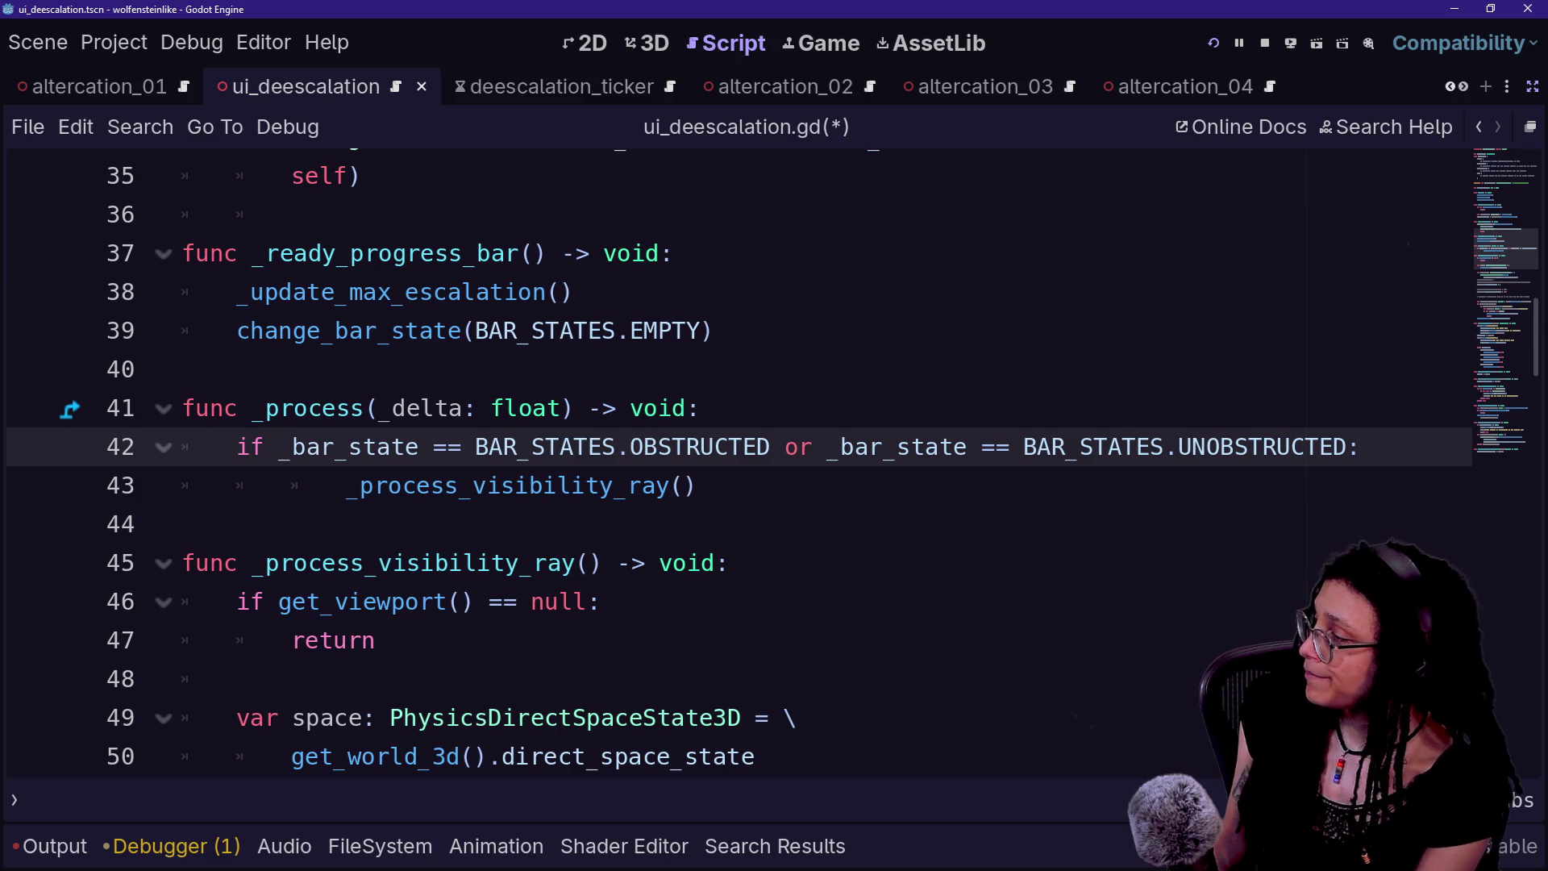
click(434, 447)
text(\)
key(Return)
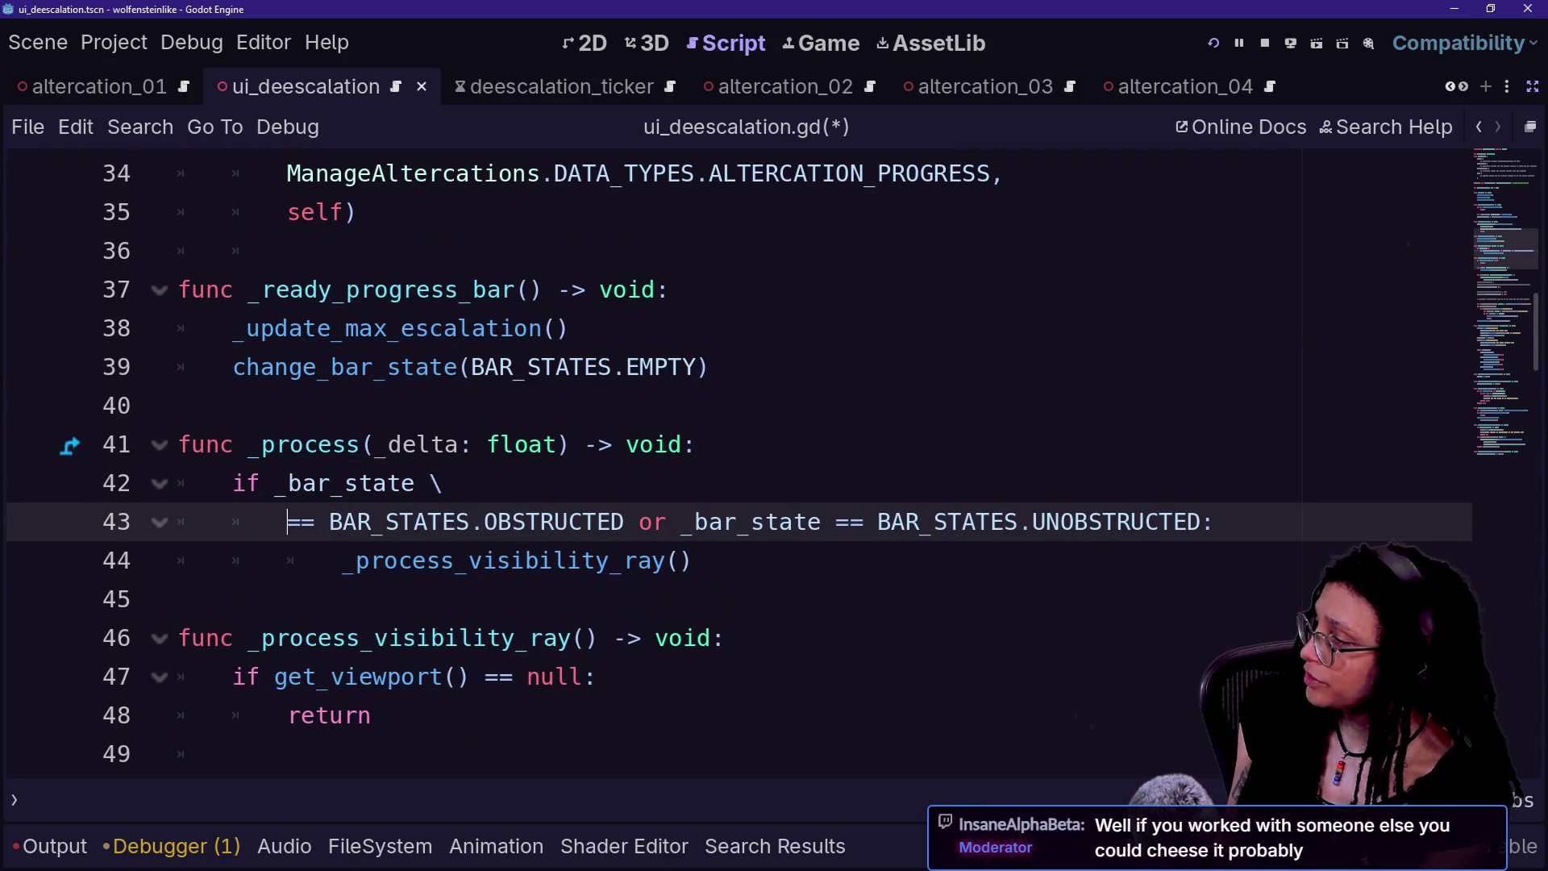
Add backslash continuations before the or clause and the UNOBSTRUCTED comparison, adjusting indents.
mouse_move(750, 522)
key(Return)
key(Up)
key(End)
text(\)
key(Down)
key(Home)
key(BackSpace)
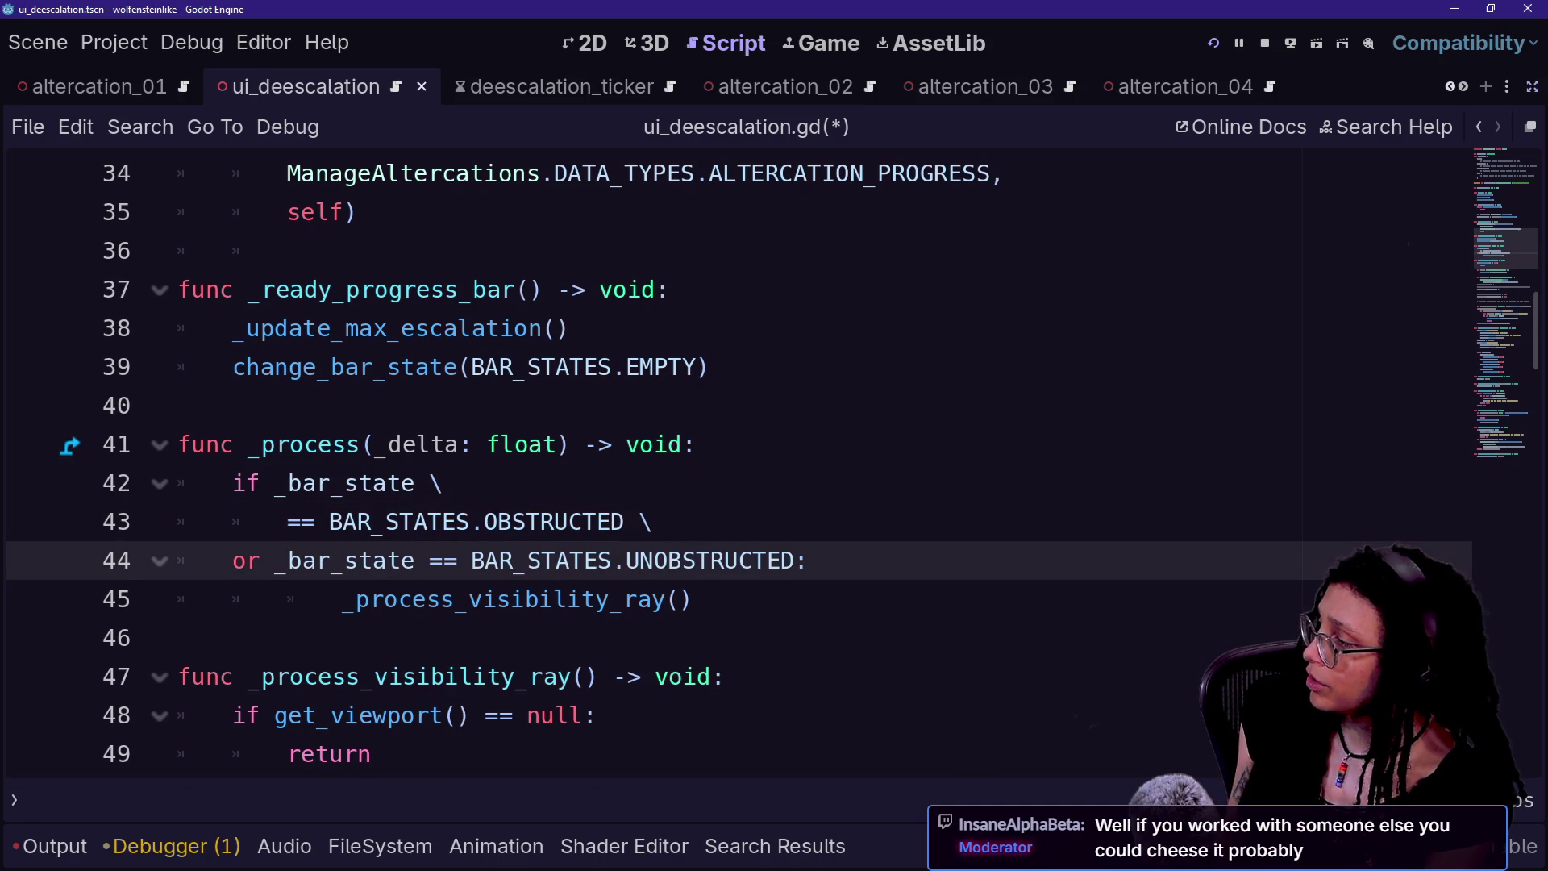
text(\)
key(Return)
key(Tab)
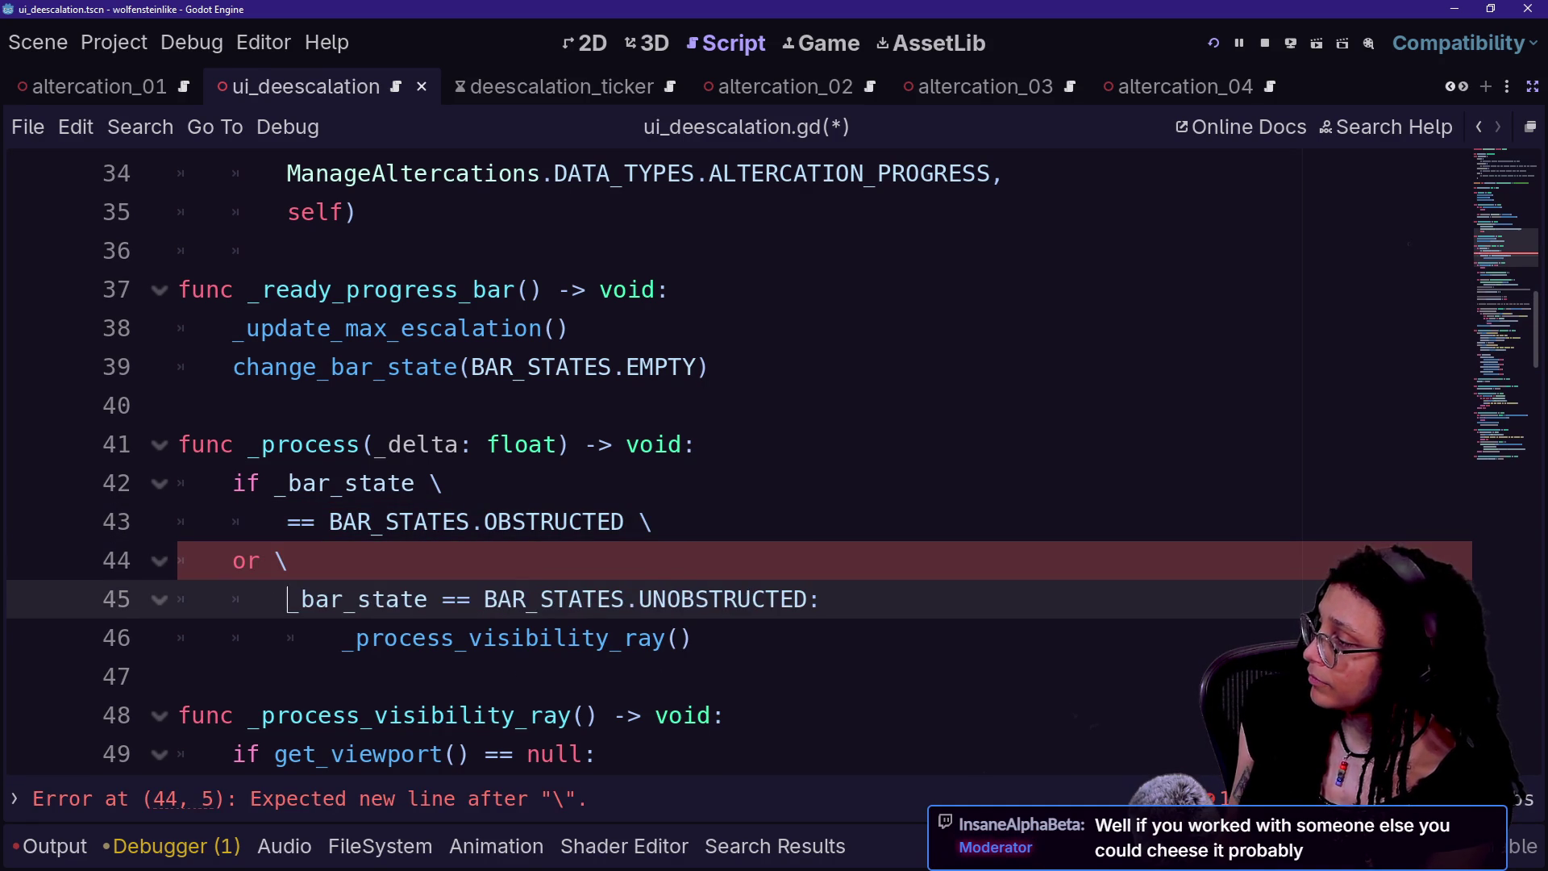
key(BackSpace)
key(Tab)
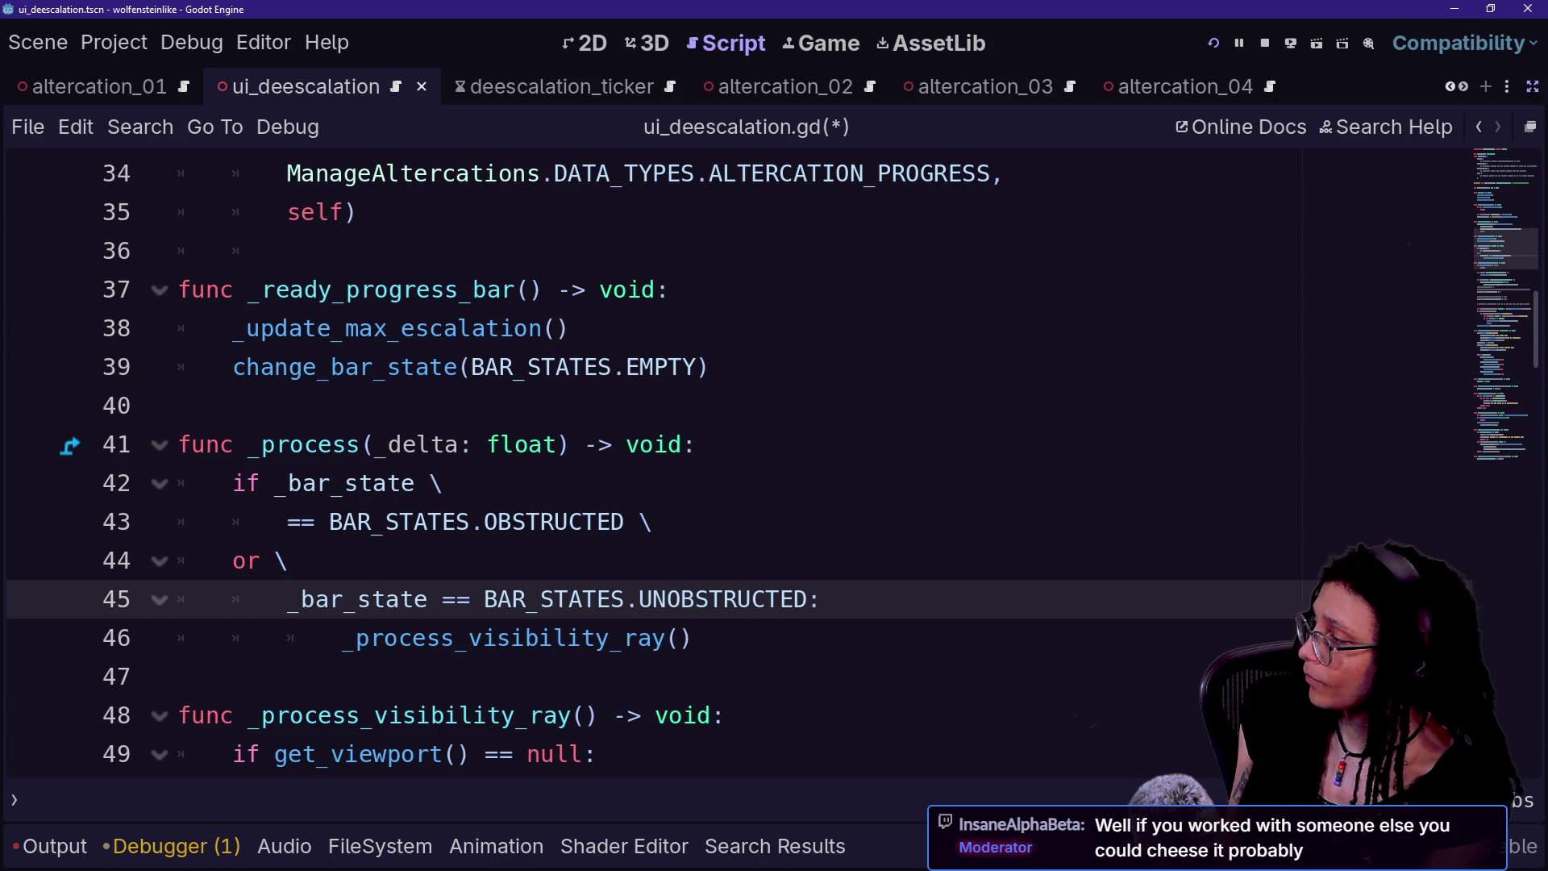
Move the first _bar_state onto its own line and indent both comparison lines.
click(287, 483)
text(\)
key(Return)
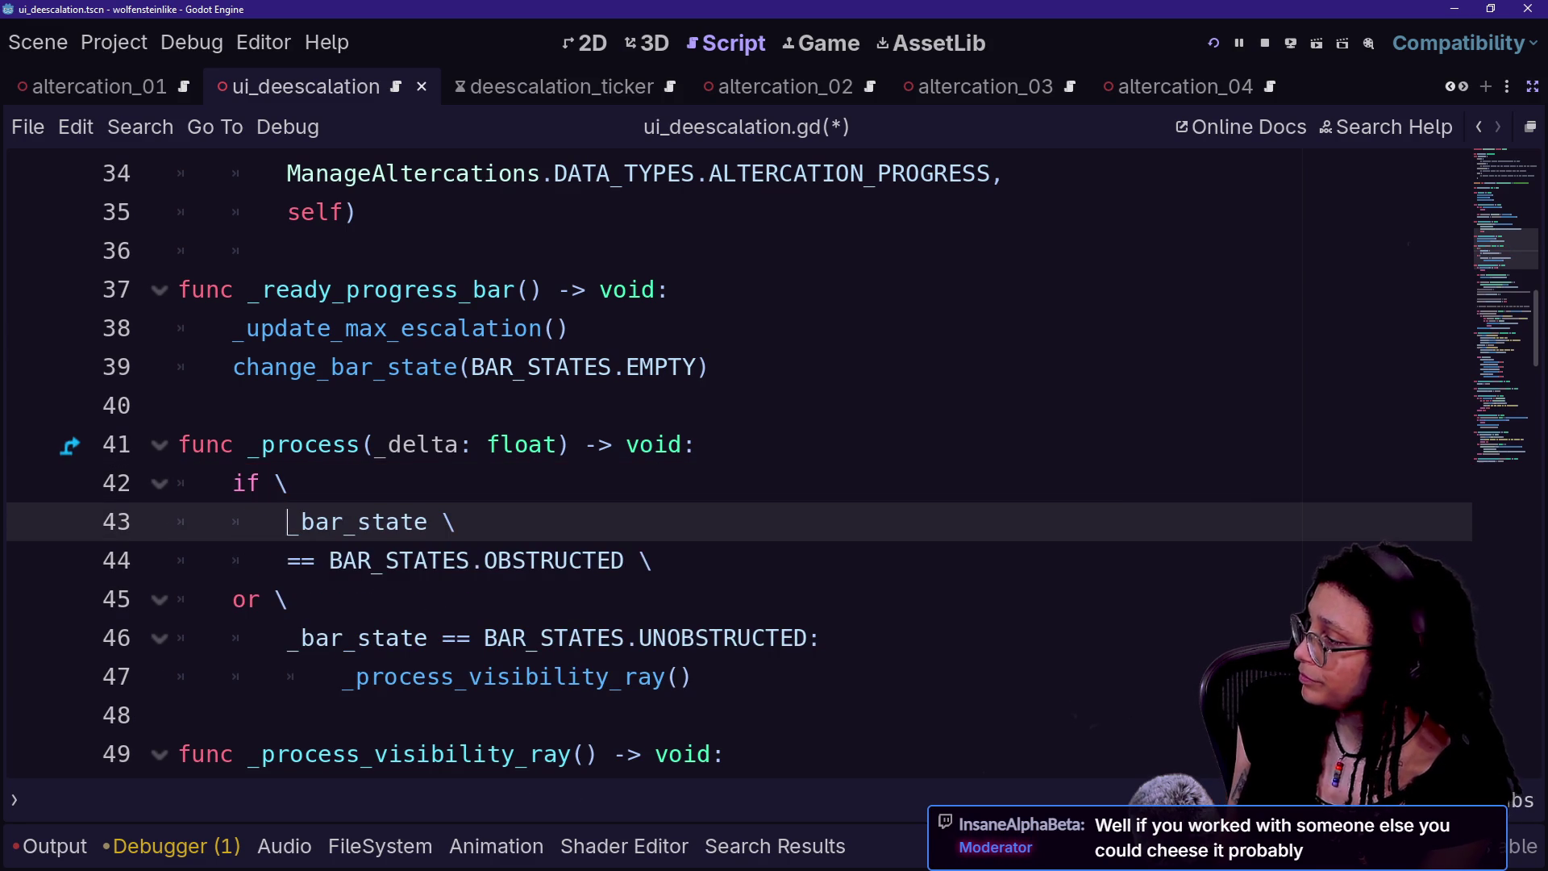
click(287, 561)
key(Tab)
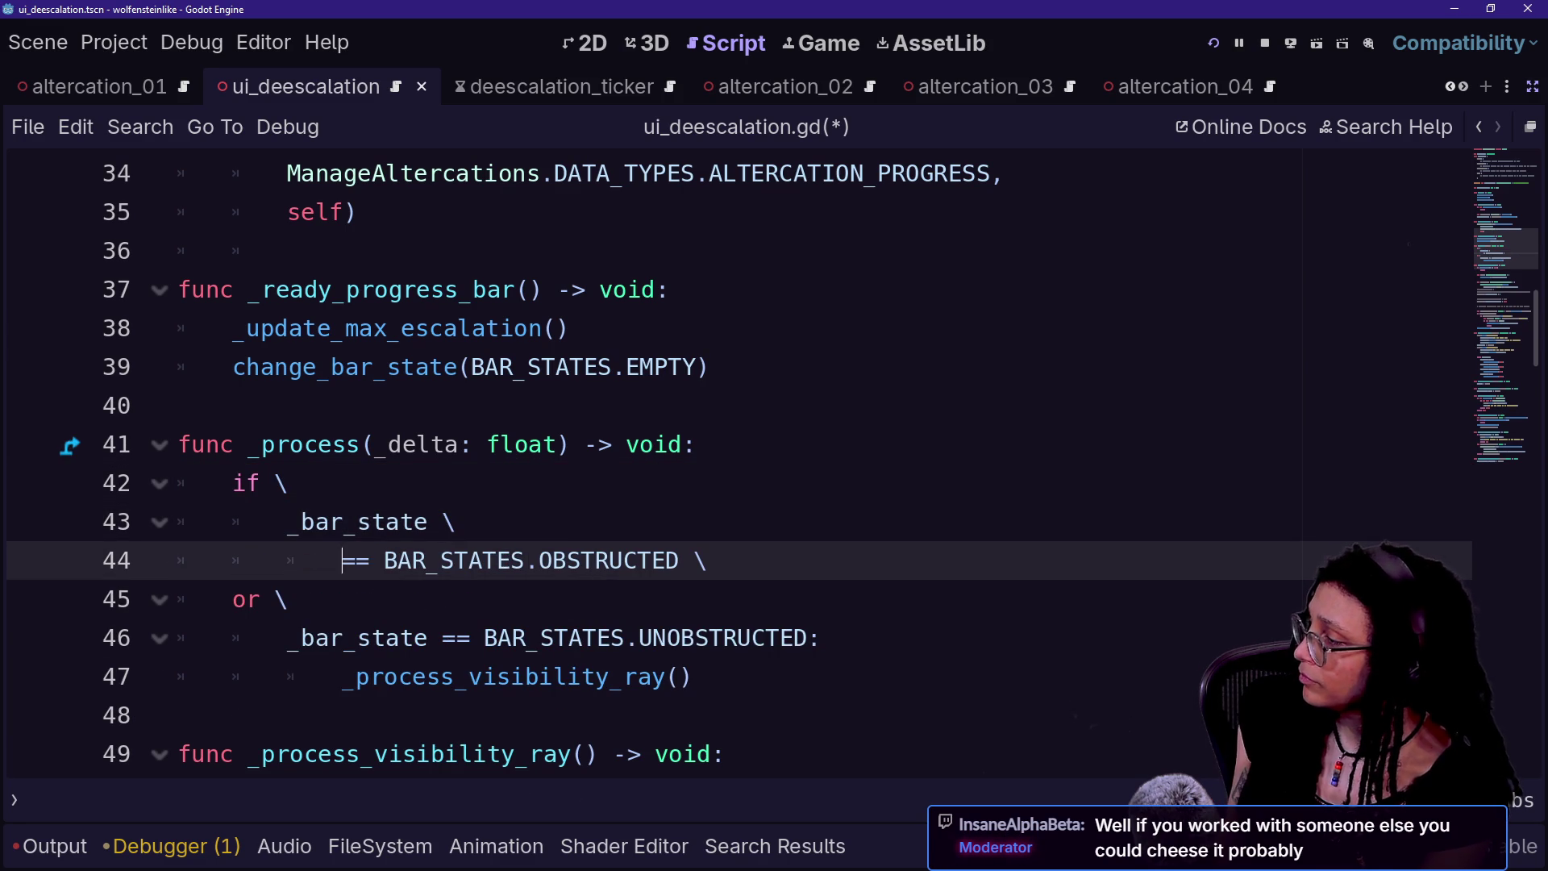
click(428, 638)
text(\)
key(Return)
key(Tab)
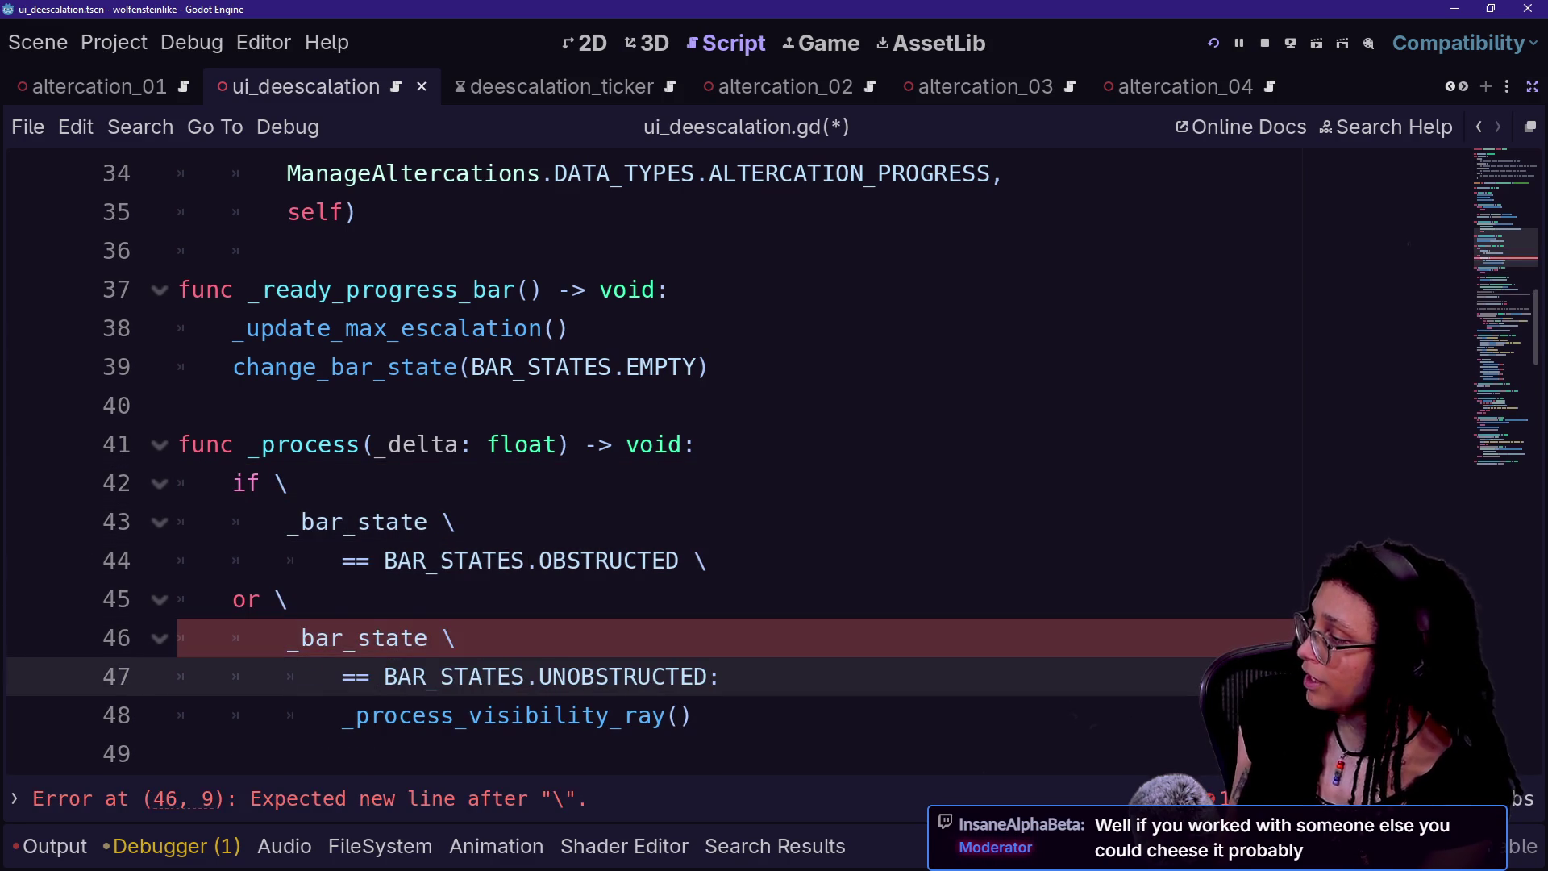
Re-indent the _process_visibility_ray() call inside the if block to clear the indentation error.
click(289, 599)
key(Down)
key(Down)
key(Down)
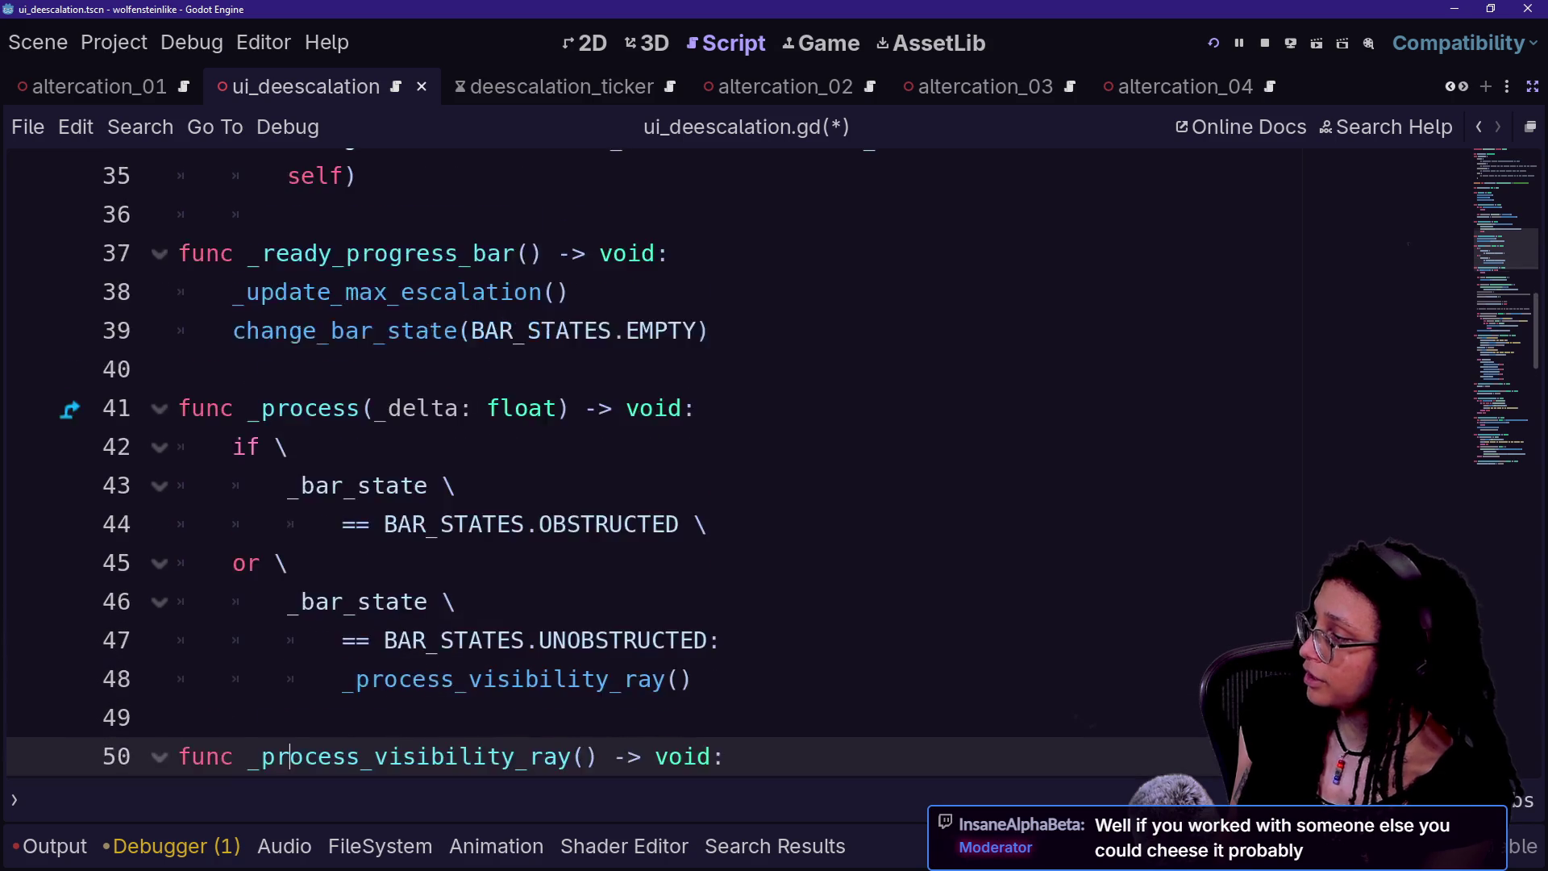
click(343, 563)
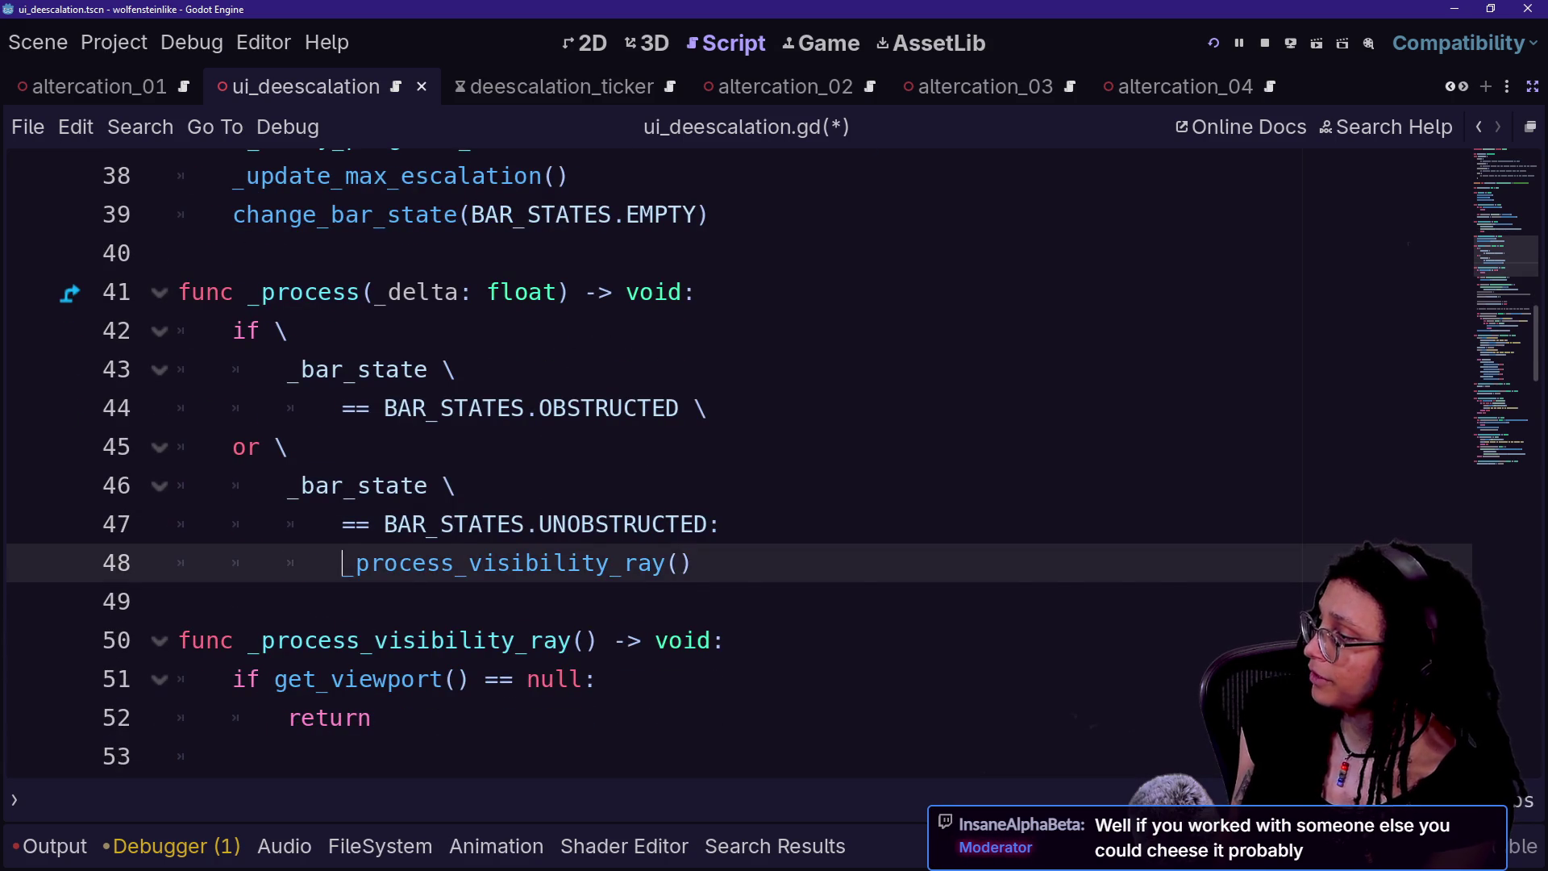
key(BackSpace)
key(BackSpace)
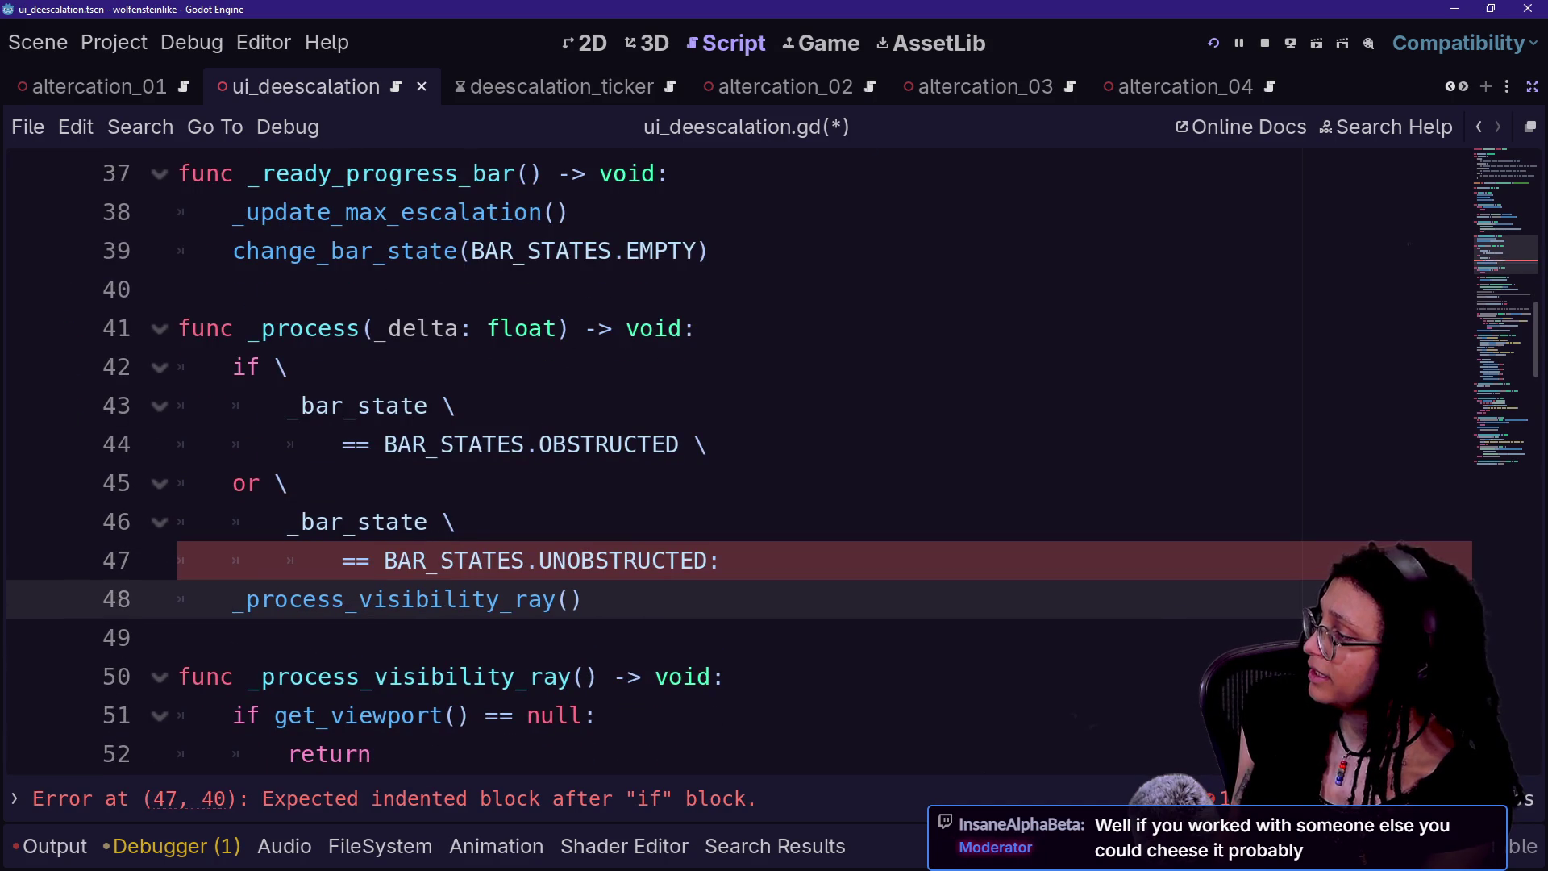
key(Tab)
key(End)
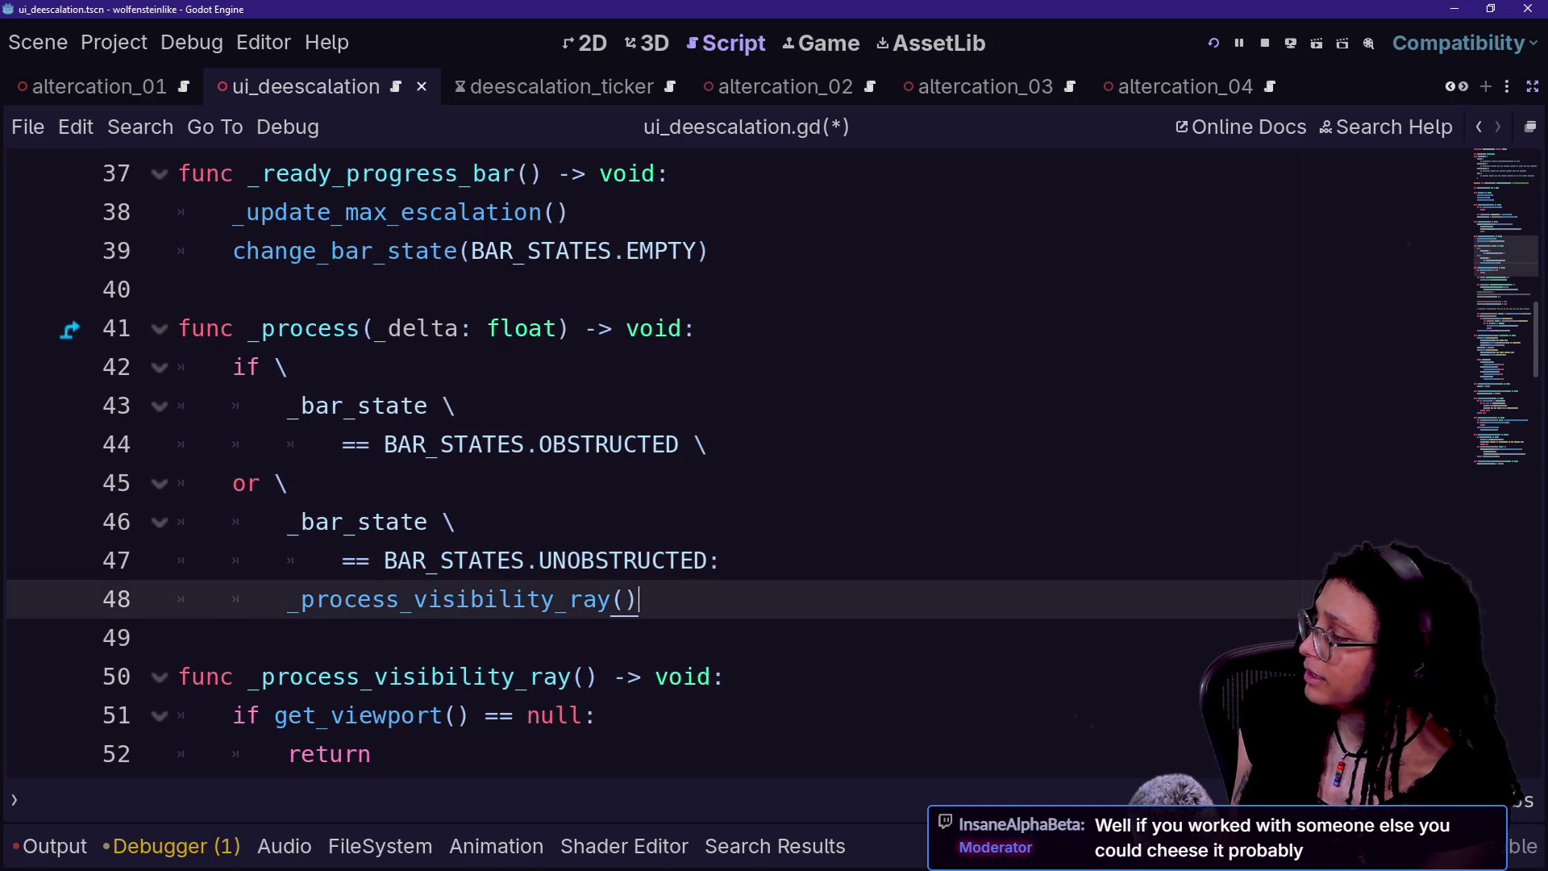
key(ctrl+shift+Return)
scroll(726, 459, down, 1)
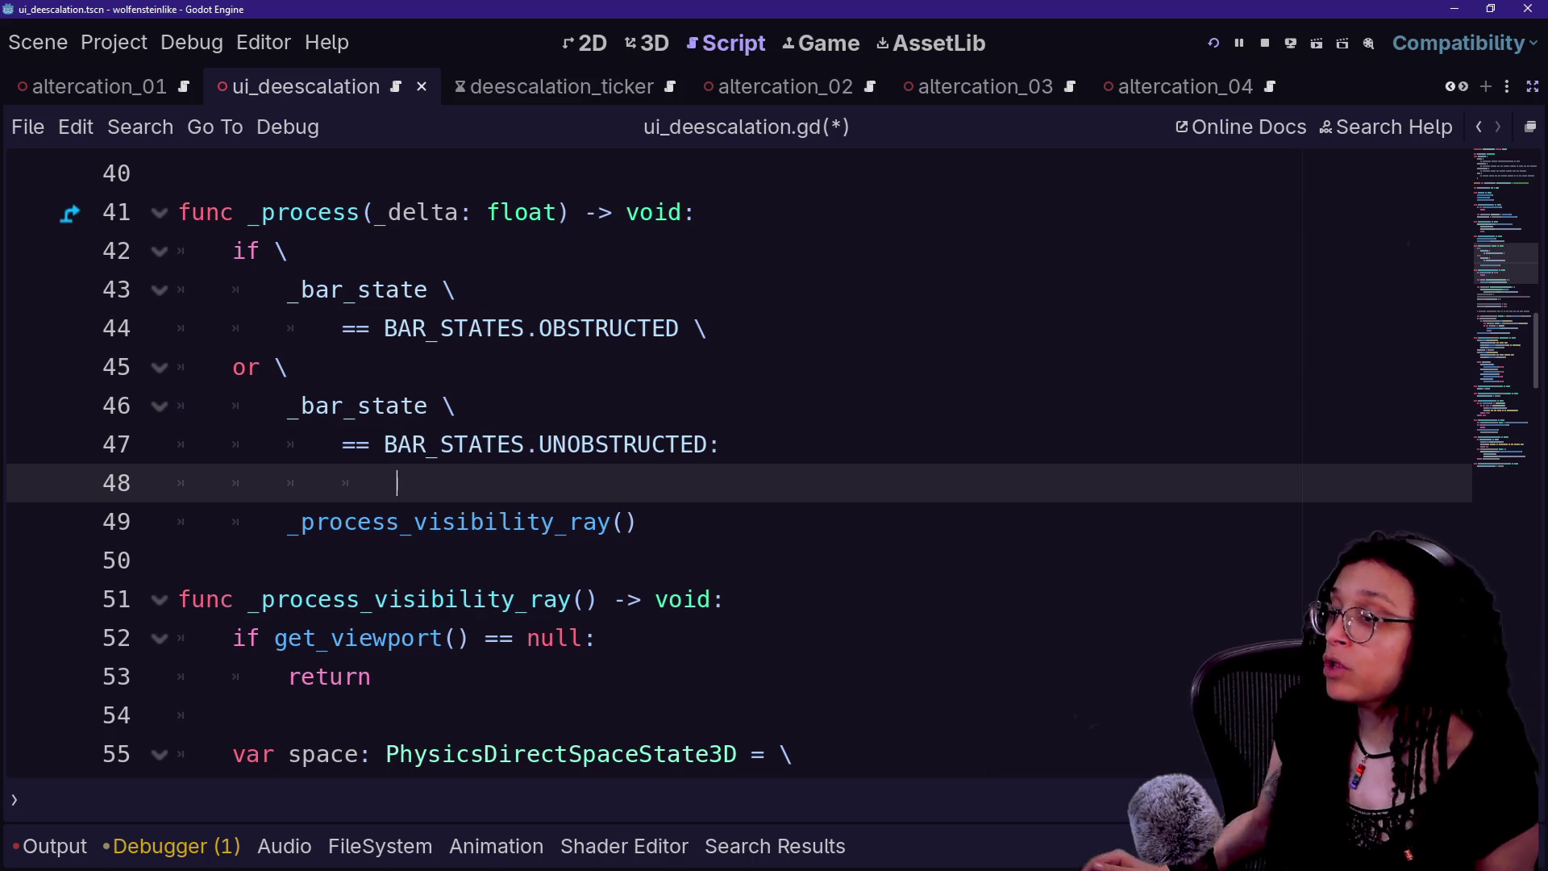
Save the reformatted ui_deescalation.gd script with Ctrl+S.
key(Up)
key(Up)
key(Up)
key(Down)
key(Down)
key(Down)
key(Down)
key(shift+Down)
key(shift+Down)
key(shift+Down)
key(Down)
key(Down)
key(ctrl+s)
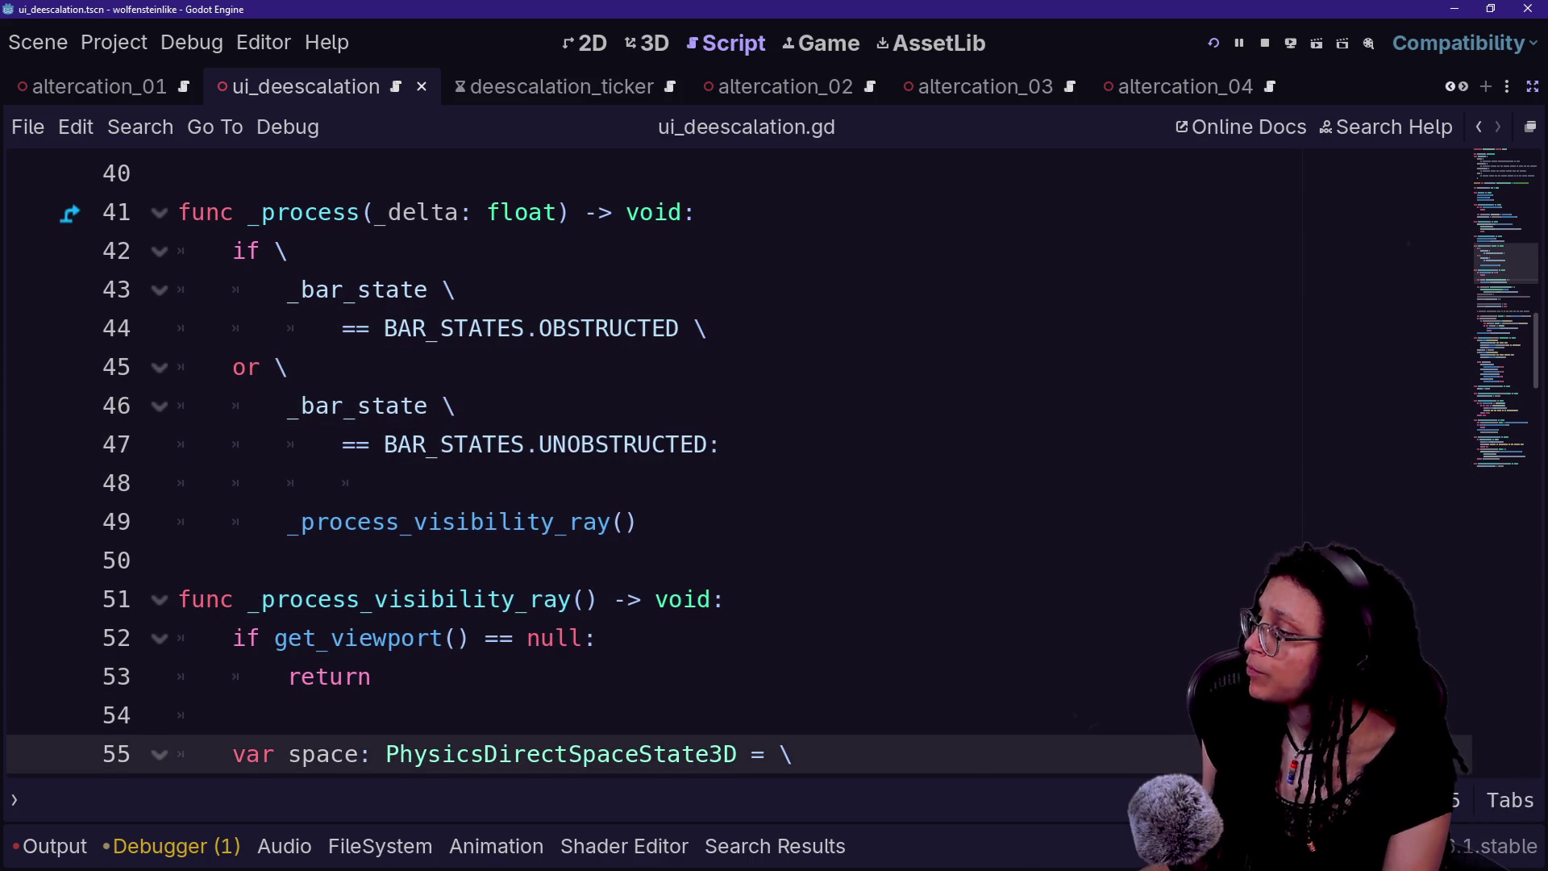
click(639, 522)
Review the reformatted OBSTRUCTED/UNOBSTRUCTED condition lines in _process.
key(Down)
key(shift+Up)
key(shift+Up)
key(shift+Up)
key(Down)
key(Down)
key(Down)
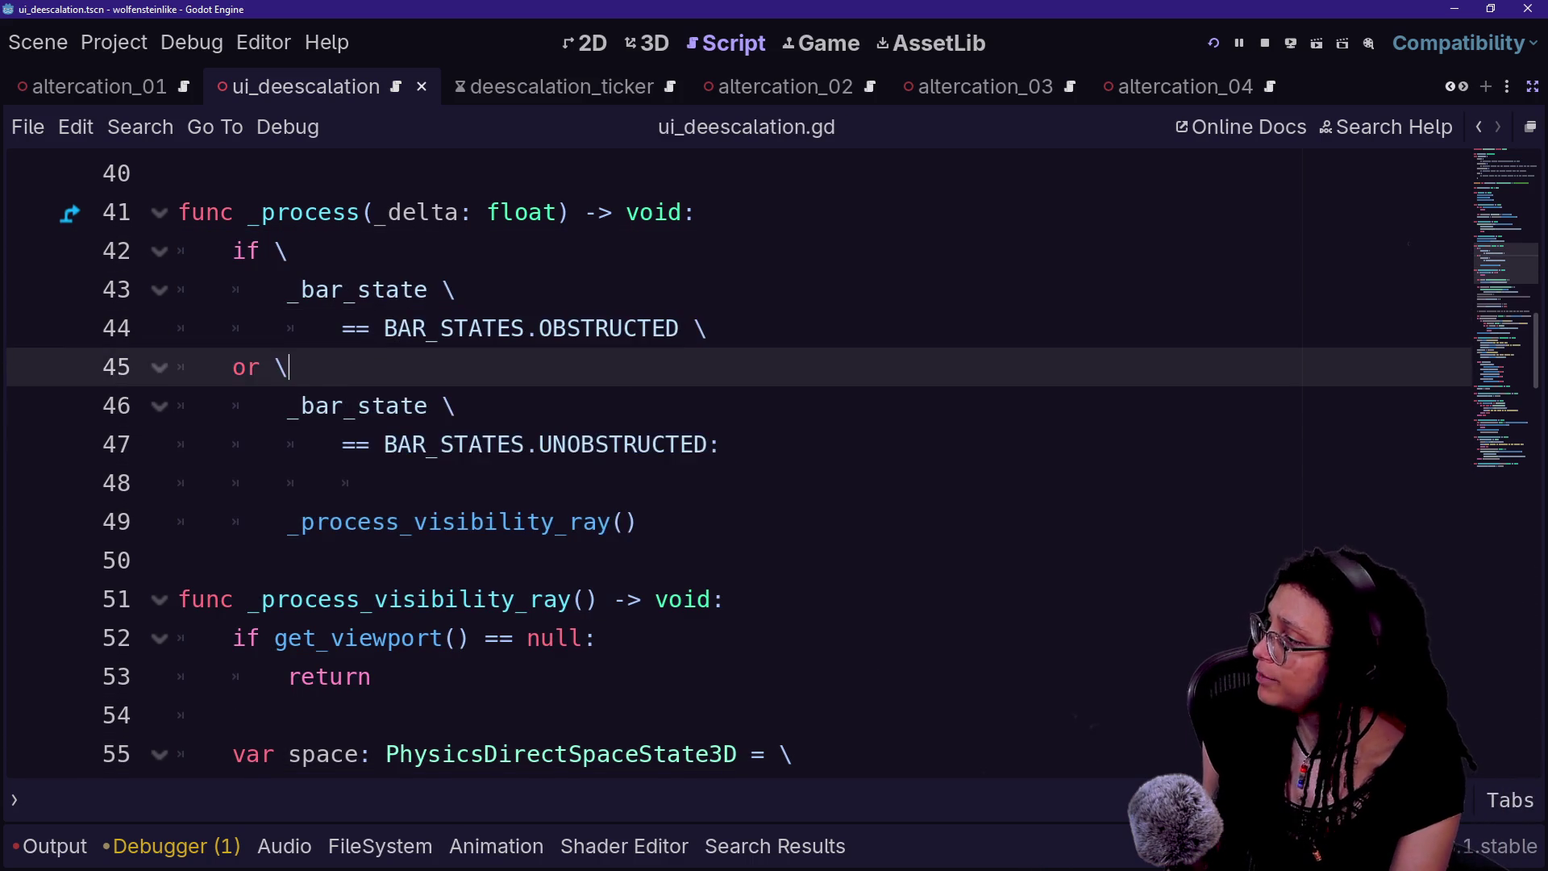
scroll(726, 464, down, 1)
click(725, 483)
scroll(725, 483, up, 1)
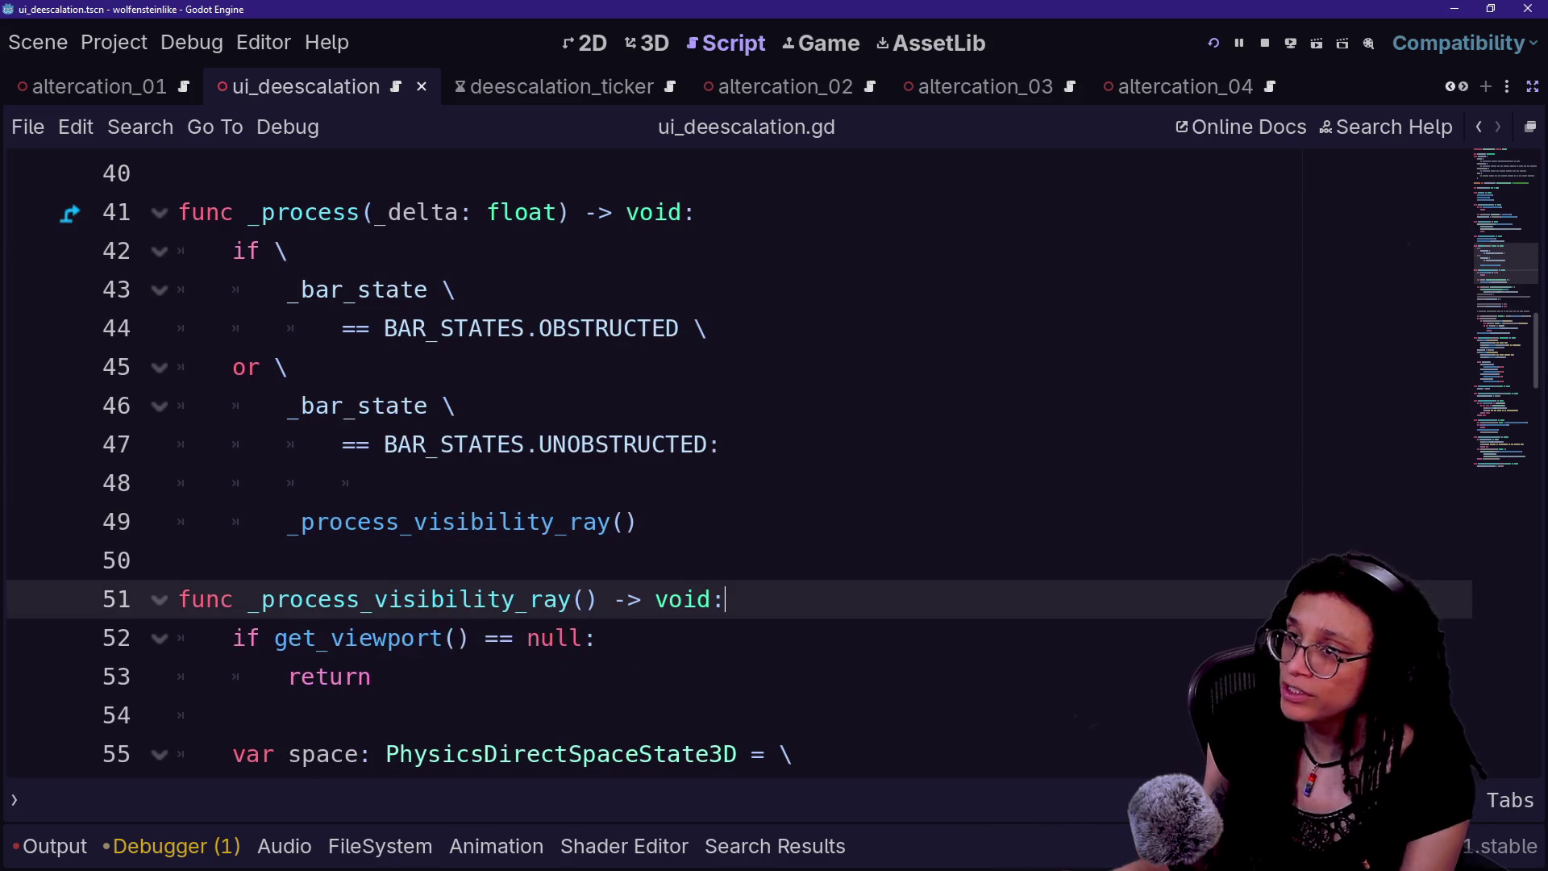
drag(401, 290, 457, 405)
click(457, 406)
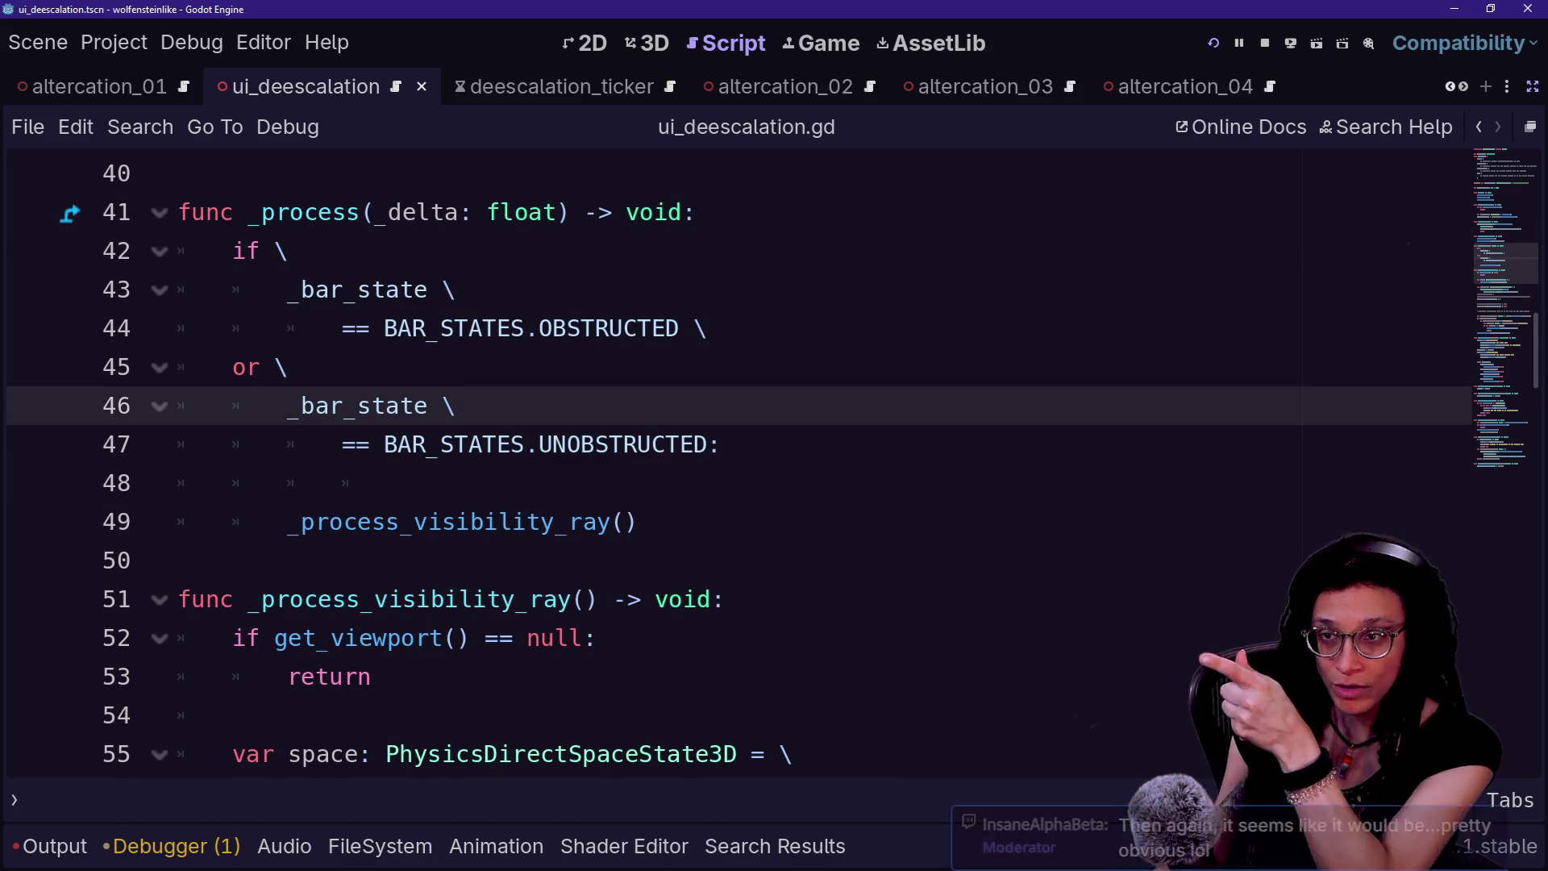
Check _process_visibility_ray's get_viewport() null check, then run the project to test it.
key(Down)
key(Down)
key(Down)
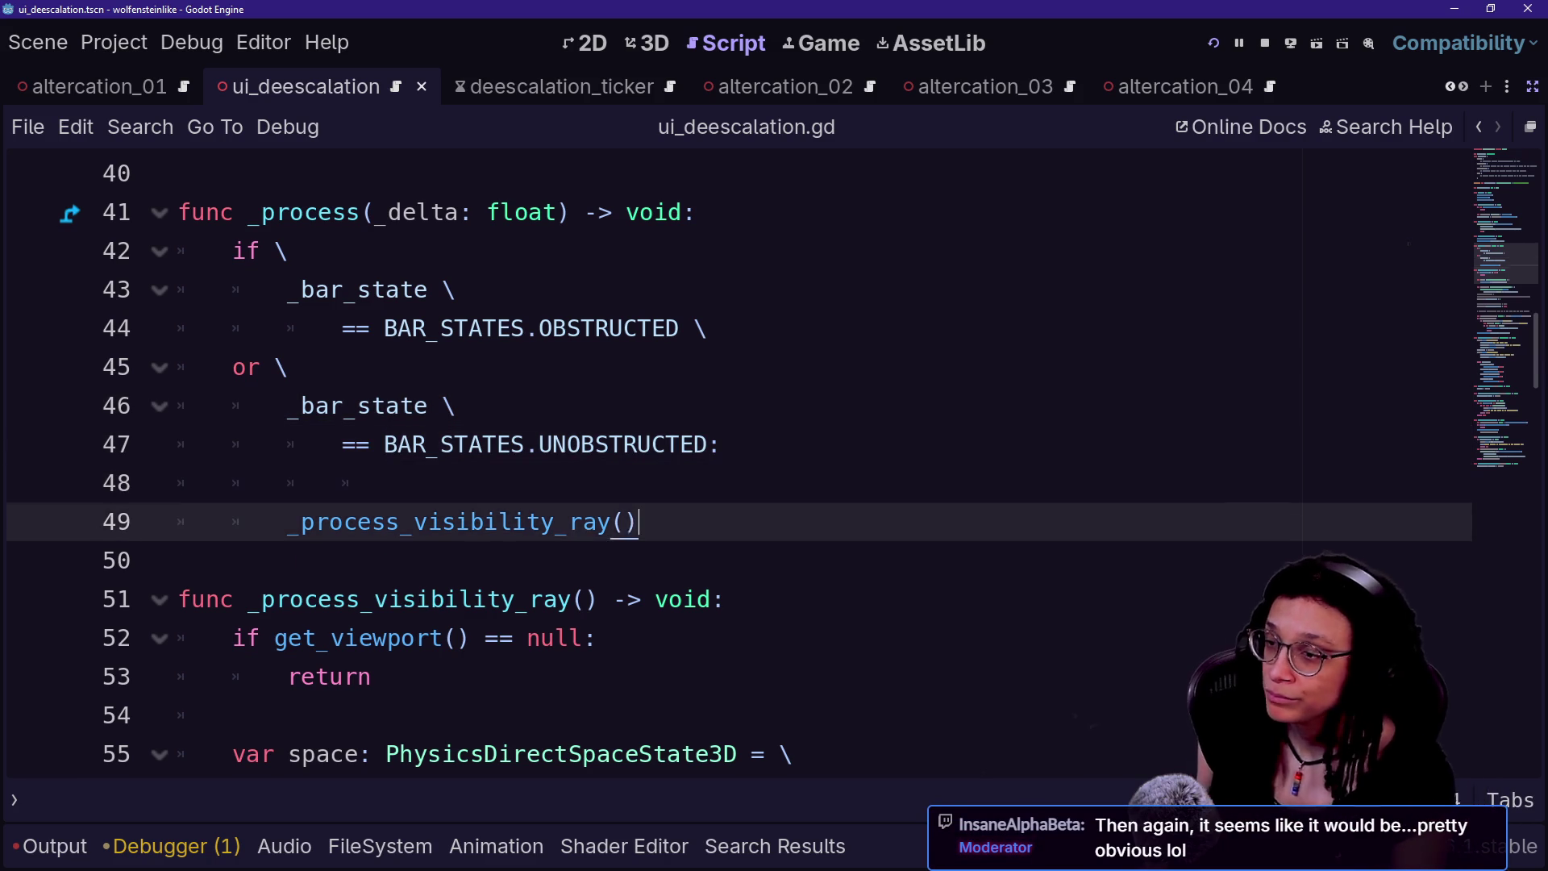
scroll(629, 452, down, 1)
key(Up)
key(Up)
key(Up)
key(Down)
key(Down)
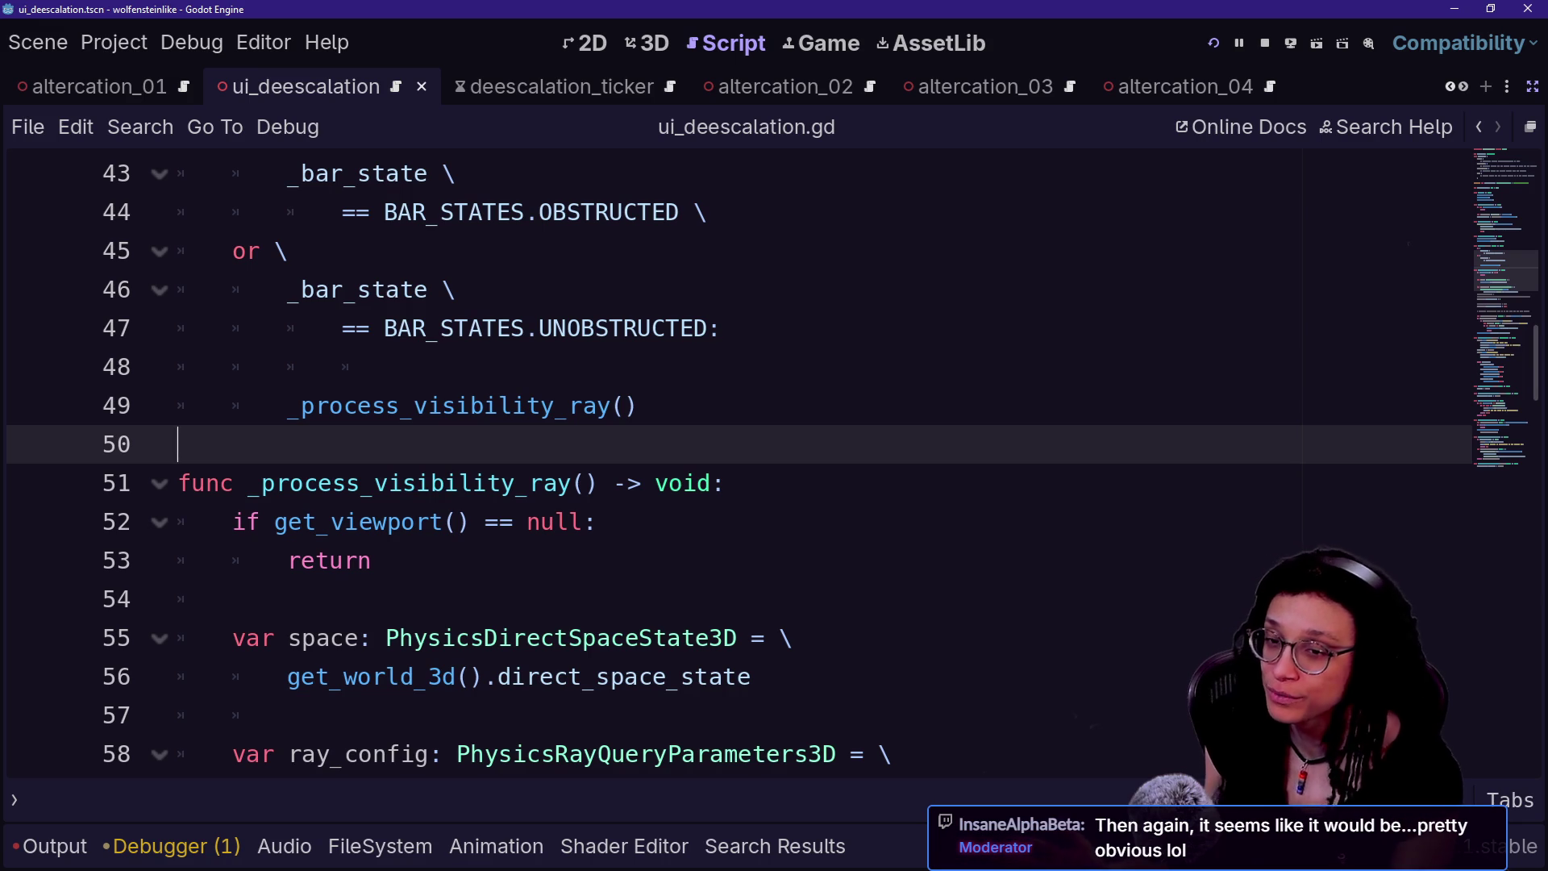
key(Down)
key(Down)
key(Down)
key(End)
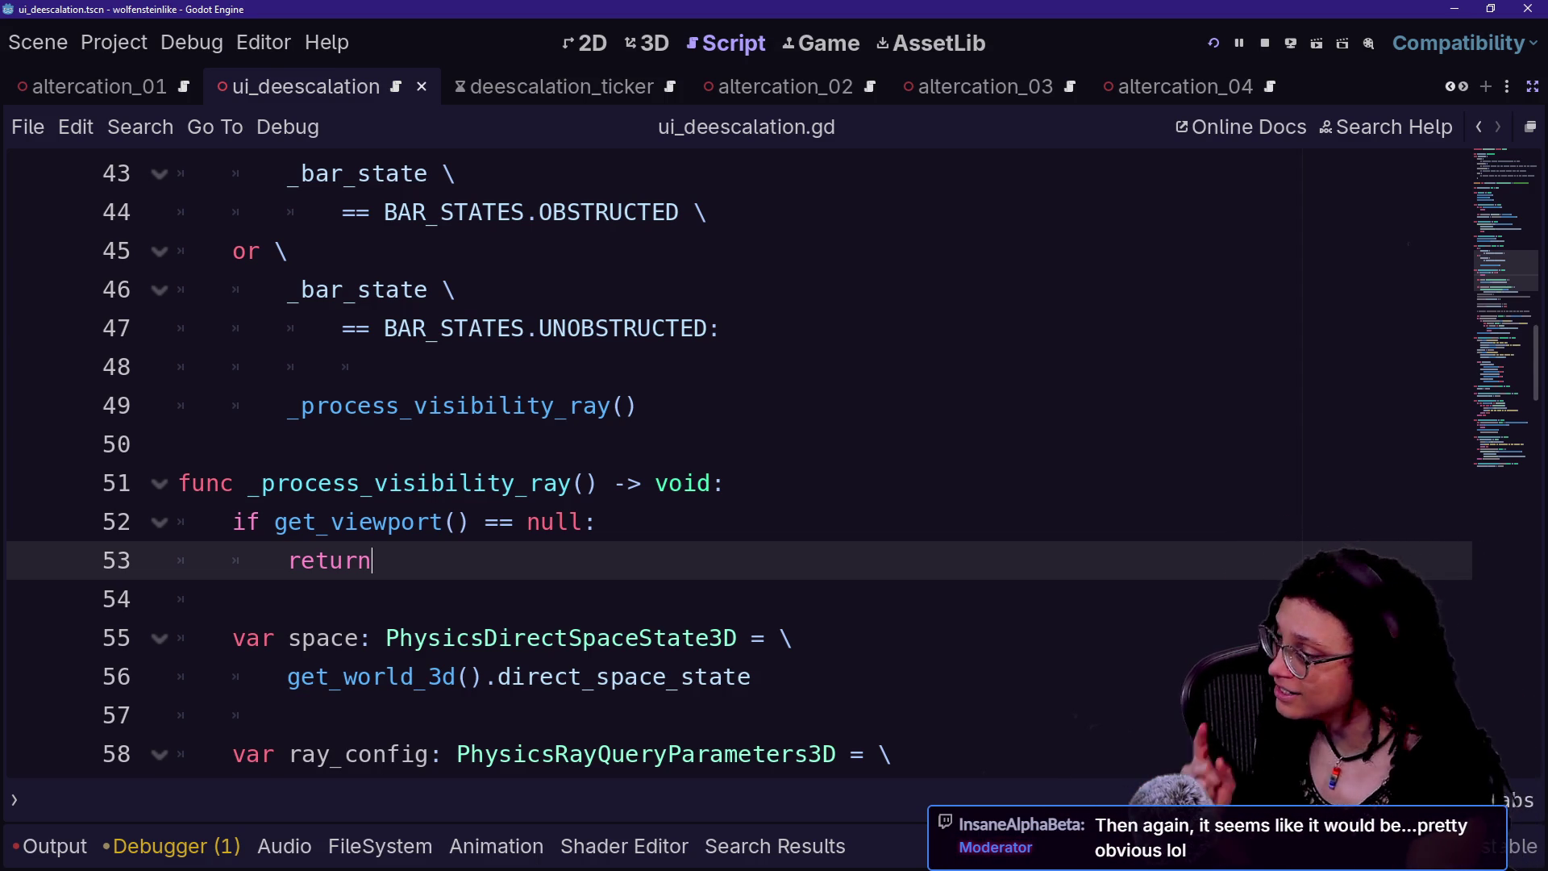
click(597, 522)
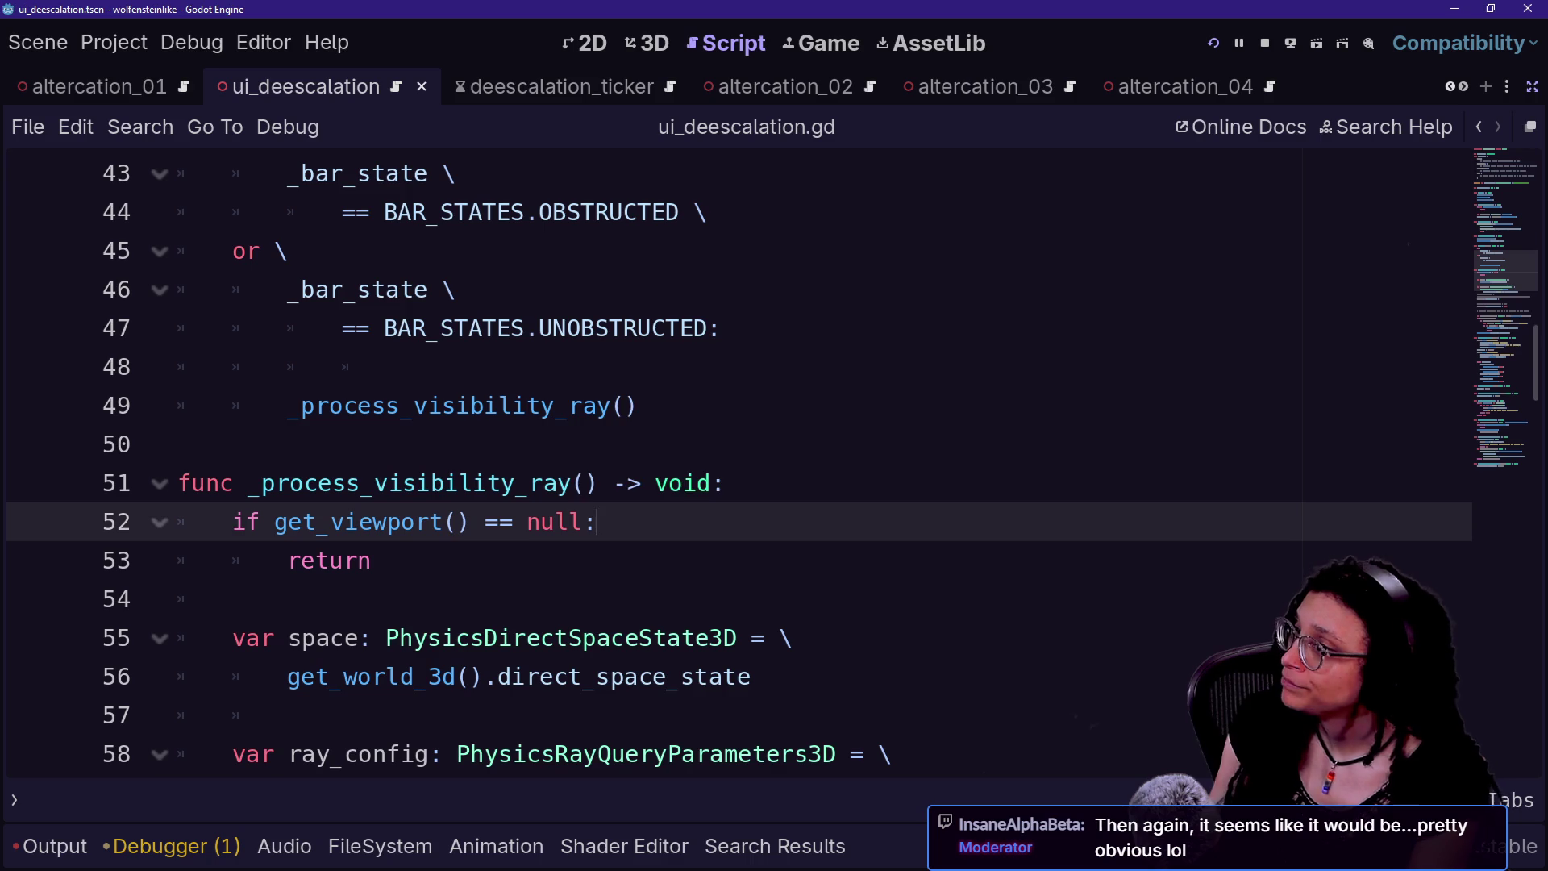
click(1215, 42)
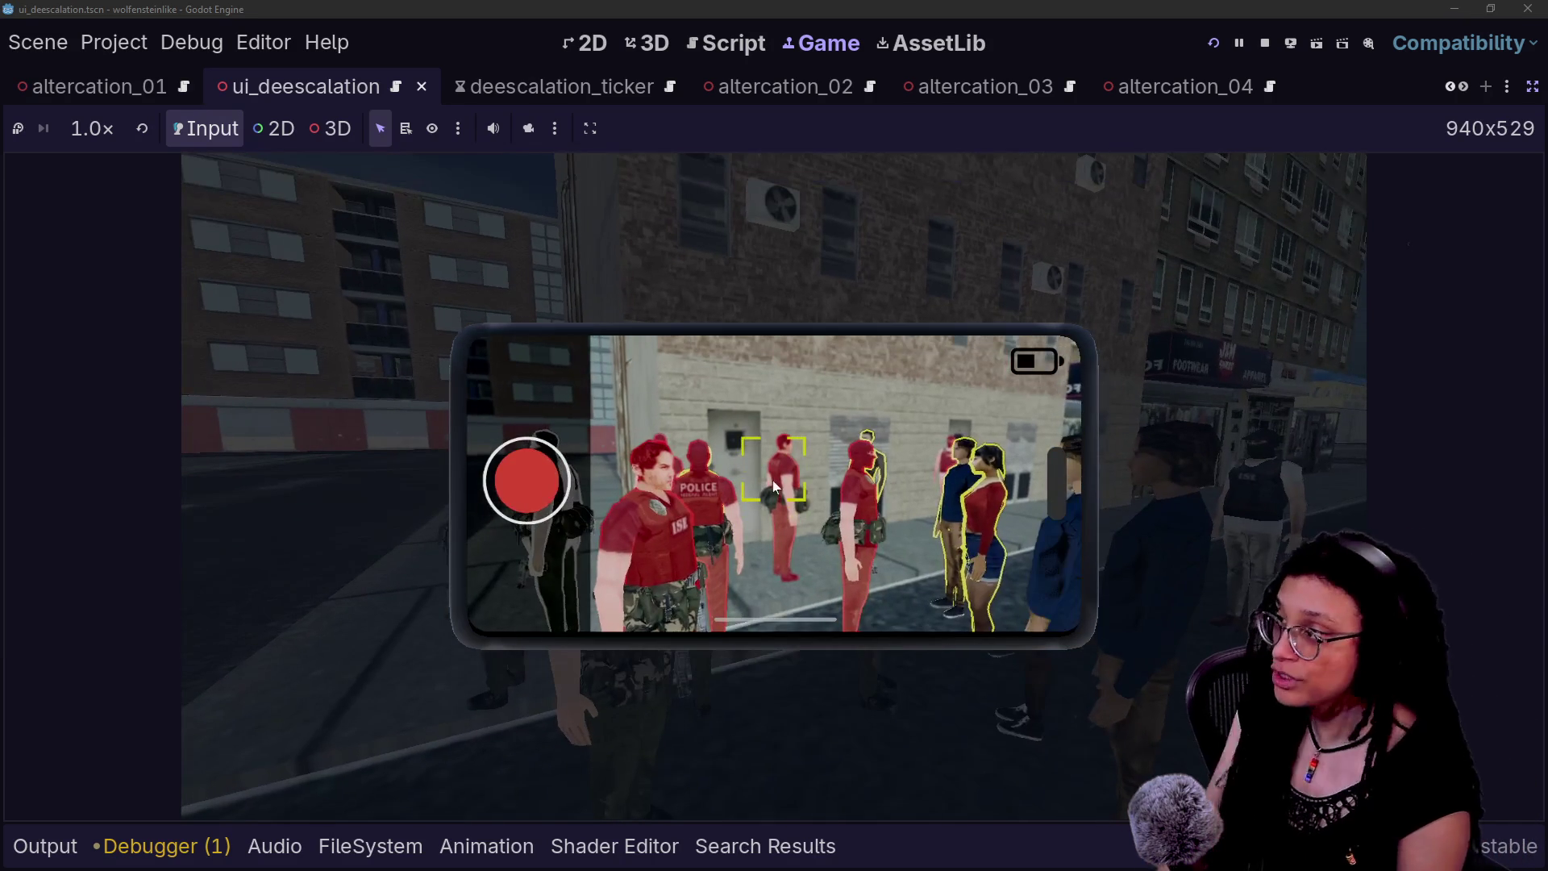
click(726, 43)
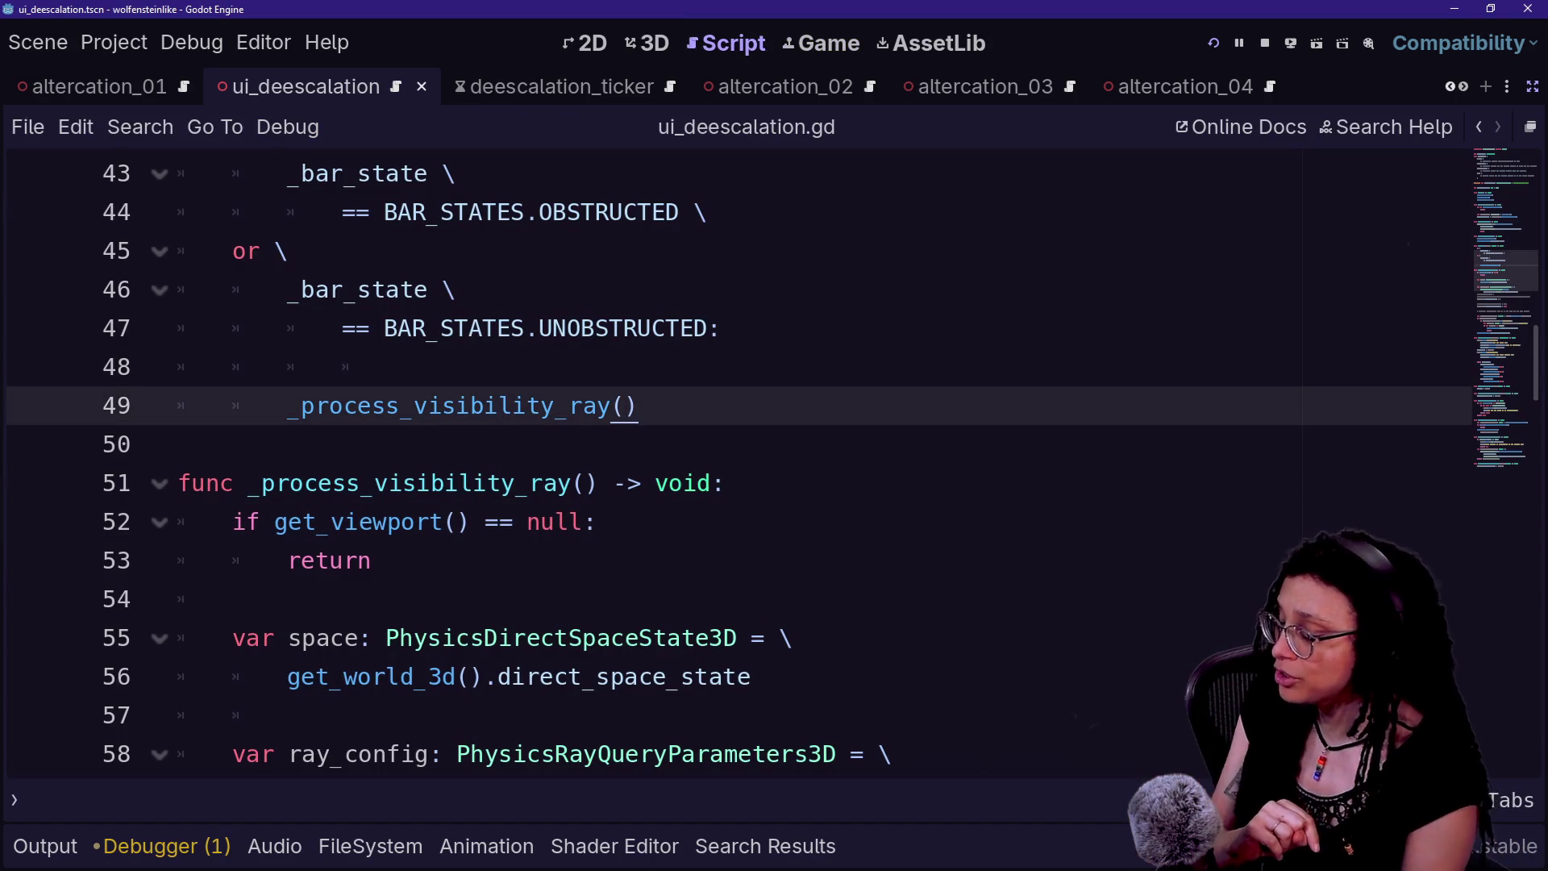
key(Down)
key(Down)
key(Down)
key(Down)
key(Down)
key(Down)
key(Up)
key(Up)
key(Up)
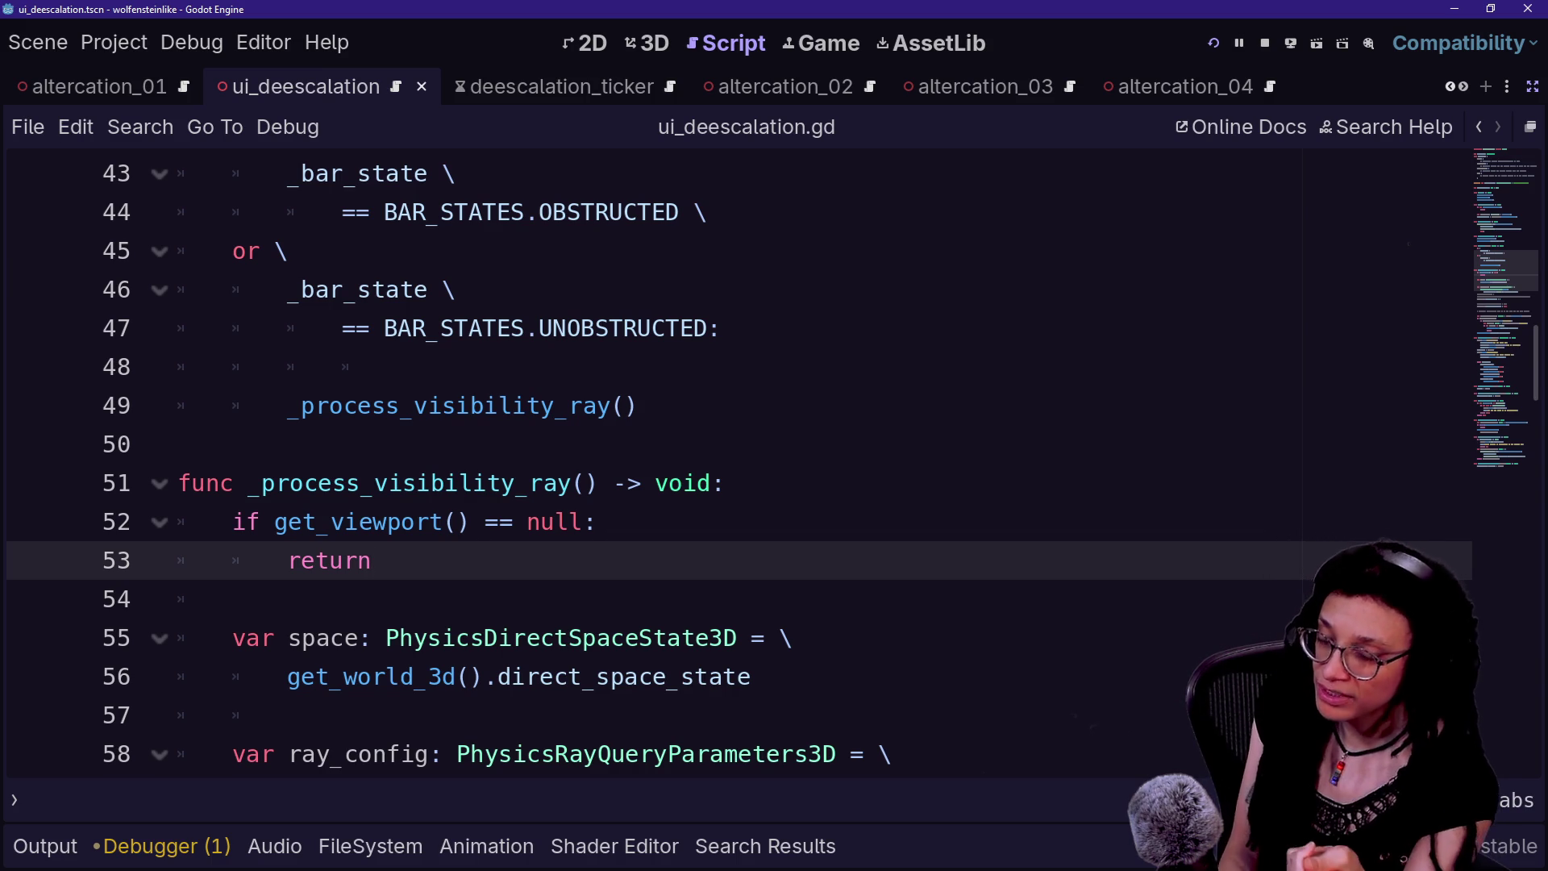
click(452, 289)
click(718, 329)
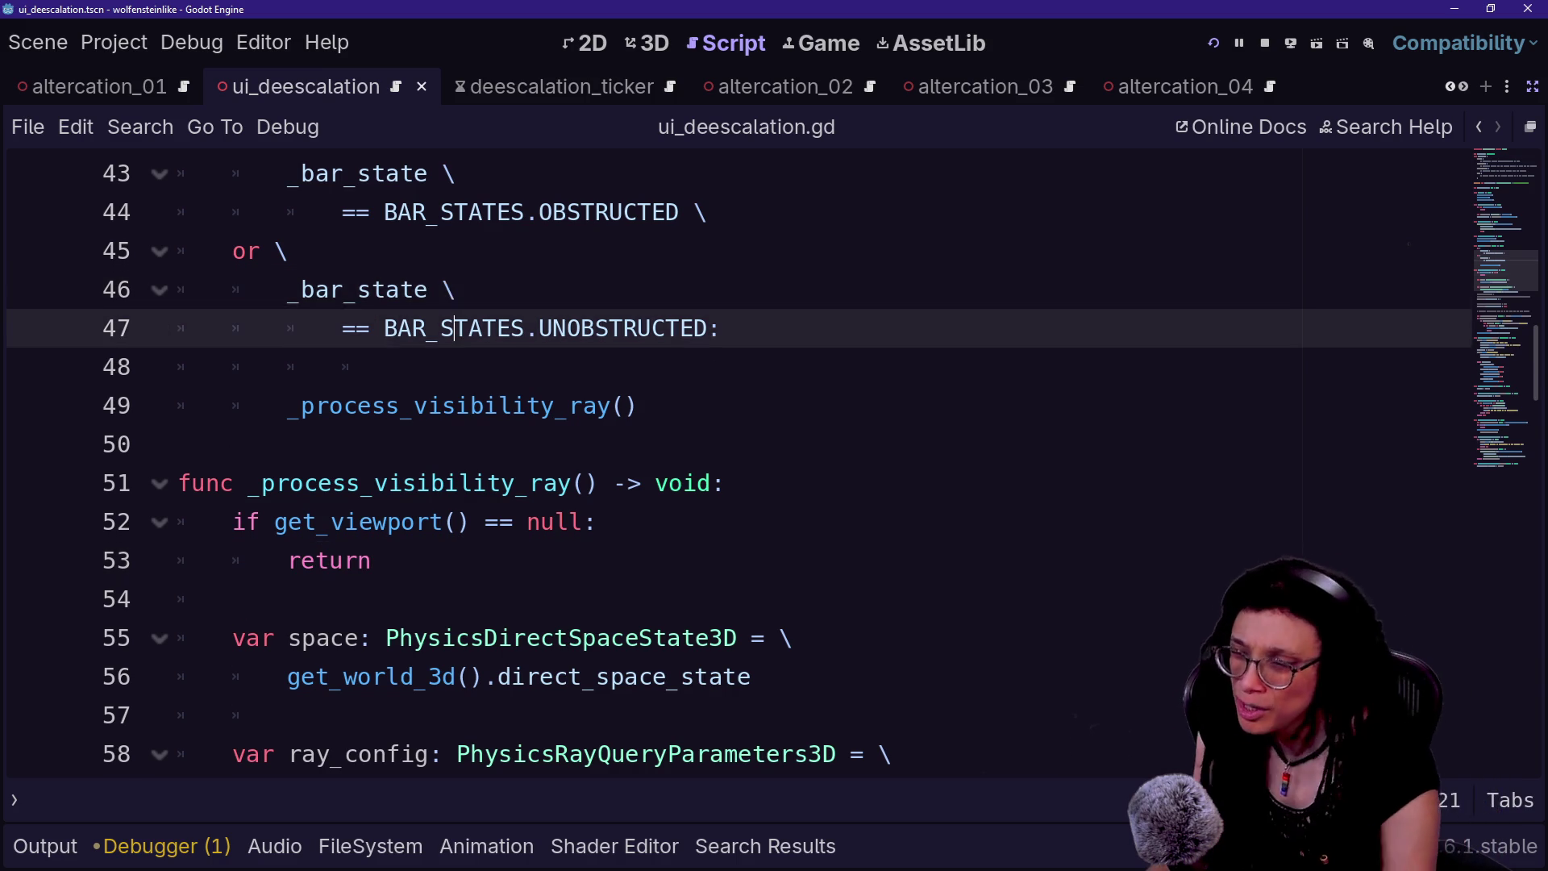
scroll(726, 460, down, 3)
scroll(726, 435, down, 1)
scroll(726, 435, up, 2)
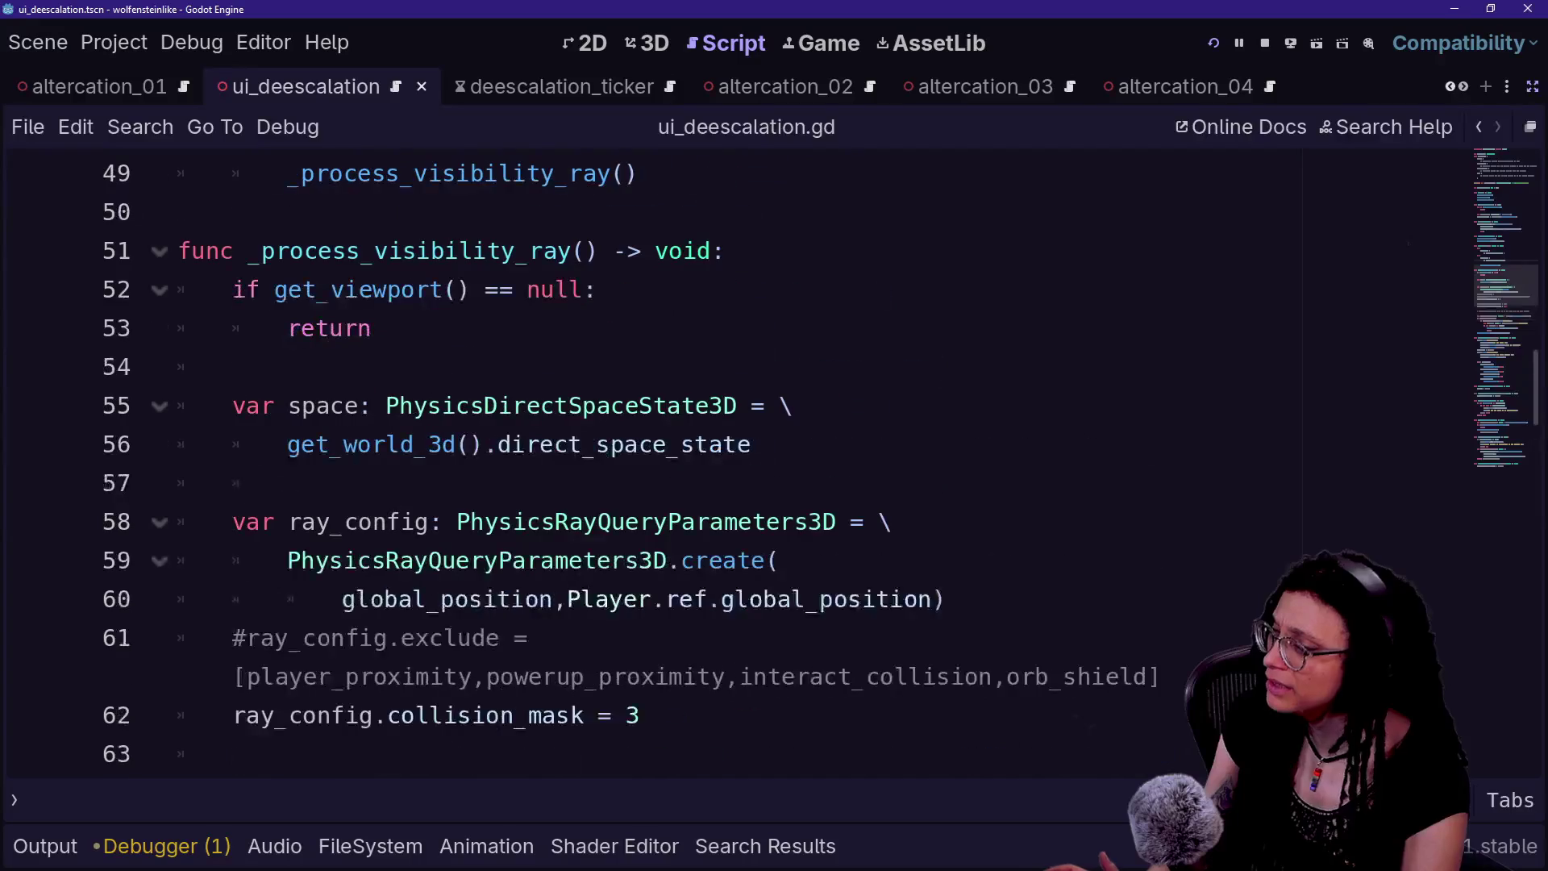
scroll(726, 436, up, 3)
scroll(726, 460, down, 2)
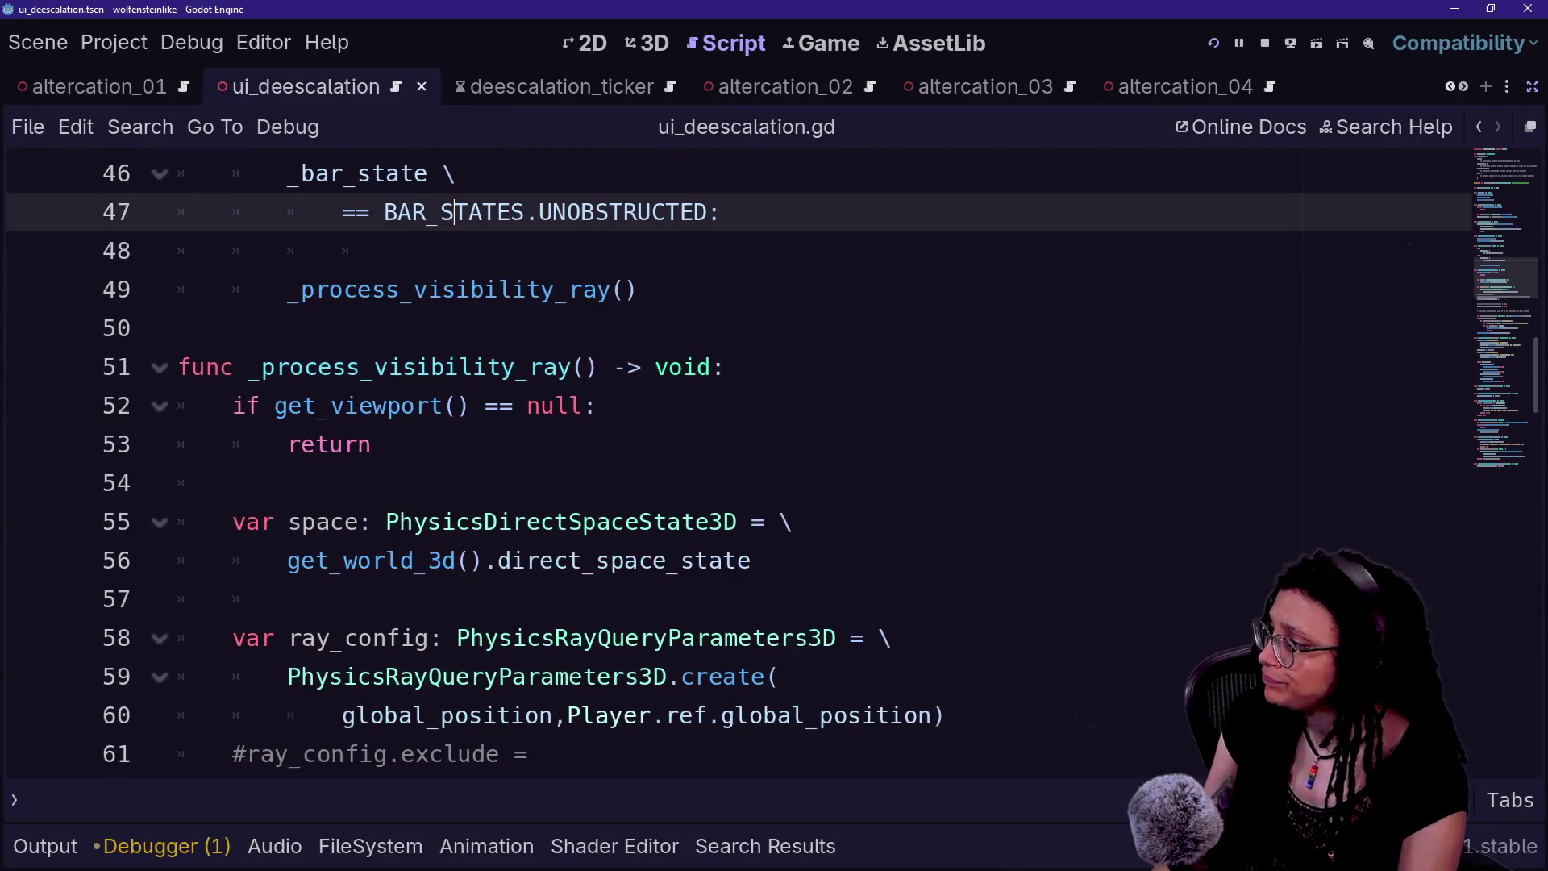
click(598, 405)
scroll(726, 436, down, 1)
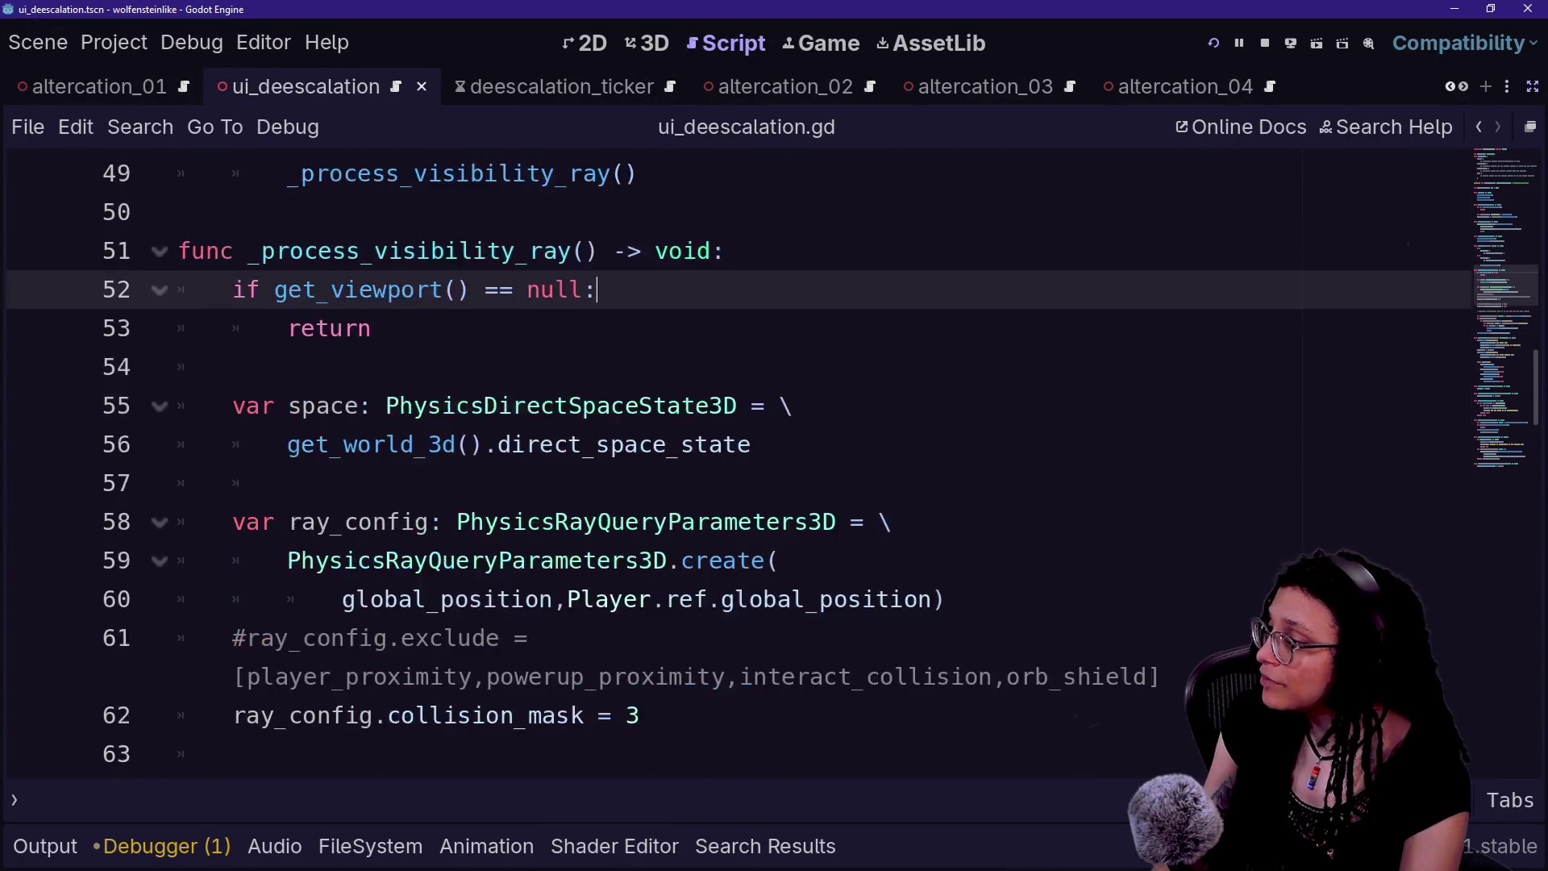
scroll(726, 436, up, 9)
scroll(725, 460, up, 3)
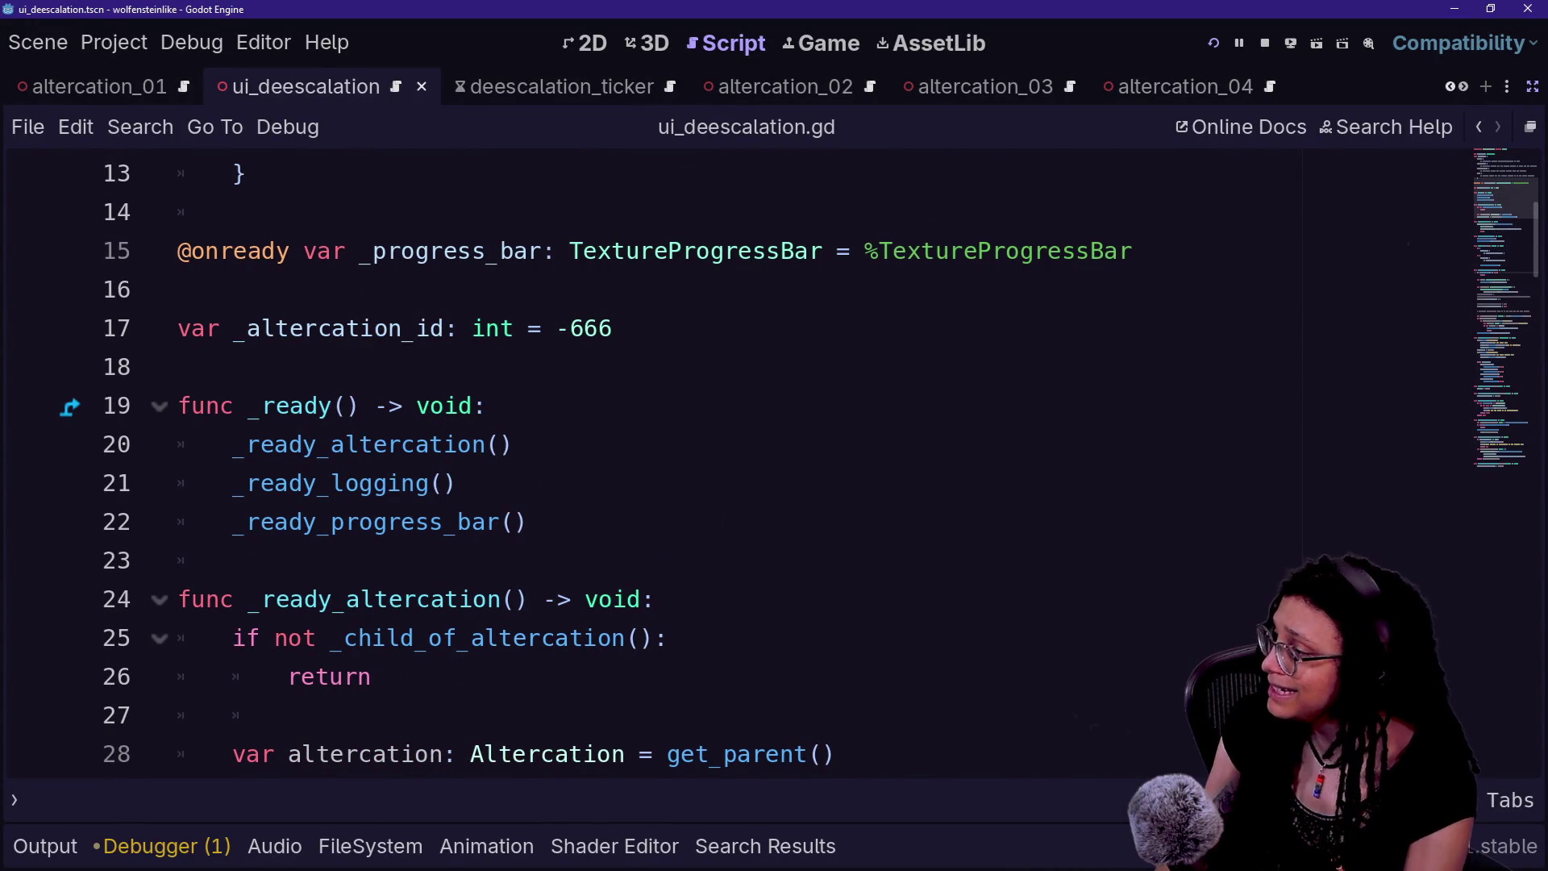
scroll(726, 460, down, 4)
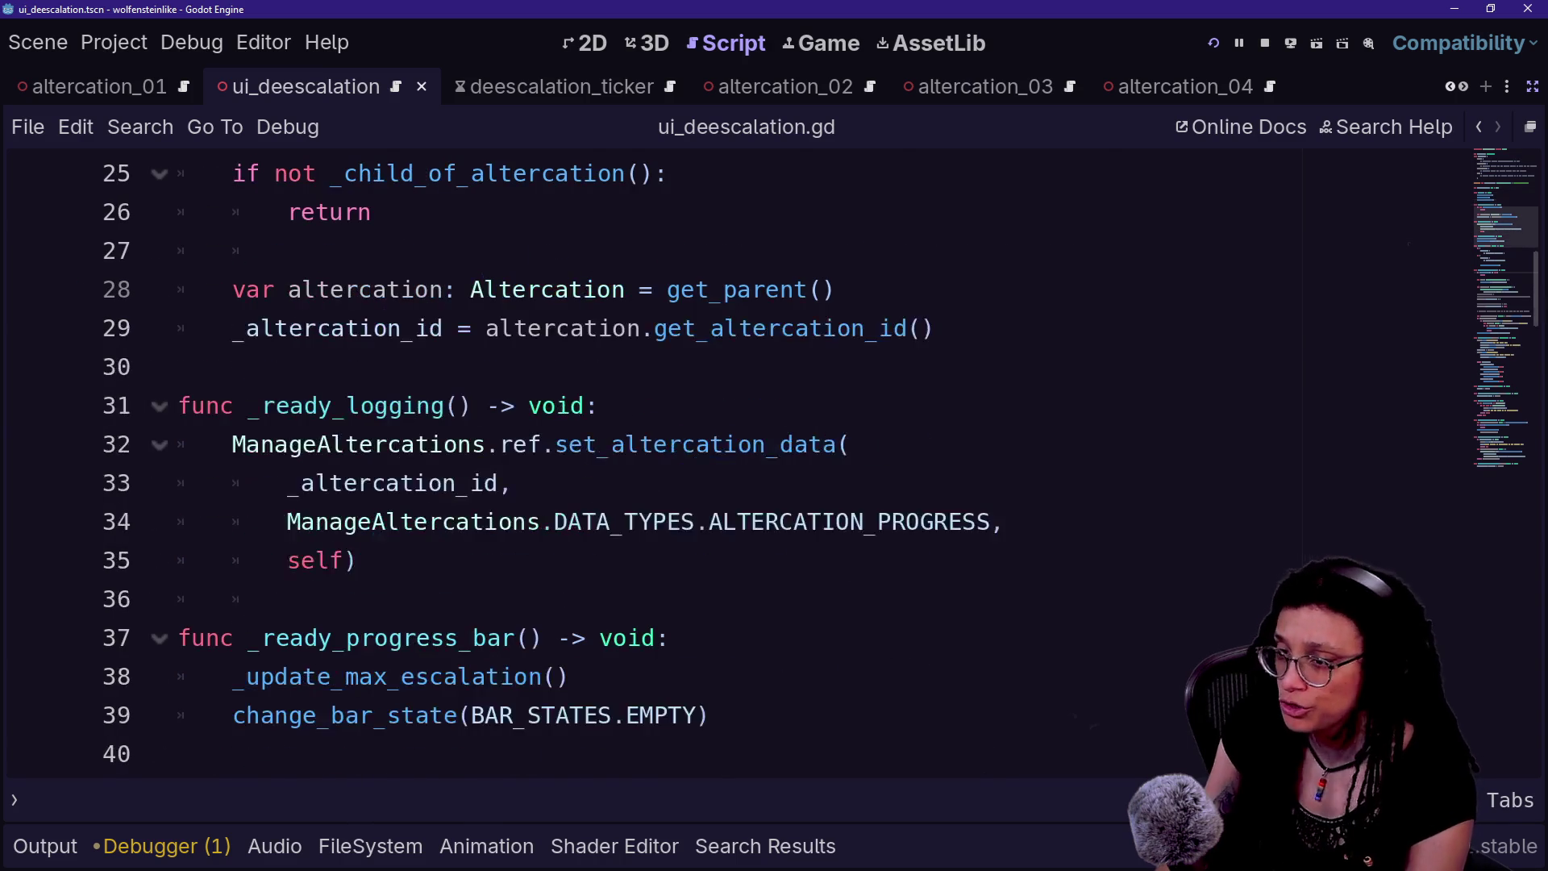
scroll(726, 460, down, 1)
scroll(726, 460, down, 7)
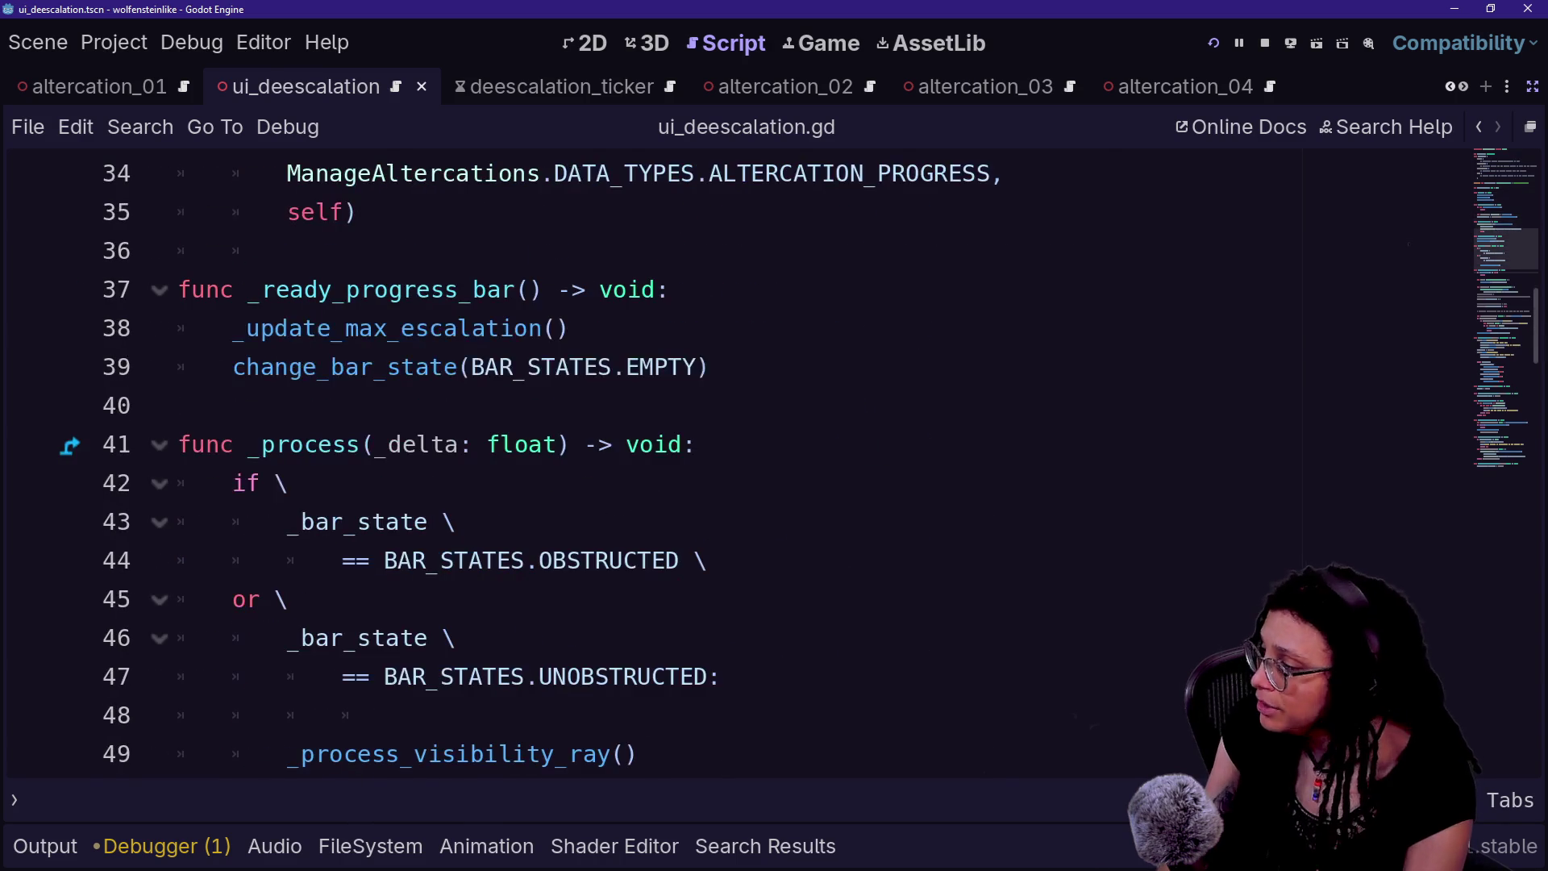
scroll(725, 459, down, 4)
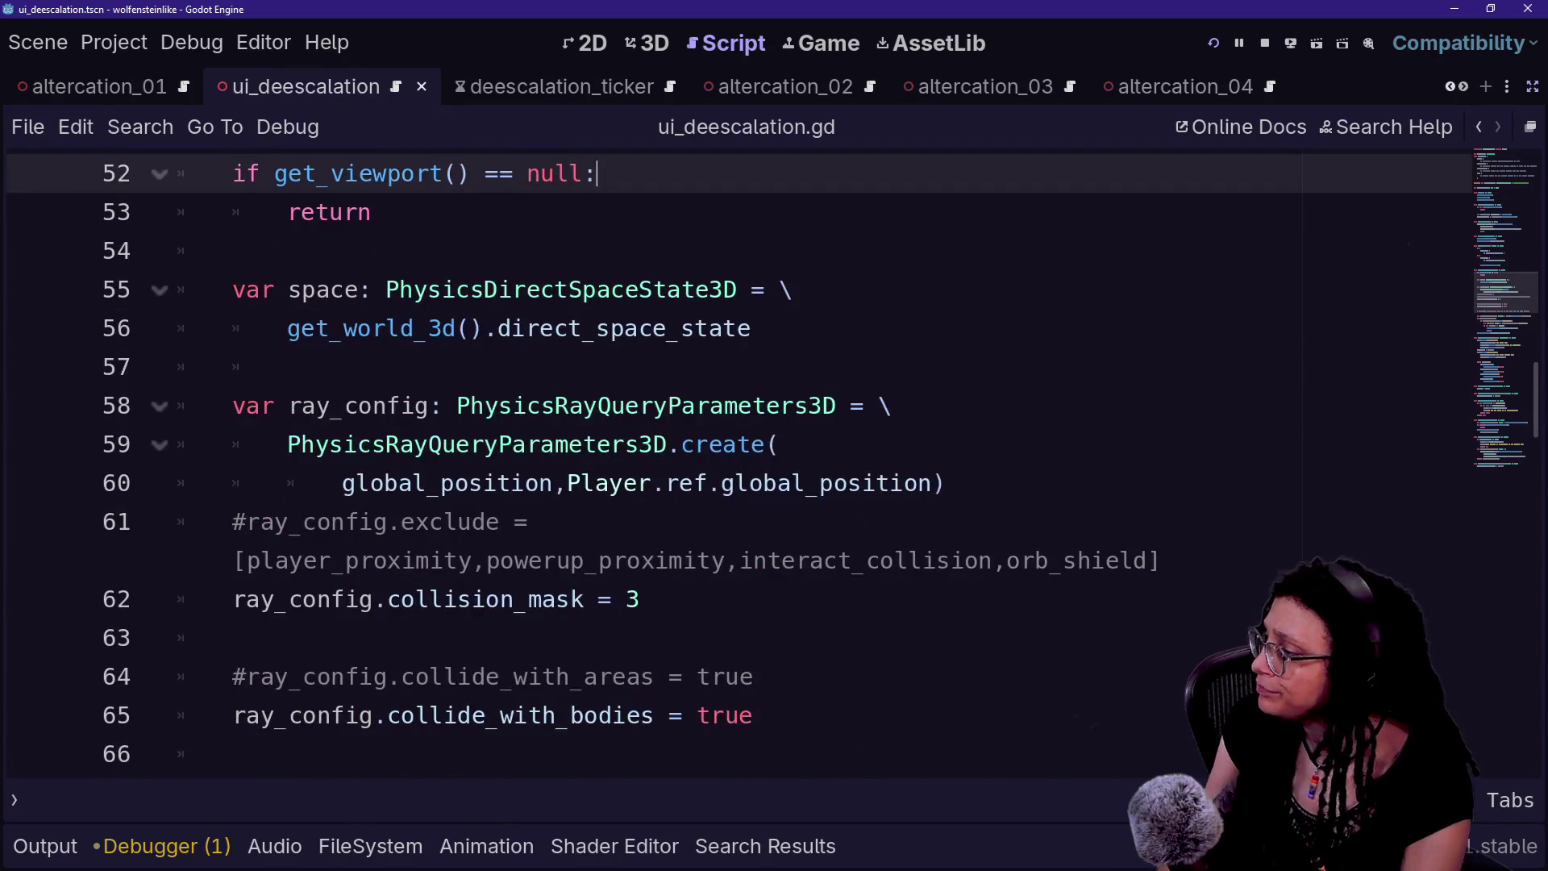
scroll(726, 459, down, 3)
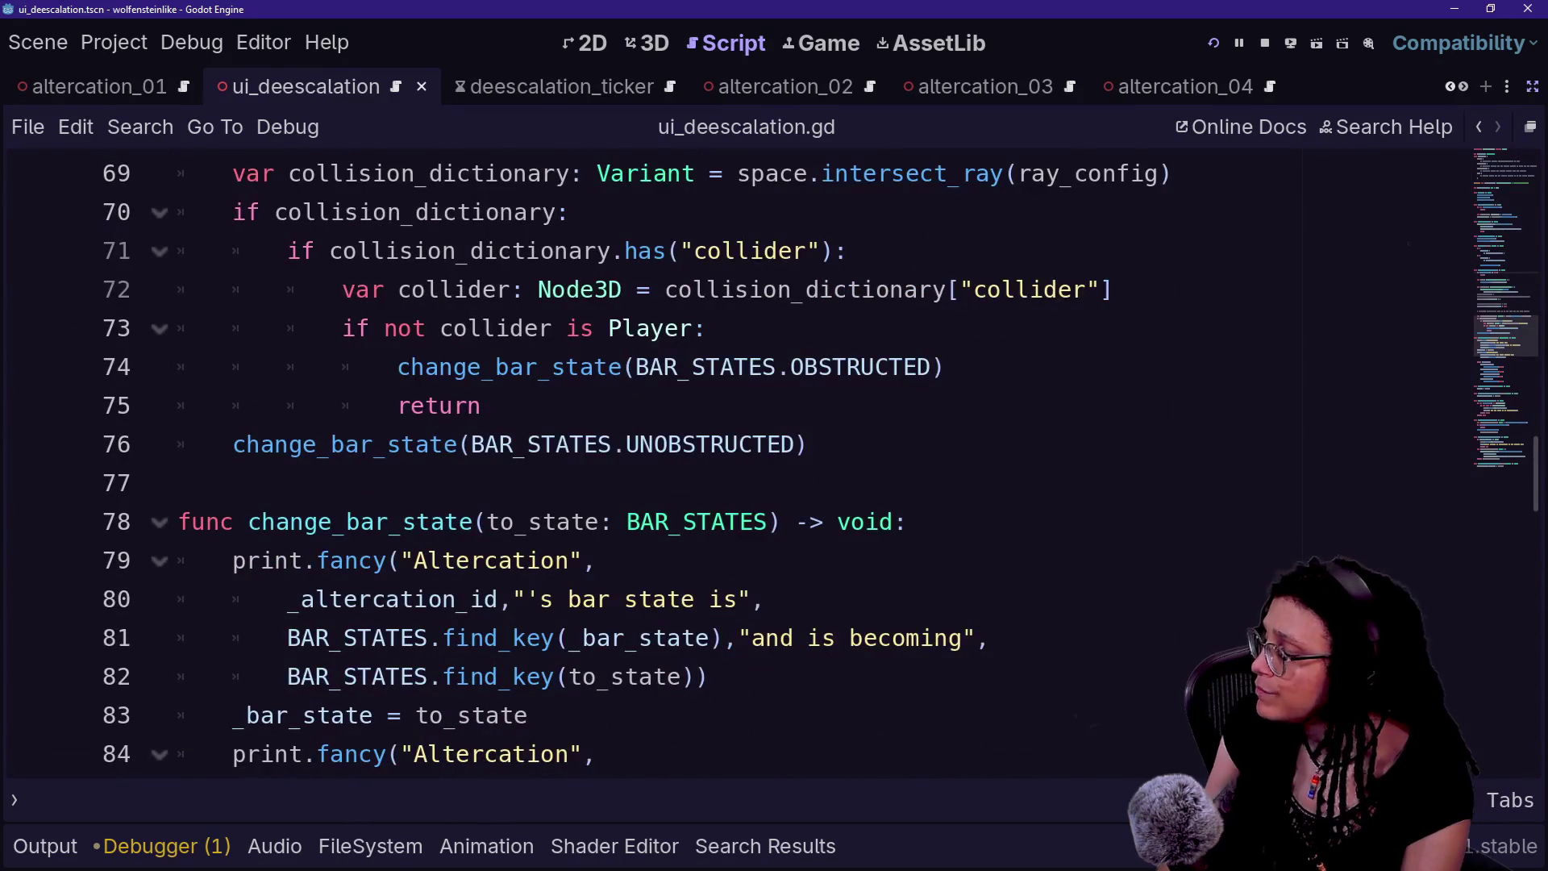
scroll(725, 460, down, 2)
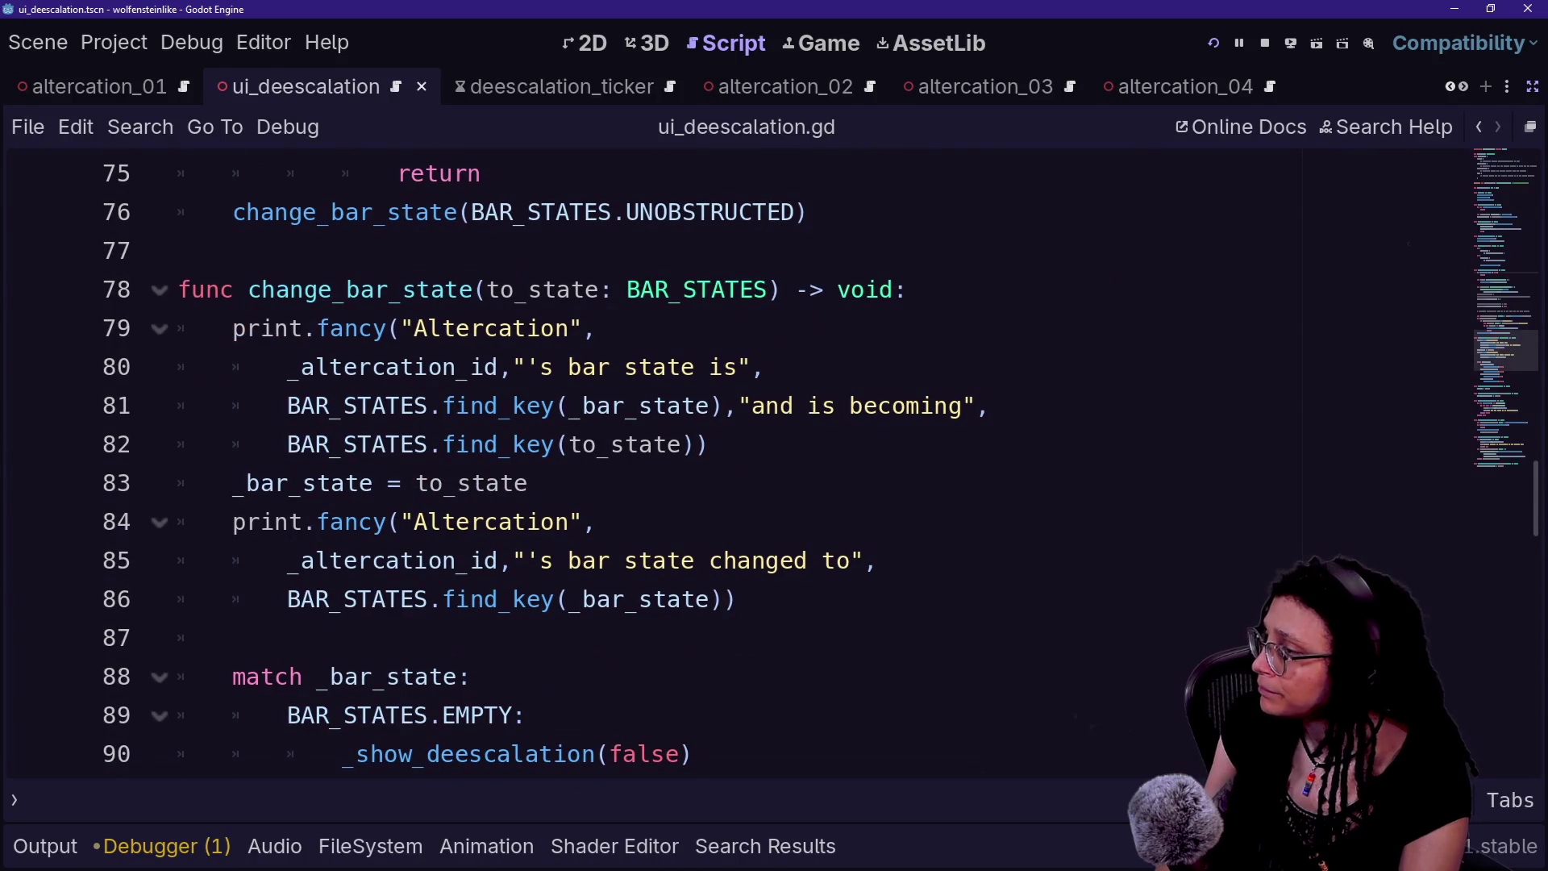
scroll(726, 460, down, 6)
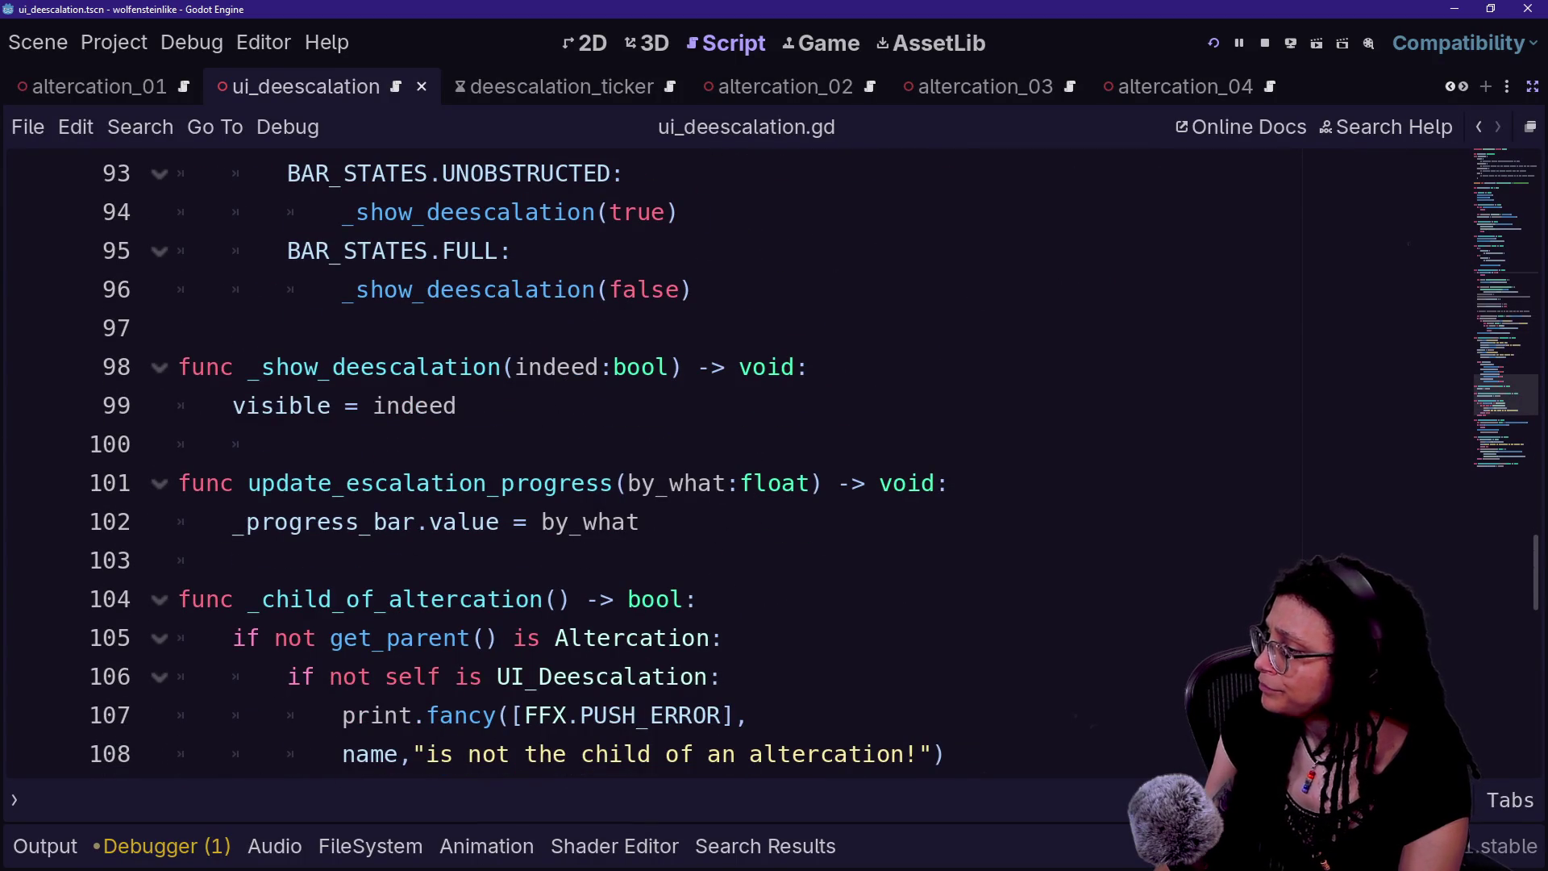
drag(248, 483, 605, 522)
click(641, 521)
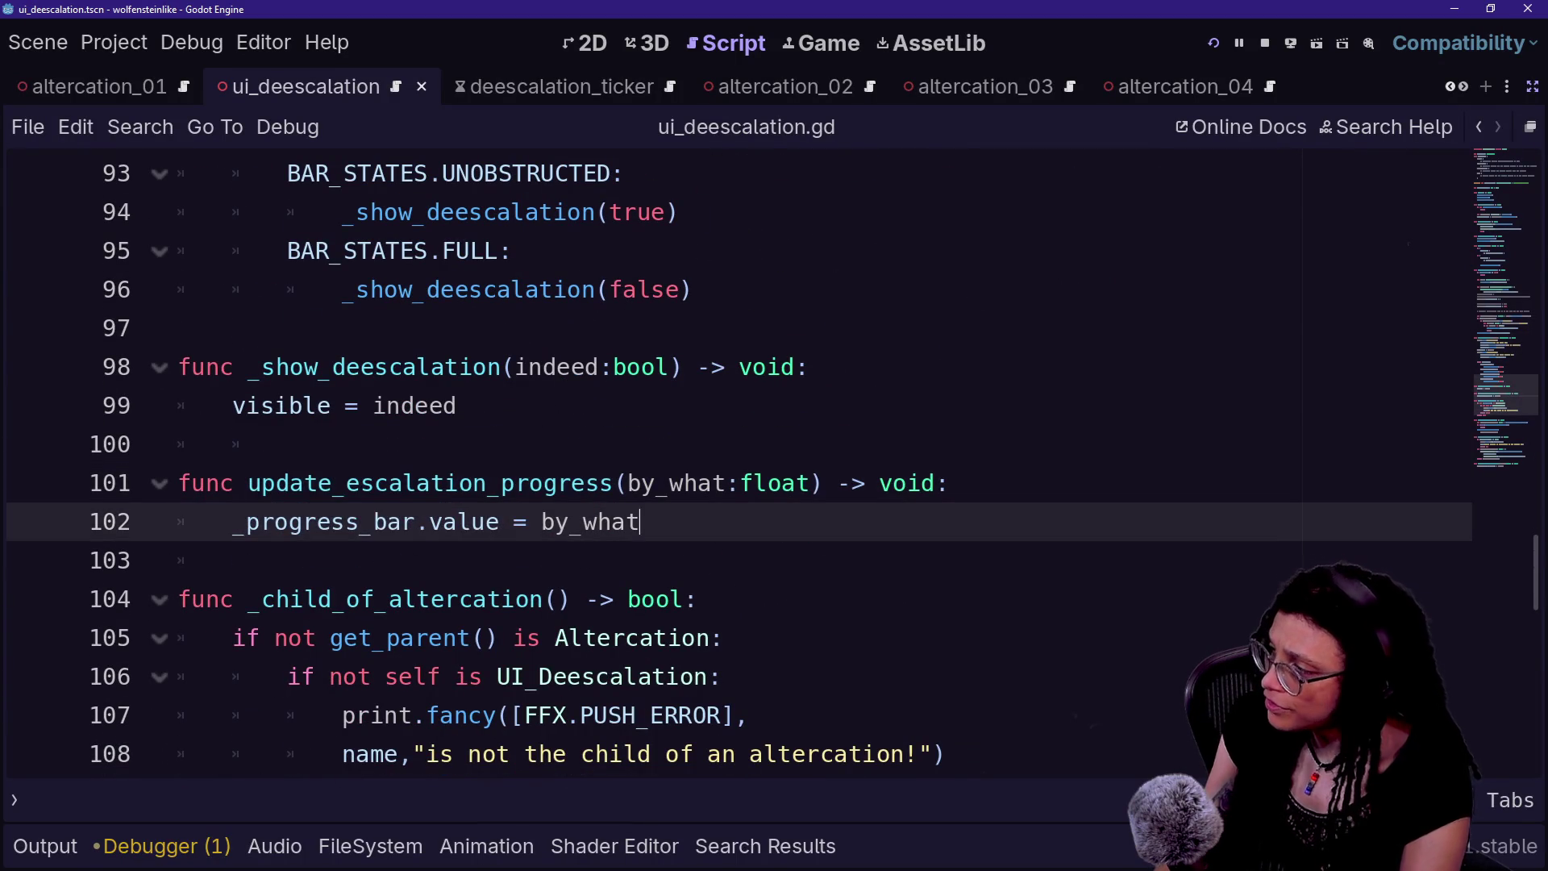
drag(260, 522, 640, 522)
click(641, 522)
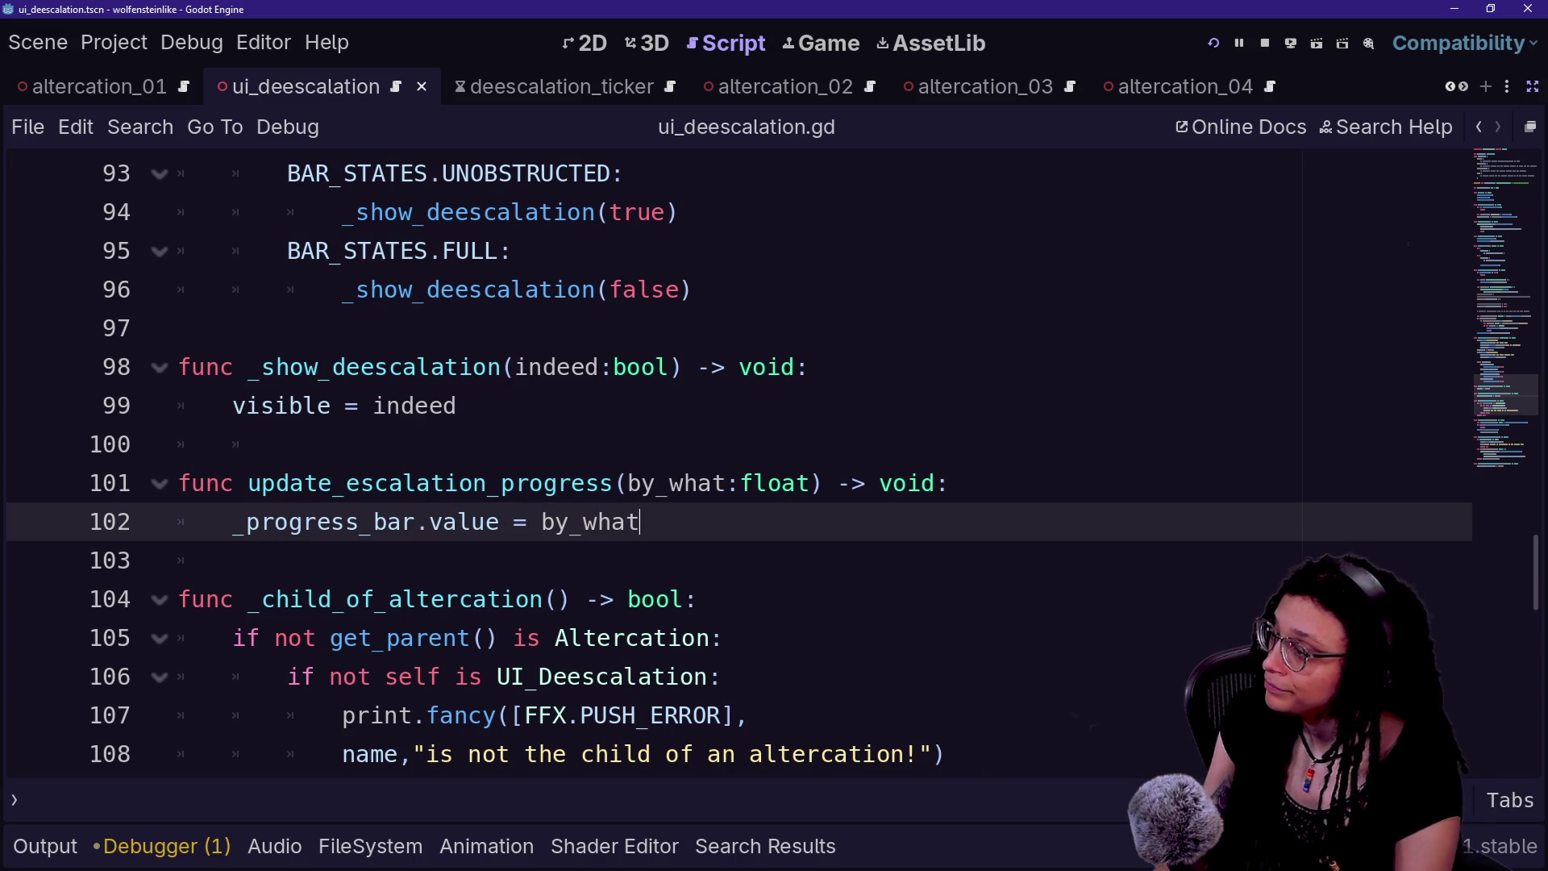
click(288, 445)
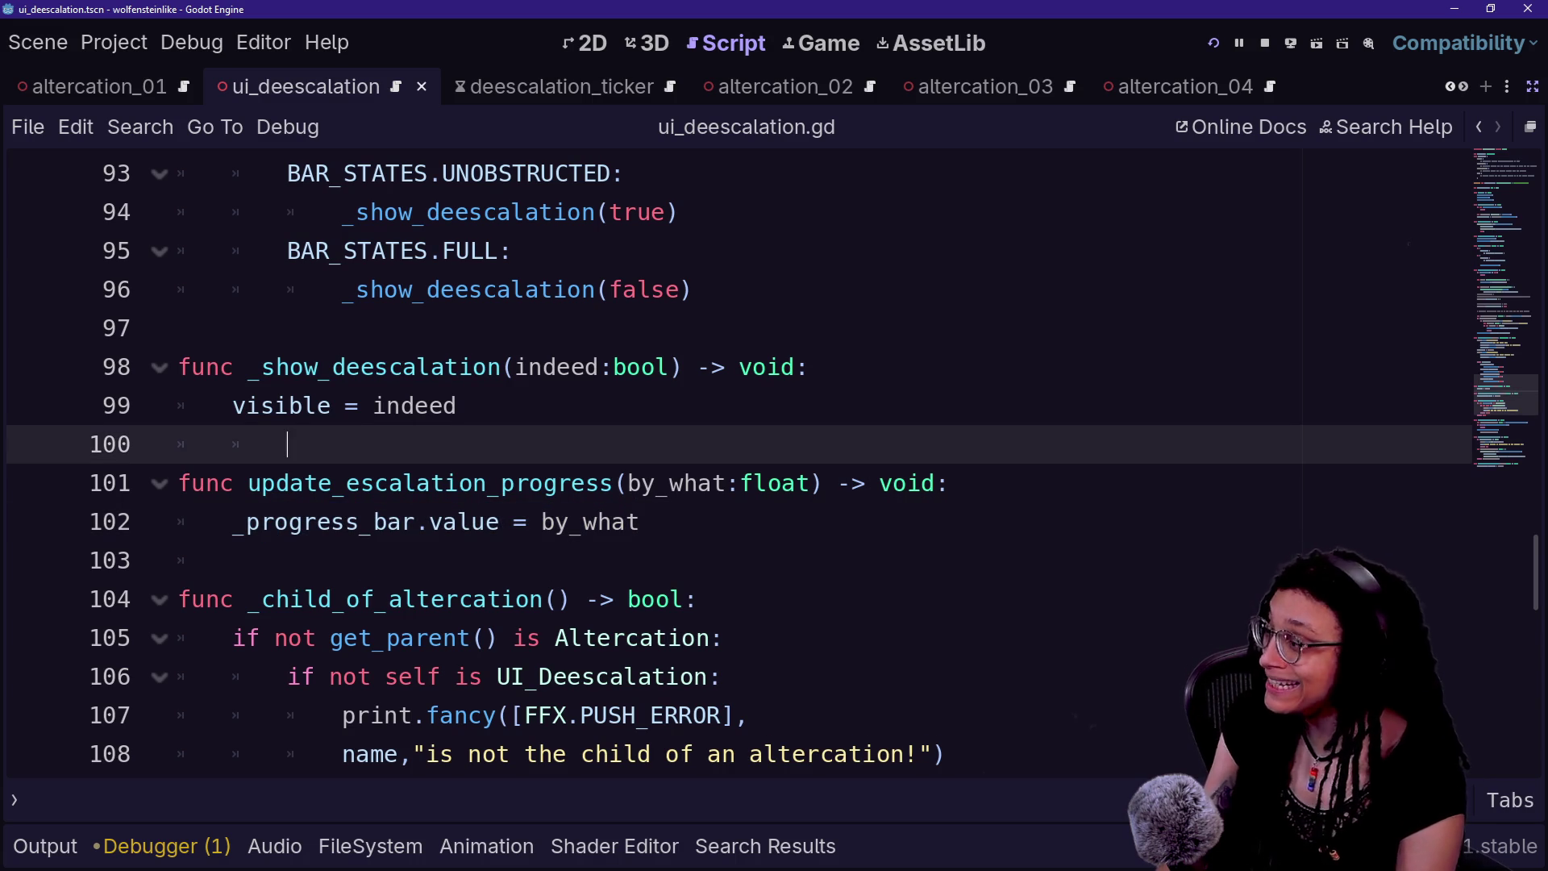
Open a fresh indented line just under the update_escalation_progress header.
click(950, 483)
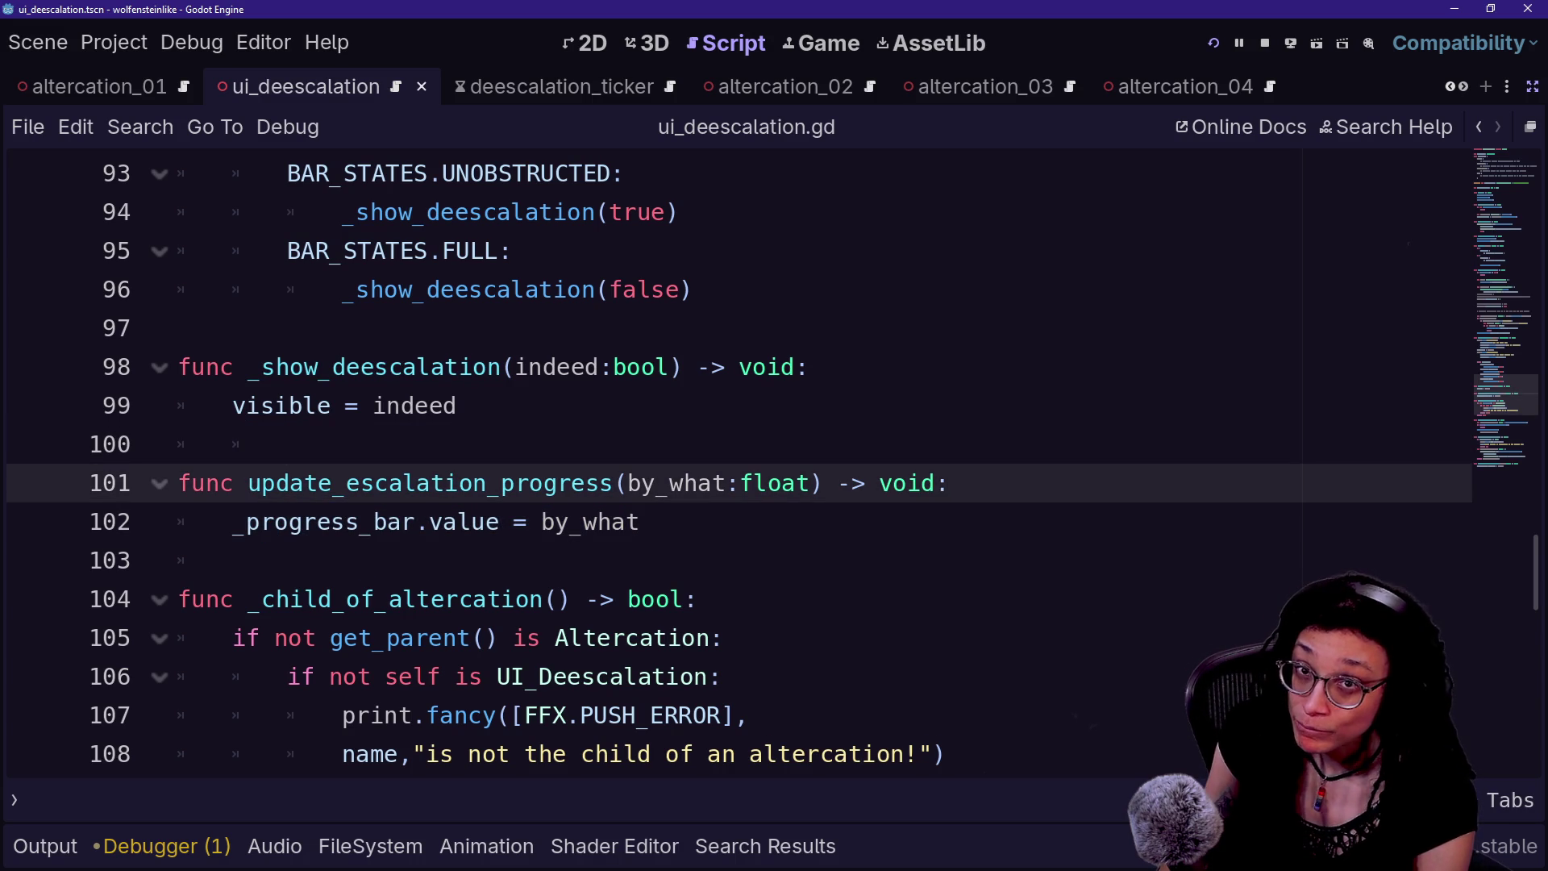
key(Return)
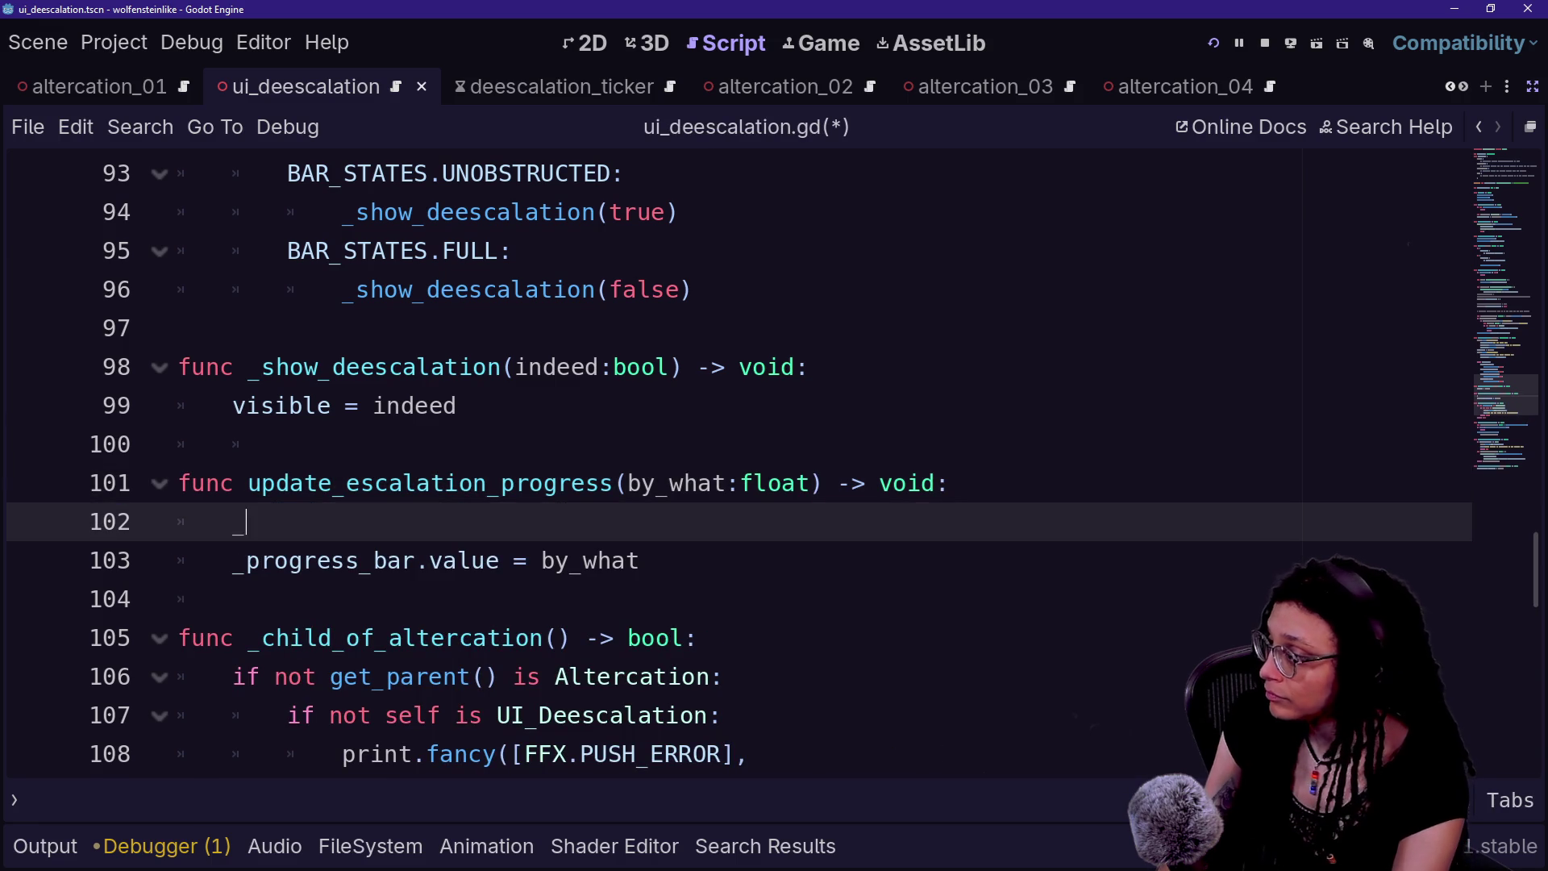
key(BackSpace)
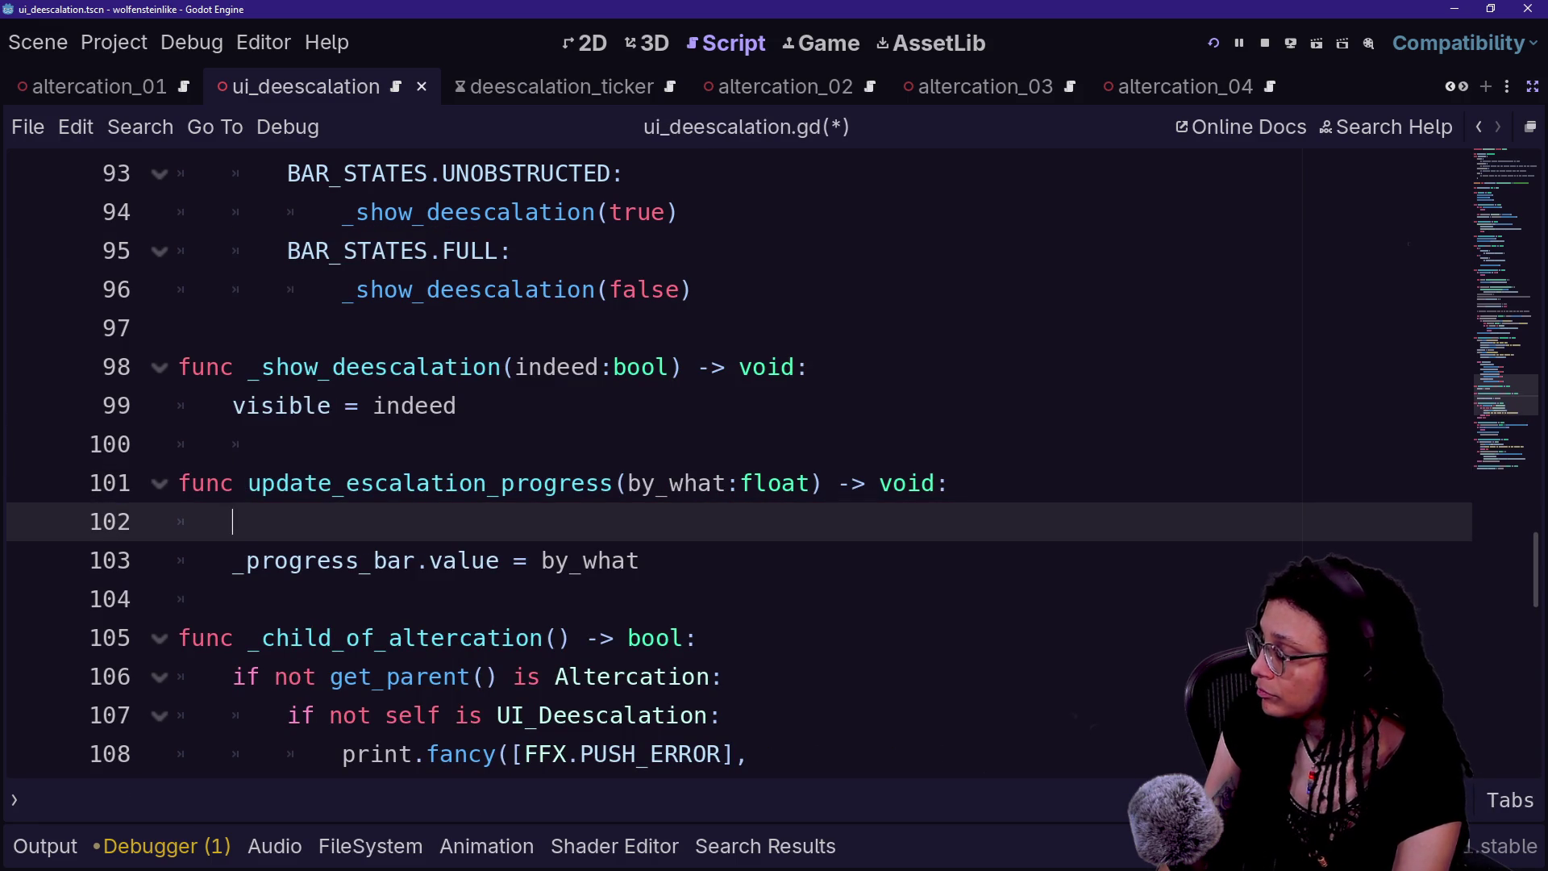
key(BackSpace)
key(Down)
key(Up)
key(Return)
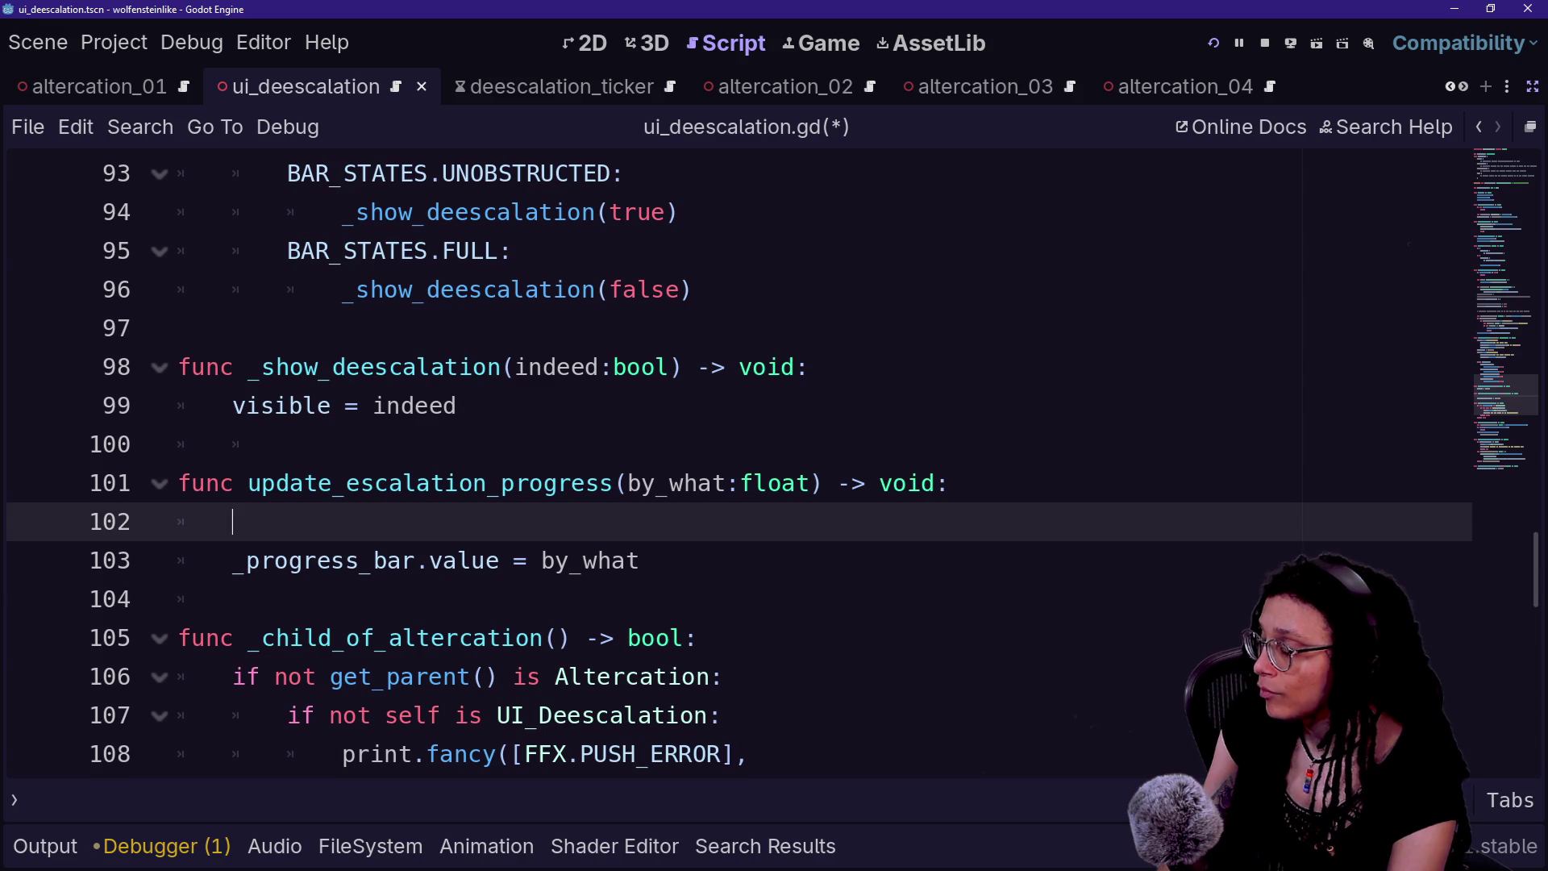
Write the condition 'if by_what > 0 and _bar_state == BAR_STATES.EMPTY:'.
text(if )
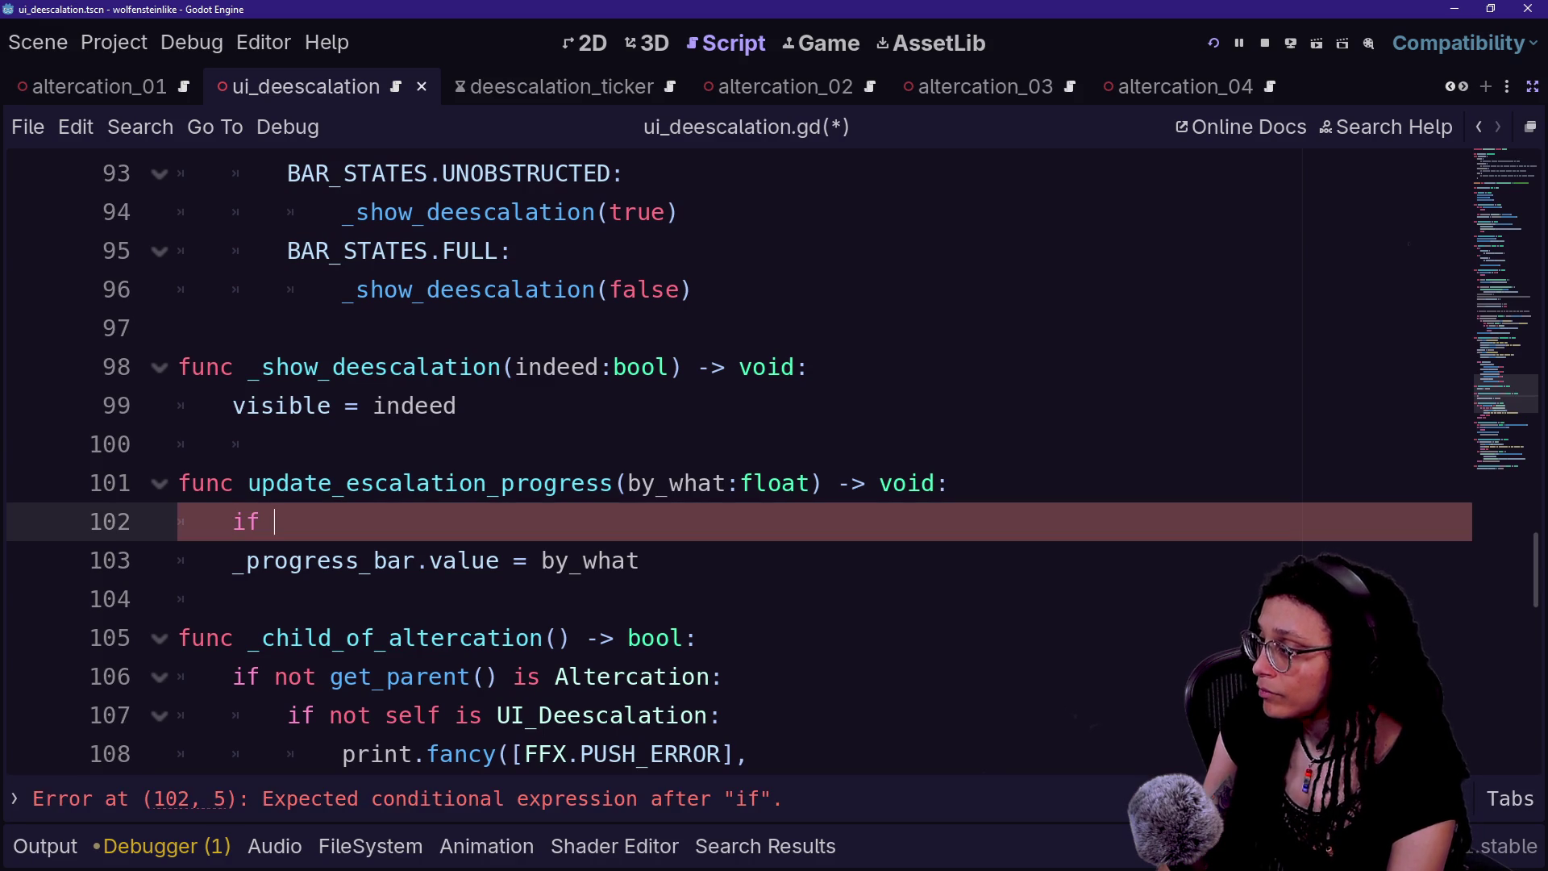
text(by_what > )
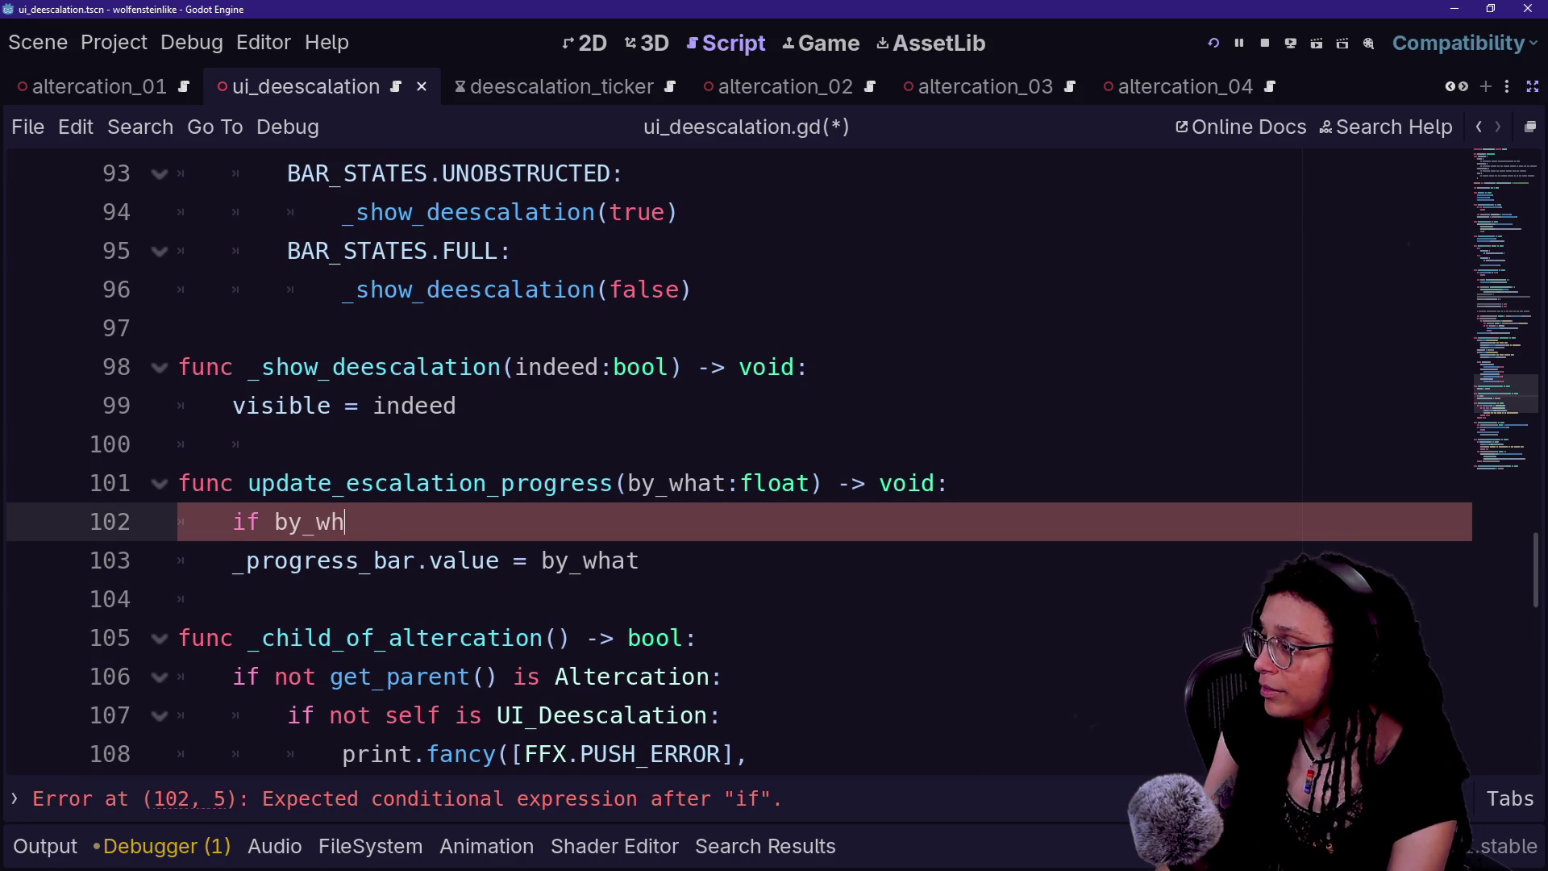
text(0 and)
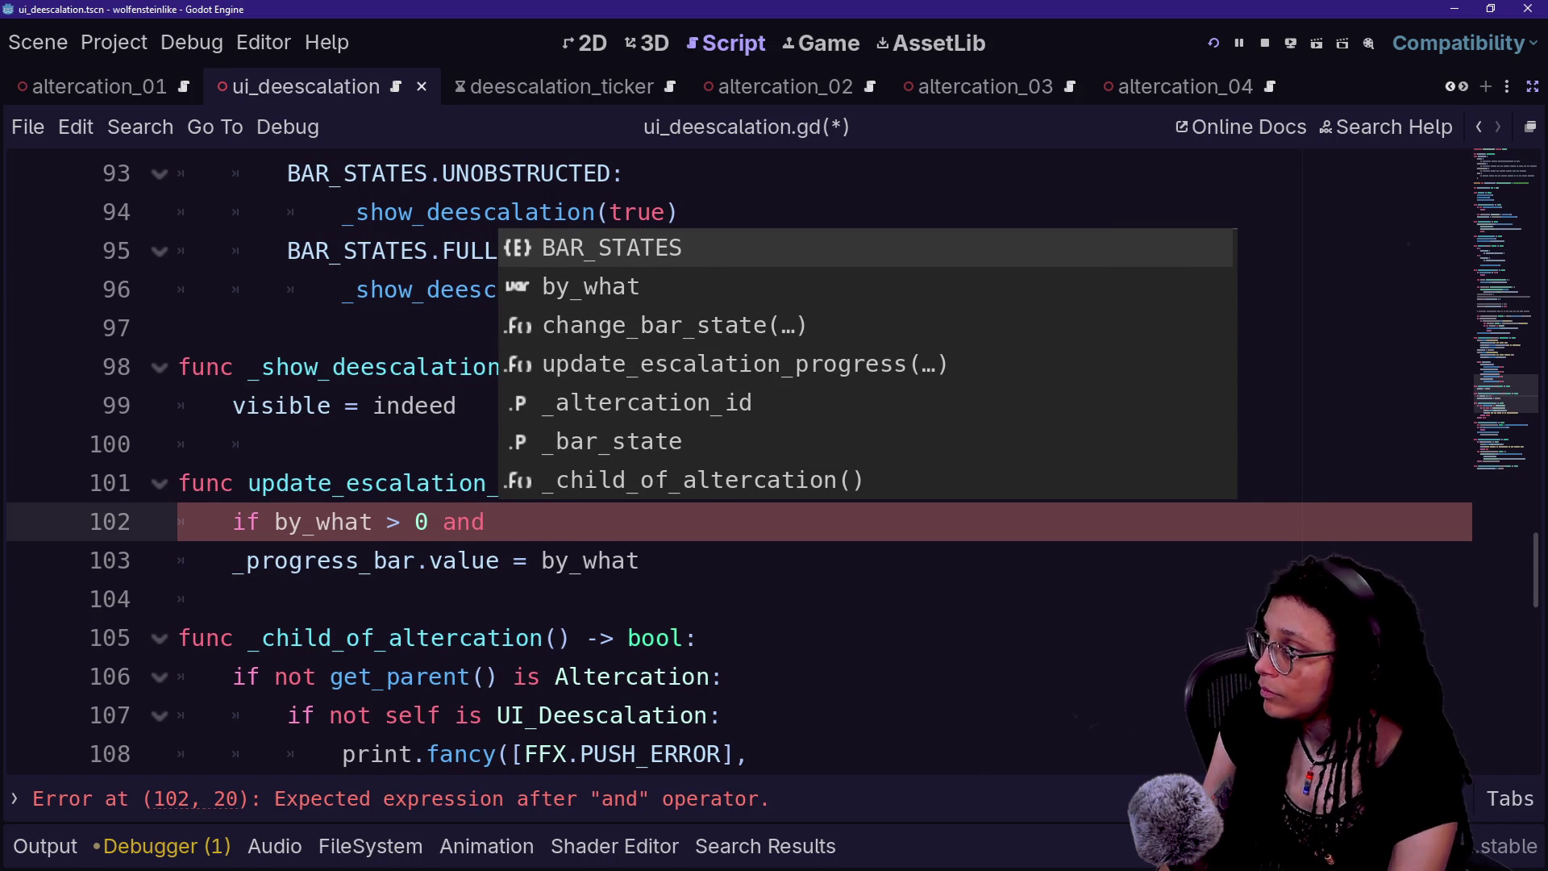
text(BAR)
key(BackSpace)
key(BackSpace)
key(BackSpace)
text(_bar_state )
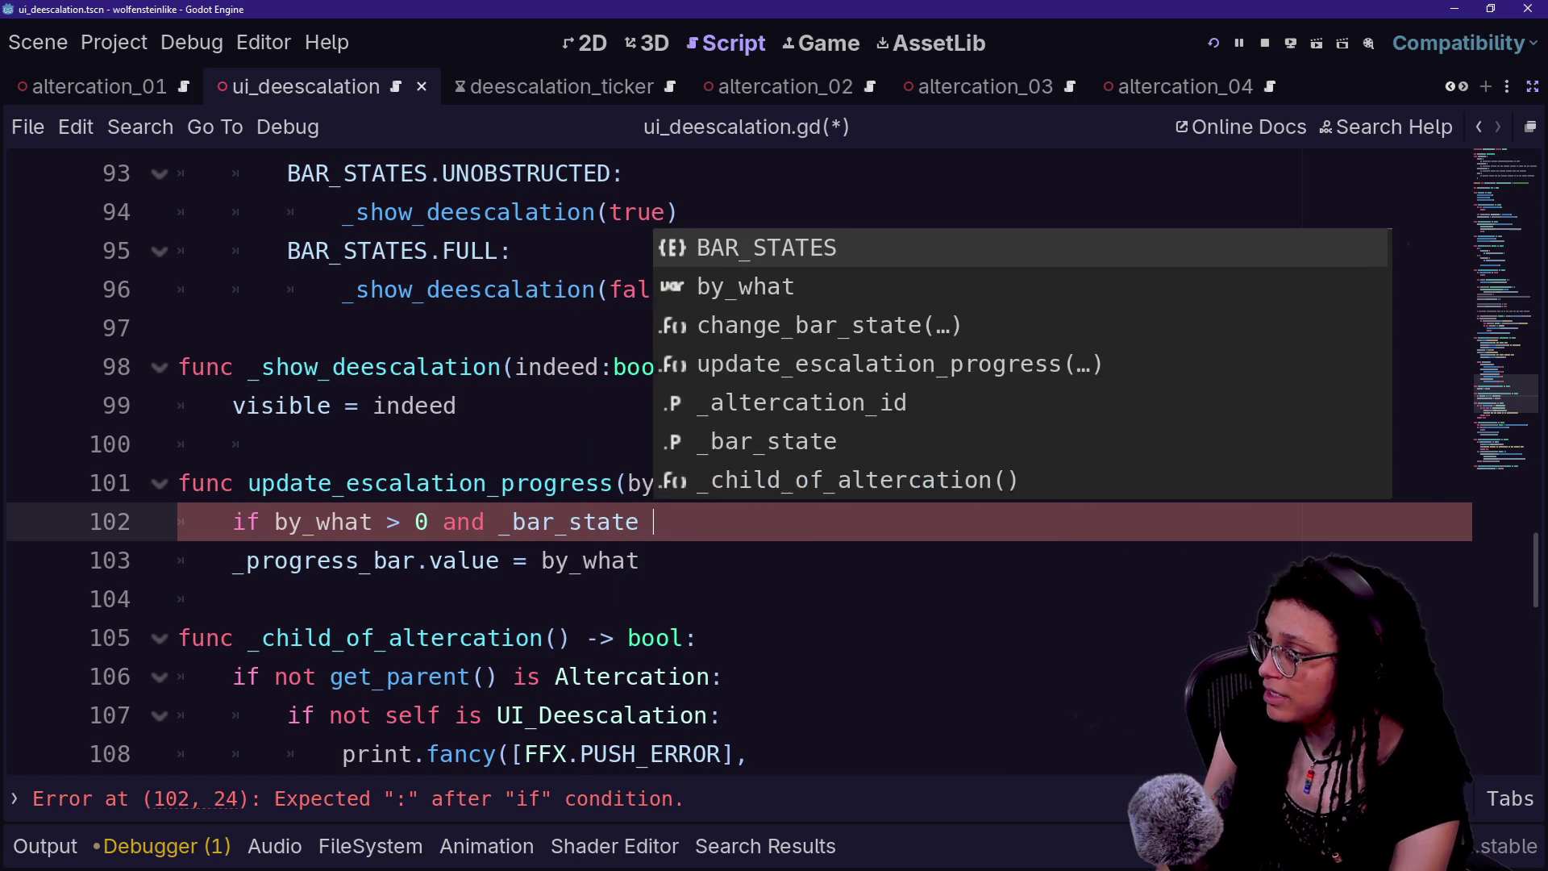
text(== _B)
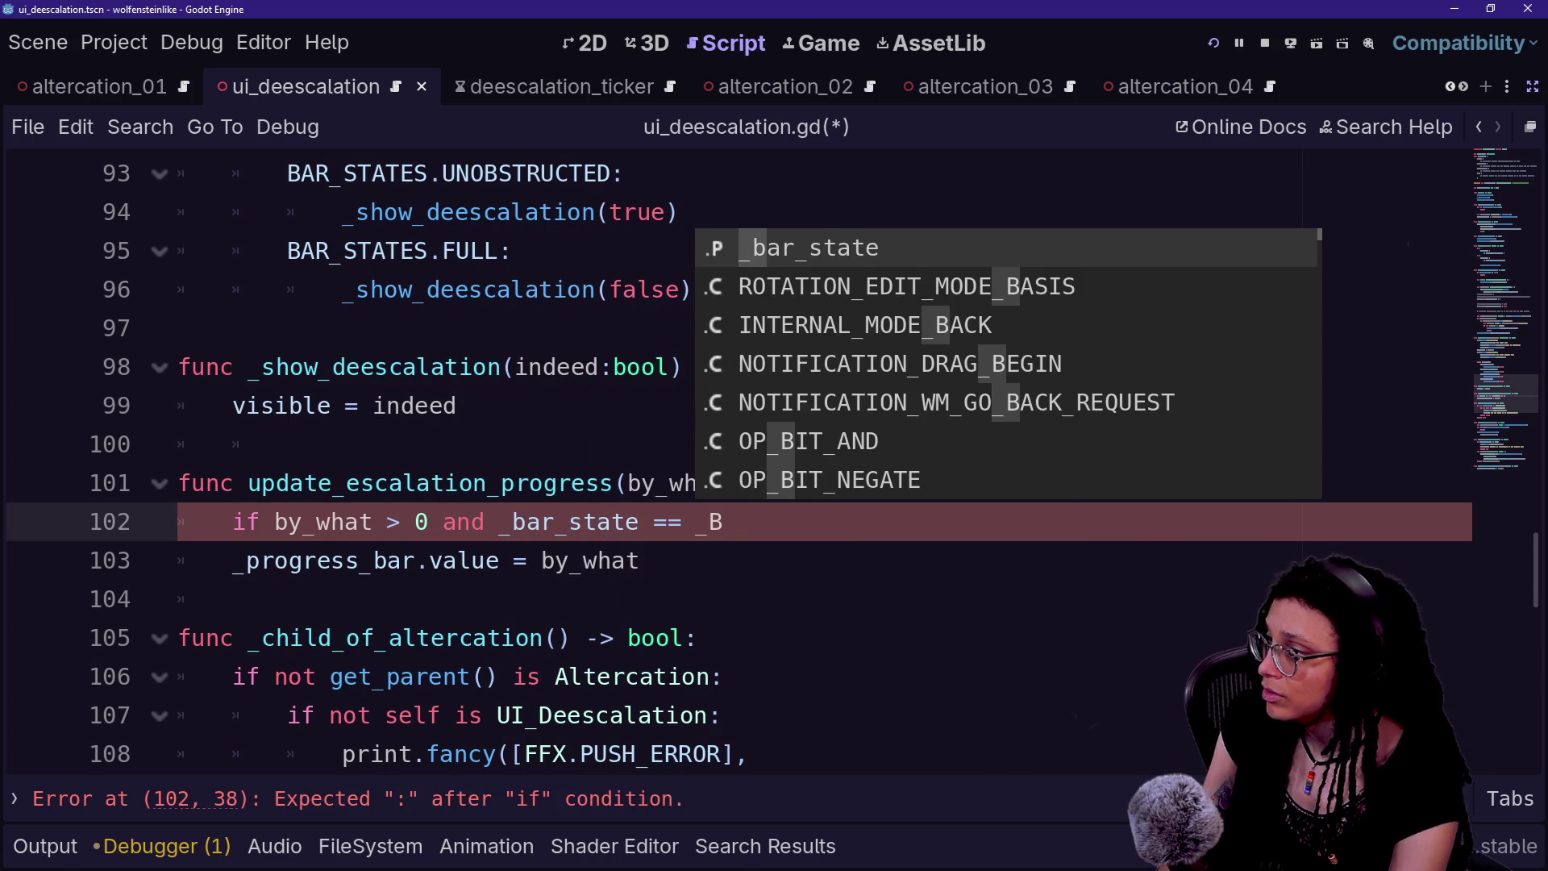
key(BackSpace)
key(BackSpace)
text(BA)
text(.)
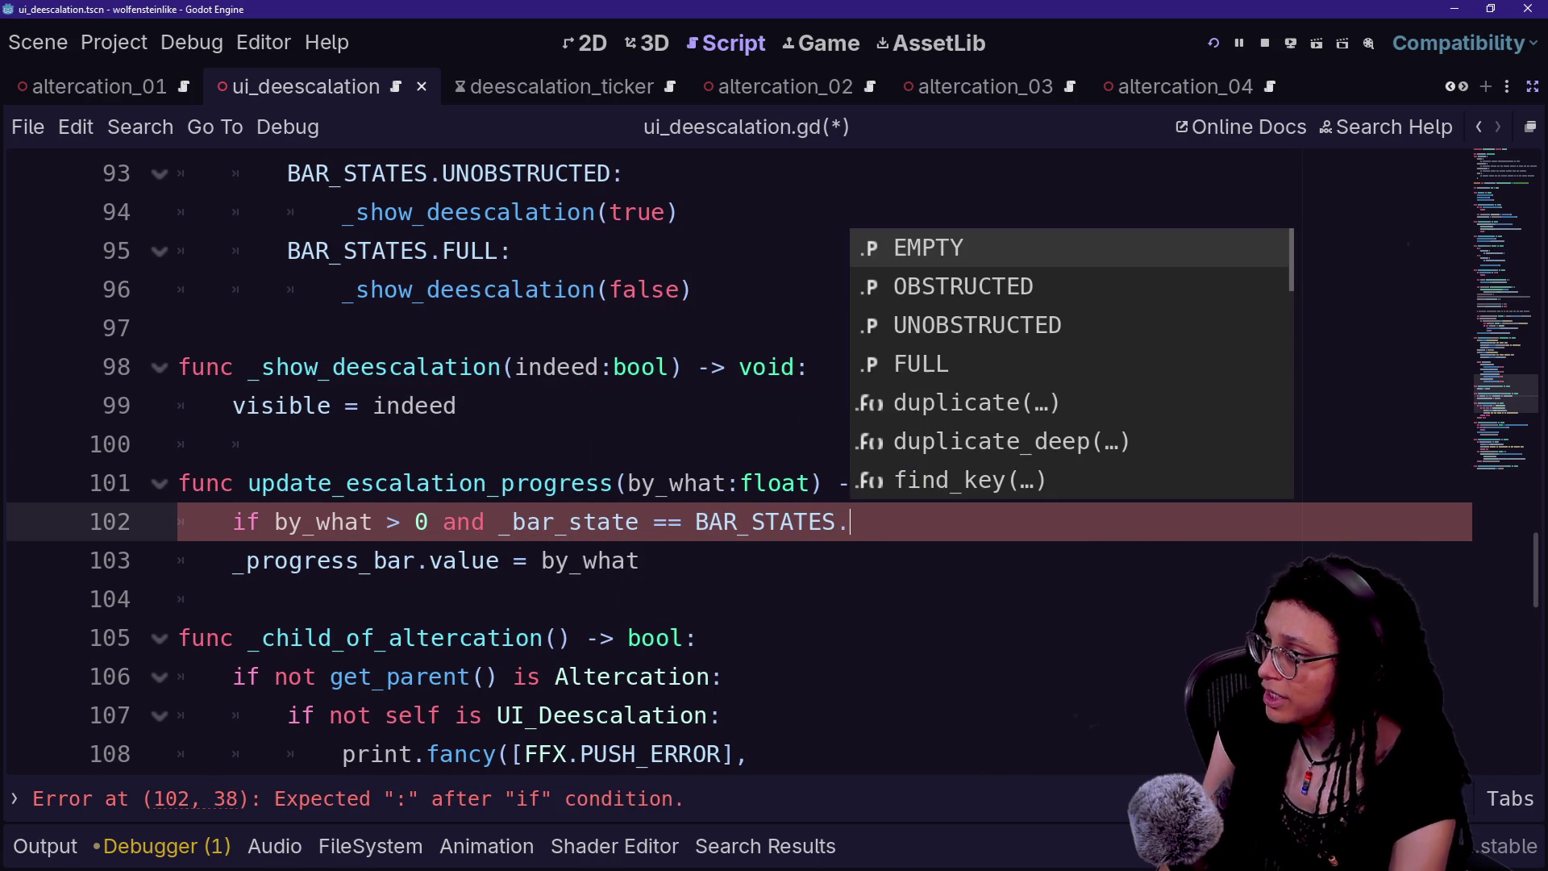
key(Down)
key(Up)
key(Return)
text(:)
Add 'change_bar_state(BAR_STATES.UNOBSTRUCTED)' inside the if block and save the script.
key(Return)
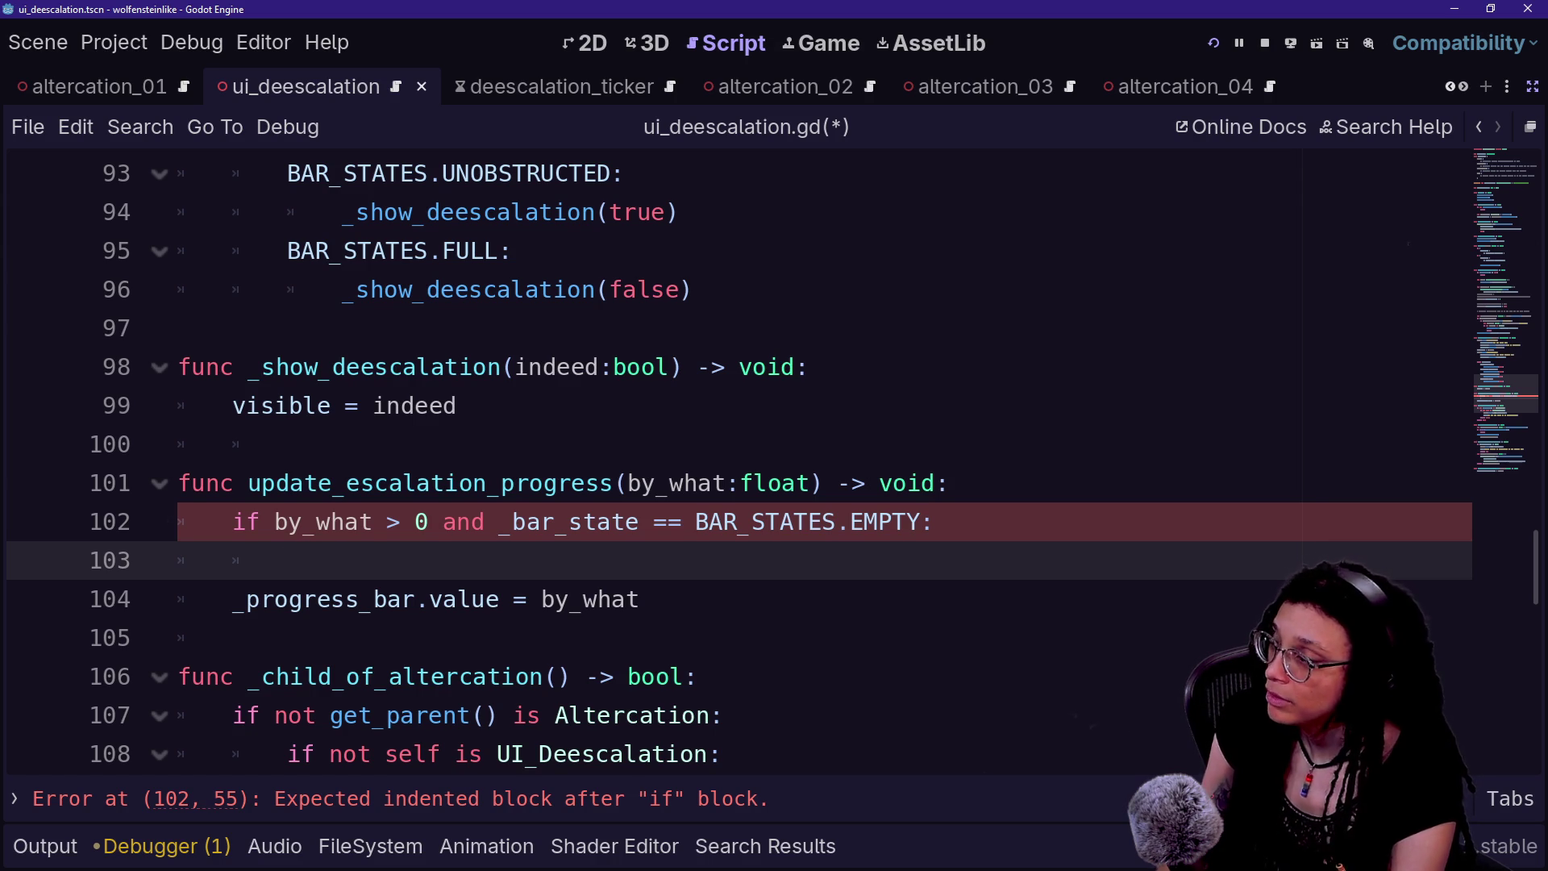
text(han)
key(Return)
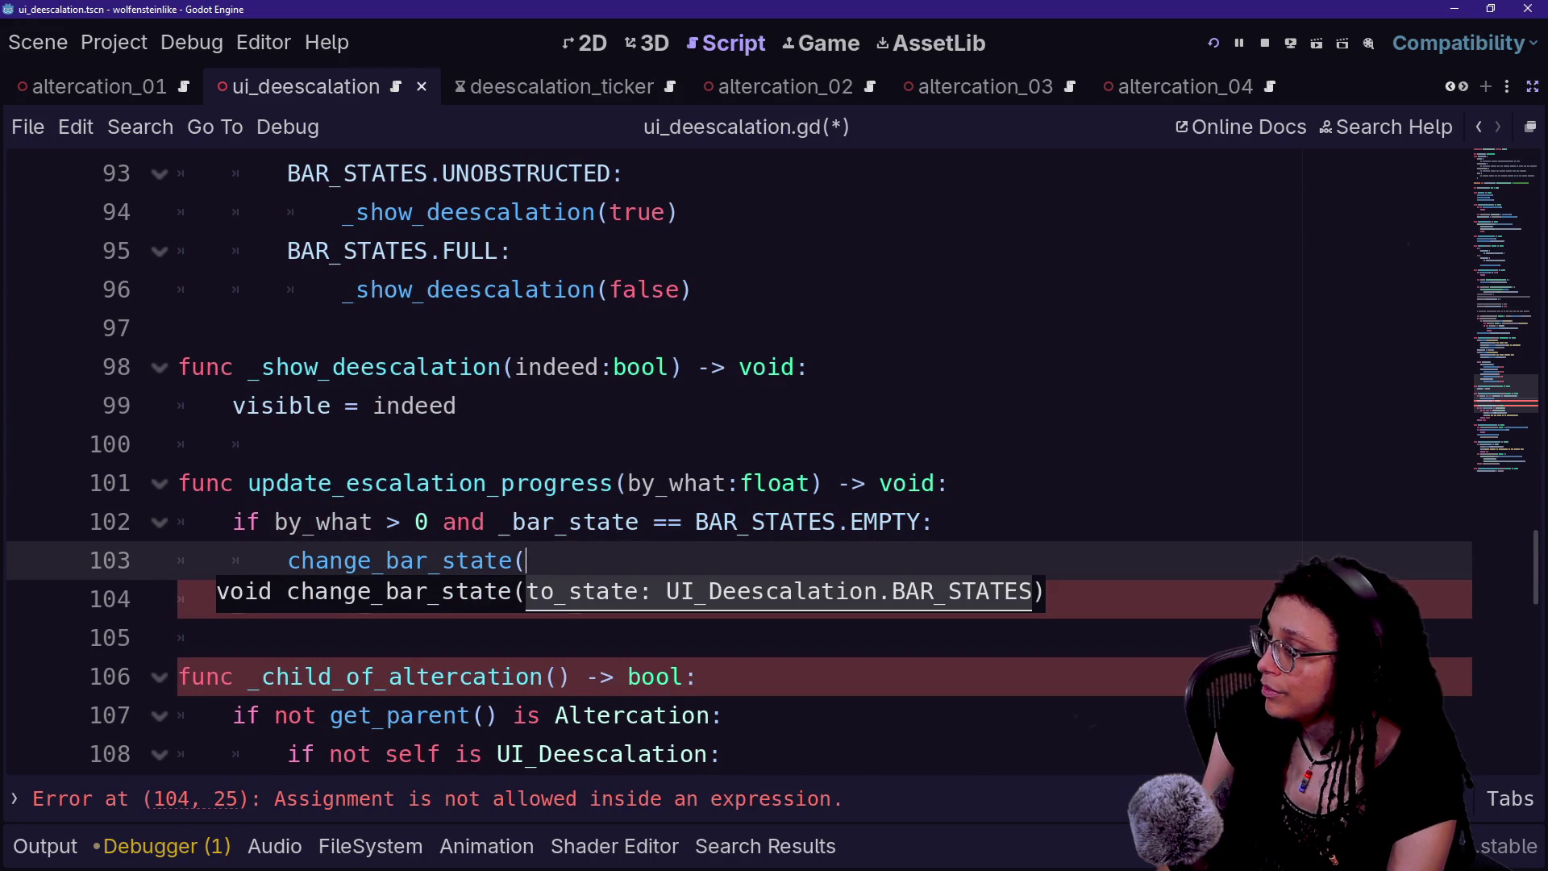
text(R)
key(Return)
text(.)
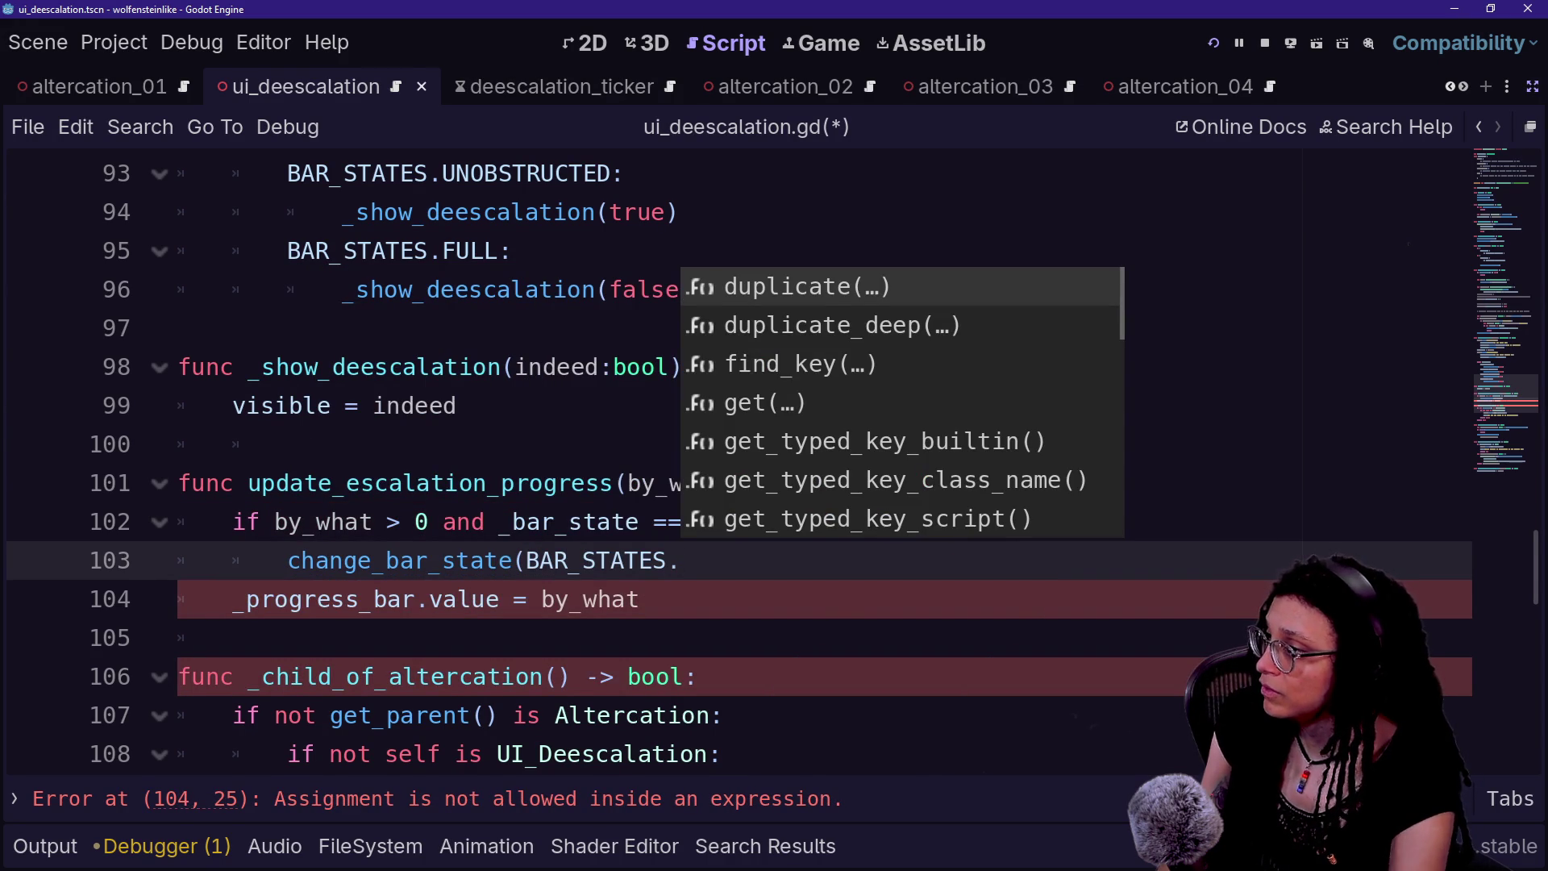
text(UN)
key(BackSpace)
key(BackSpace)
text(UN)
key(Return)
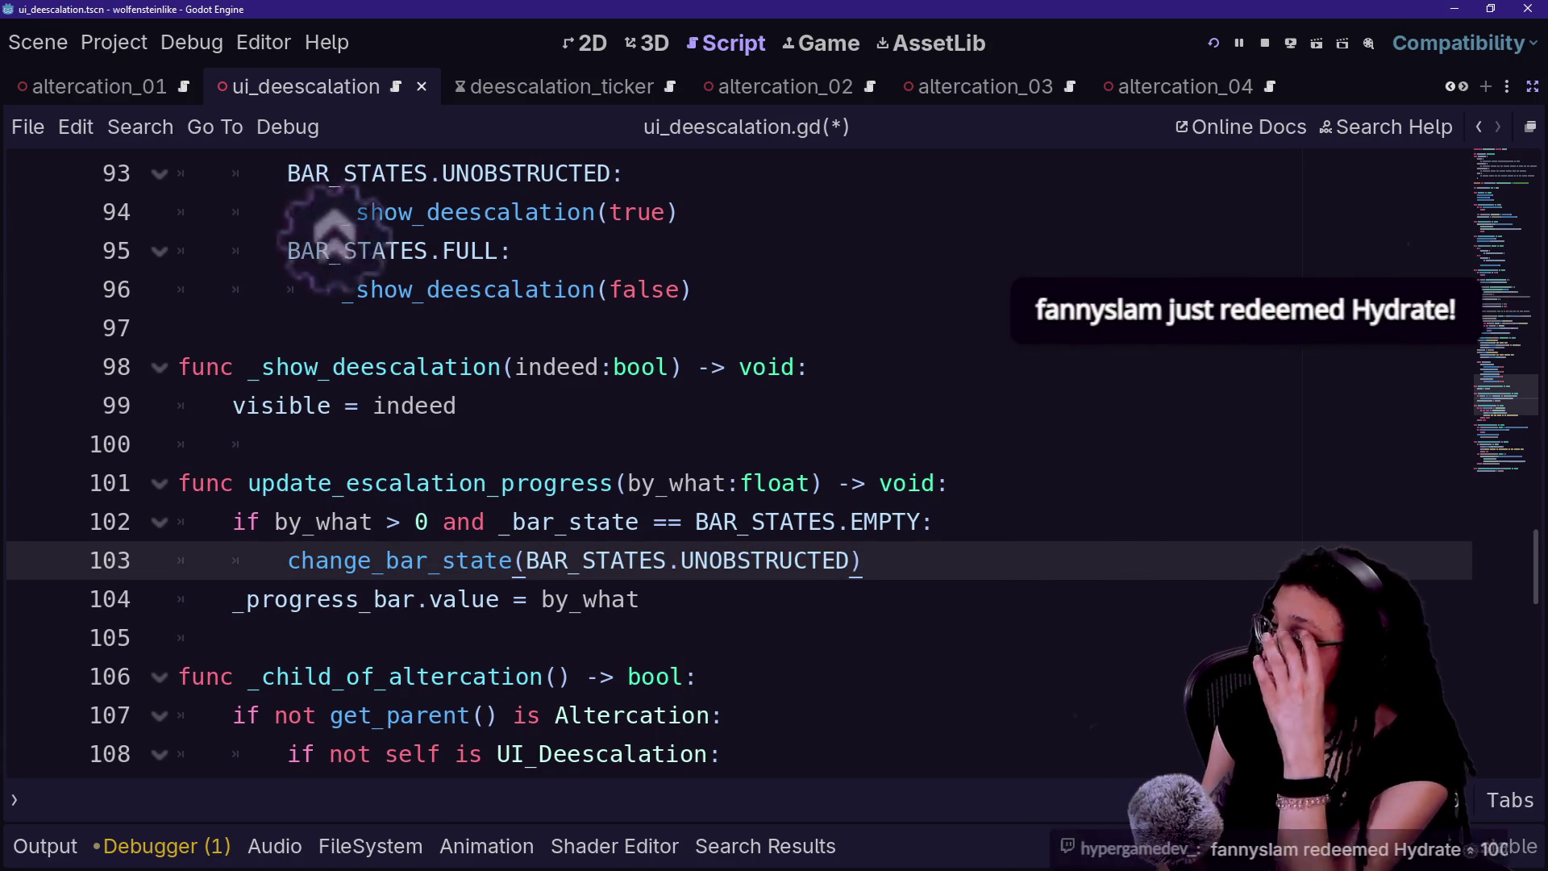
key(ctrl+s)
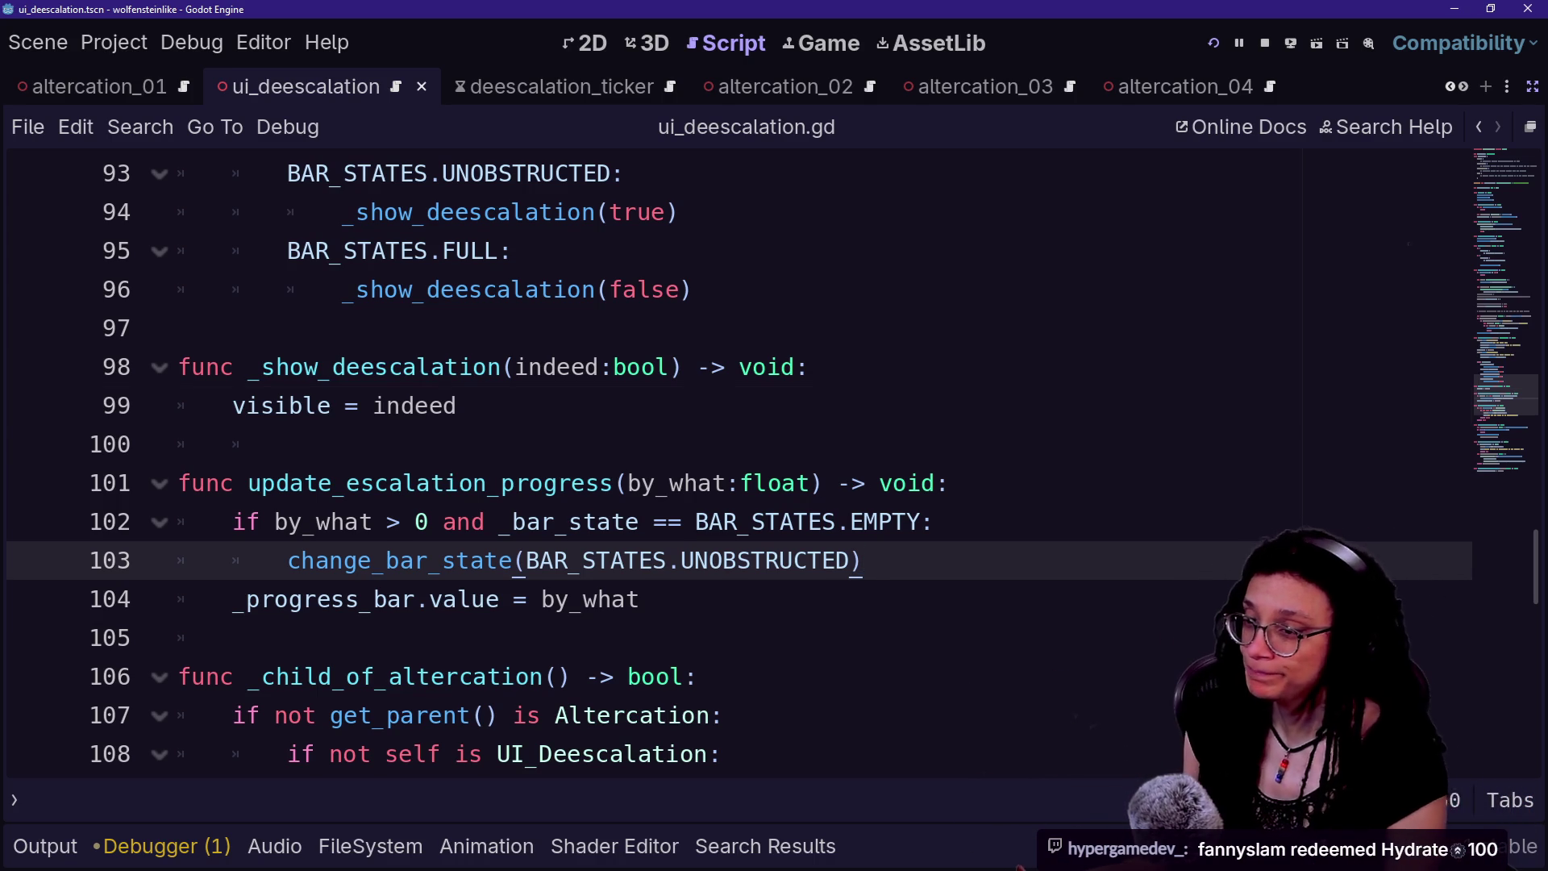
Review the edited function, then relaunch the game with the Run Project reload button.
click(456, 405)
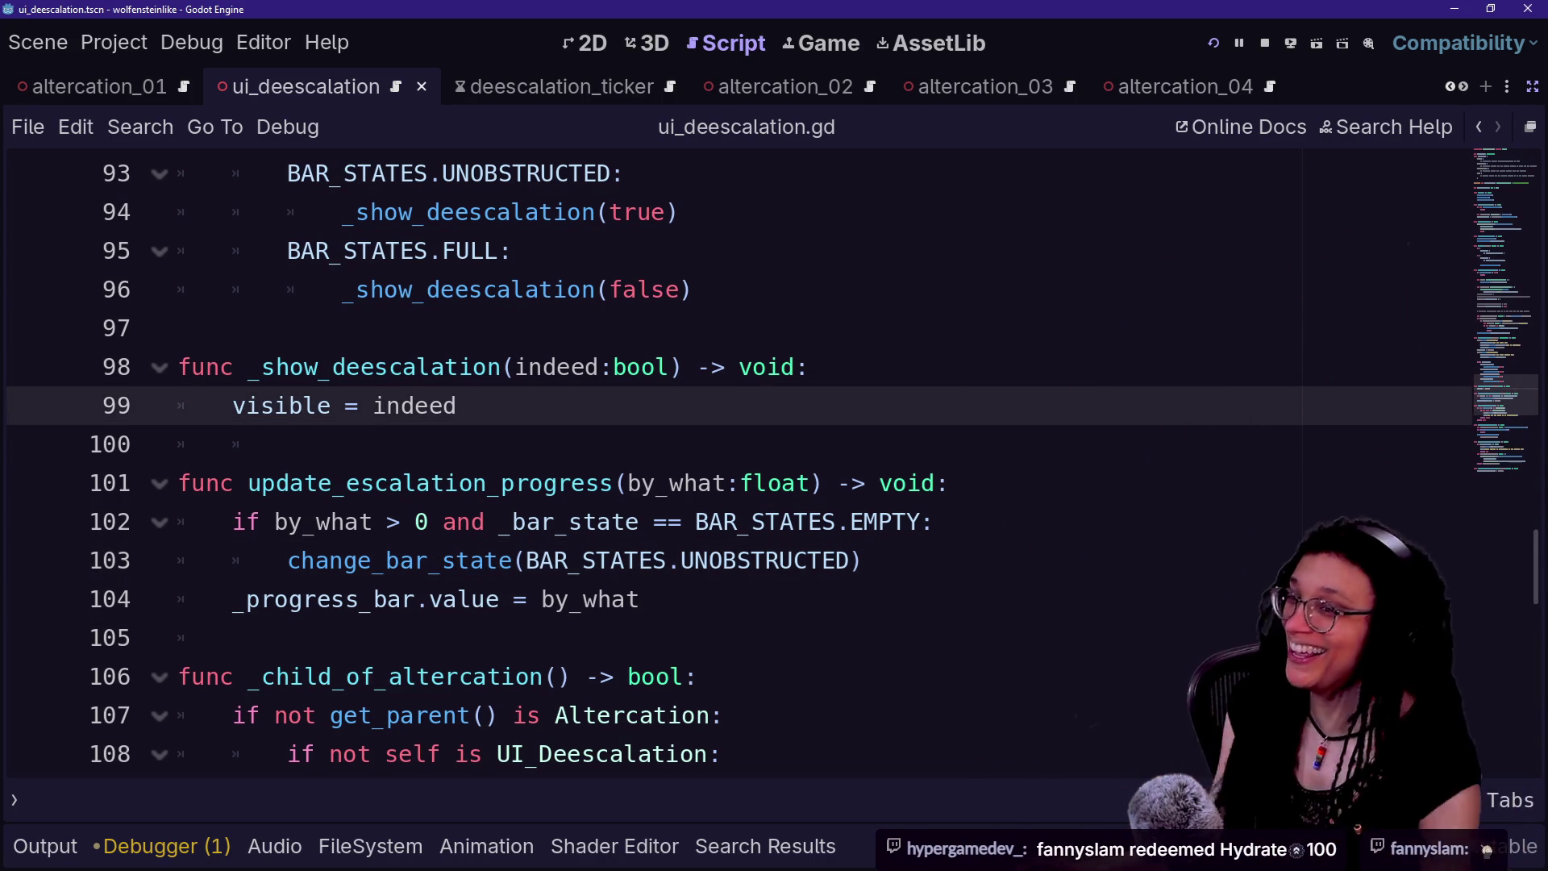
key(Down)
key(Down)
key(Down)
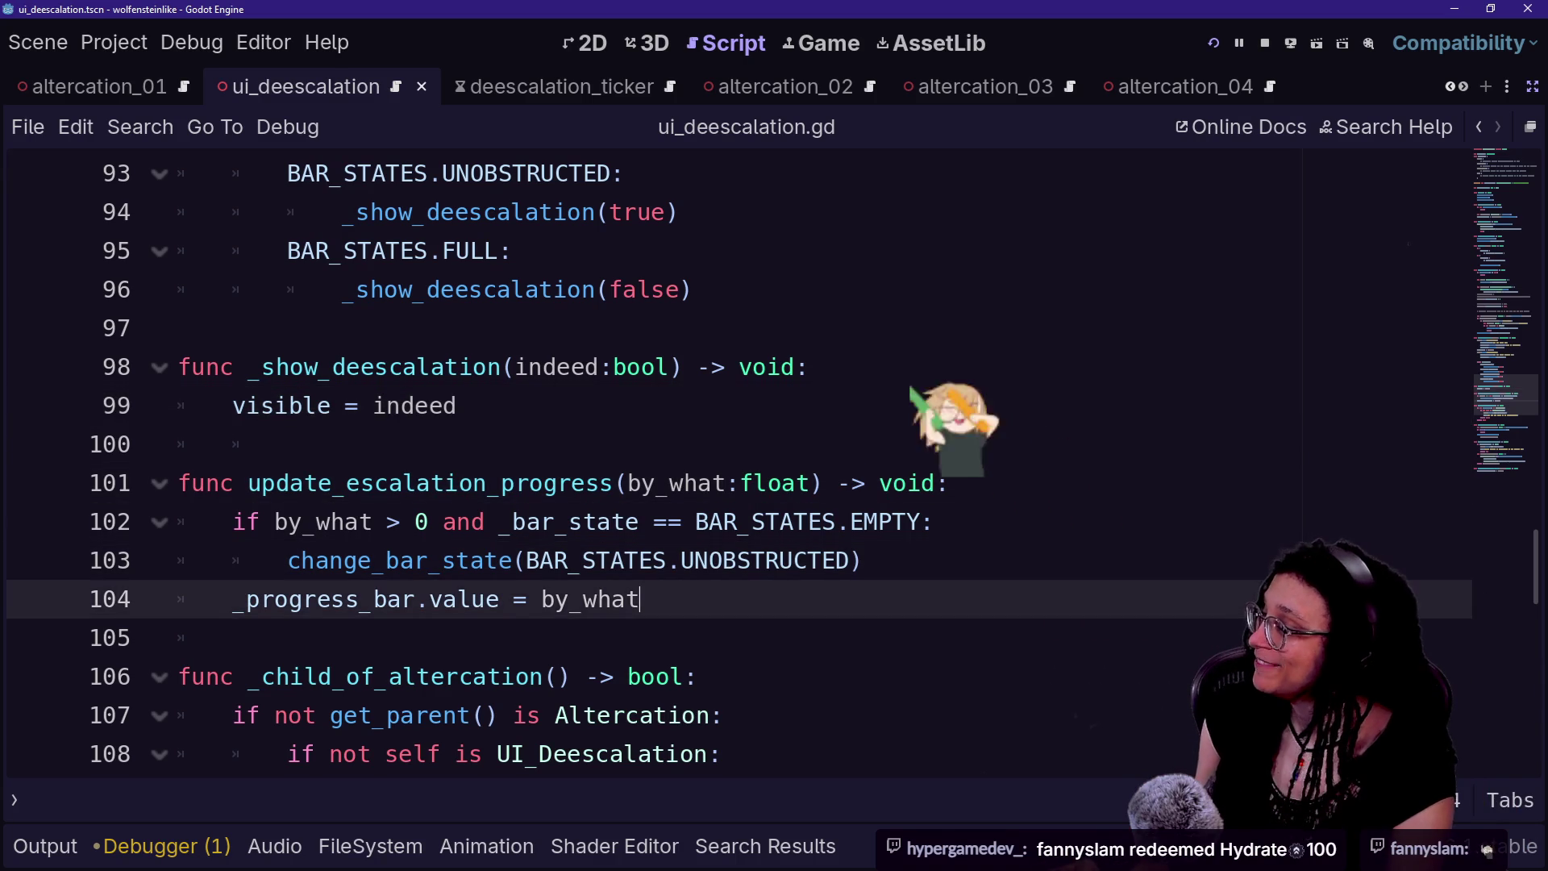
key(Down)
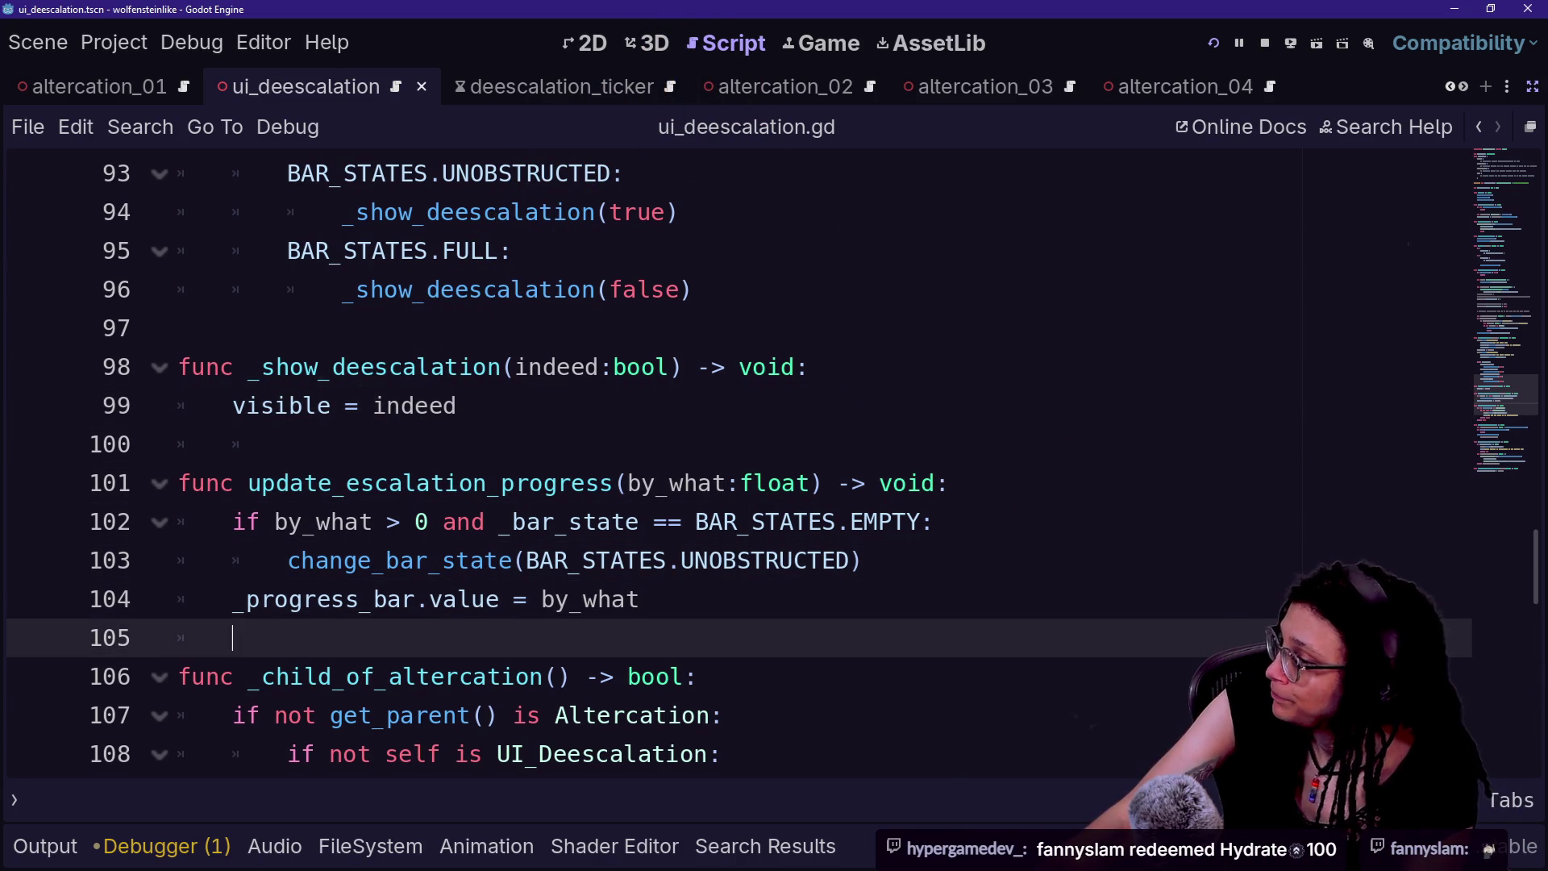
click(1214, 46)
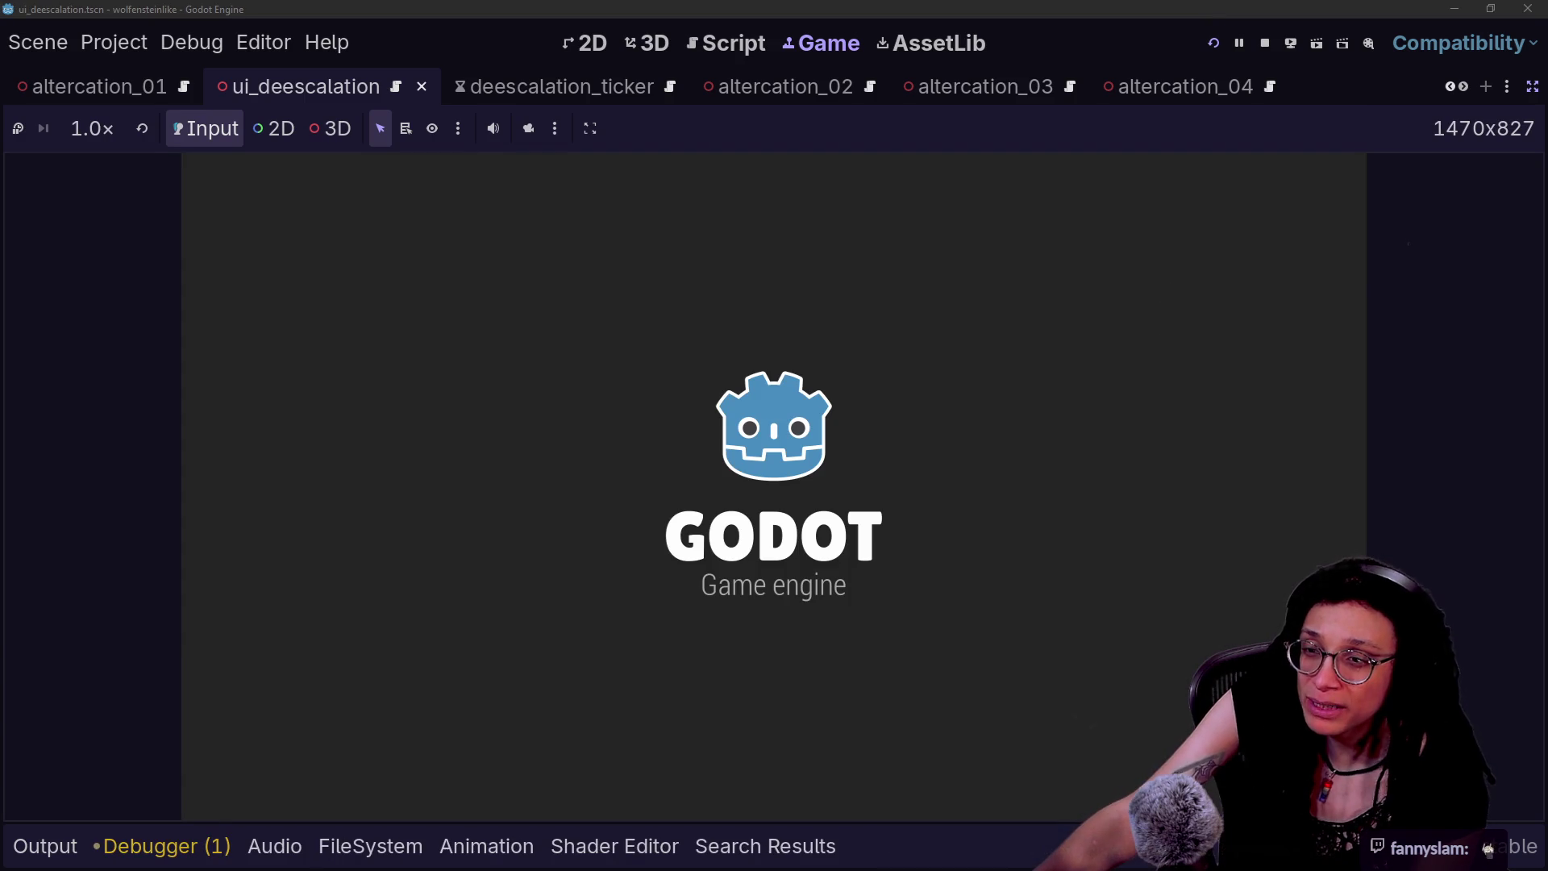
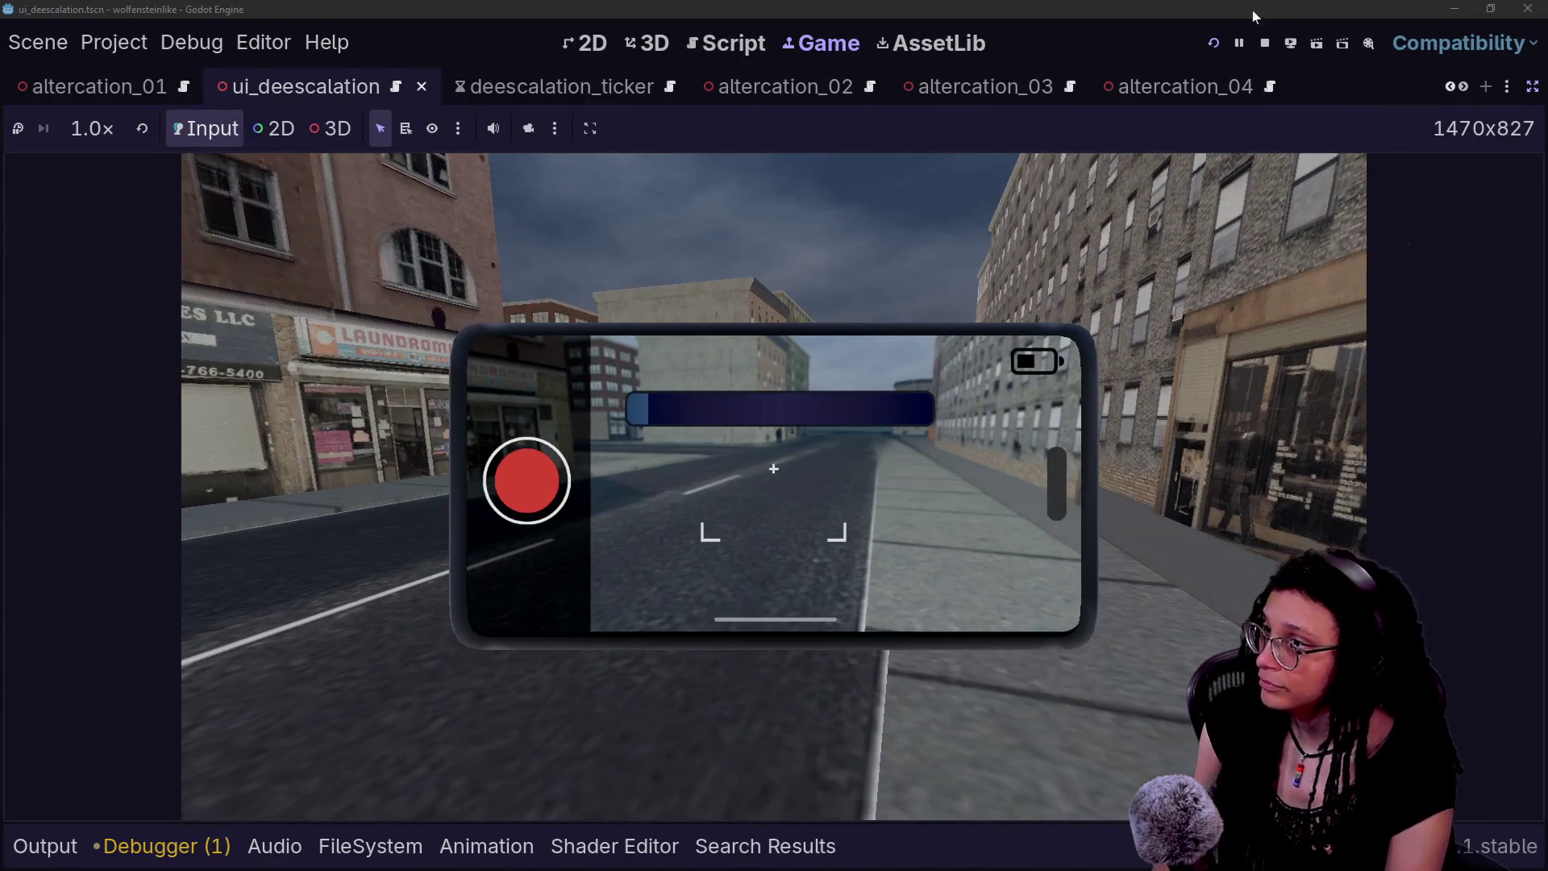
Stop the running game and look over the escalation progress code in ui_deescalation.gd.
click(1261, 45)
click(726, 521)
scroll(774, 460, down, 4)
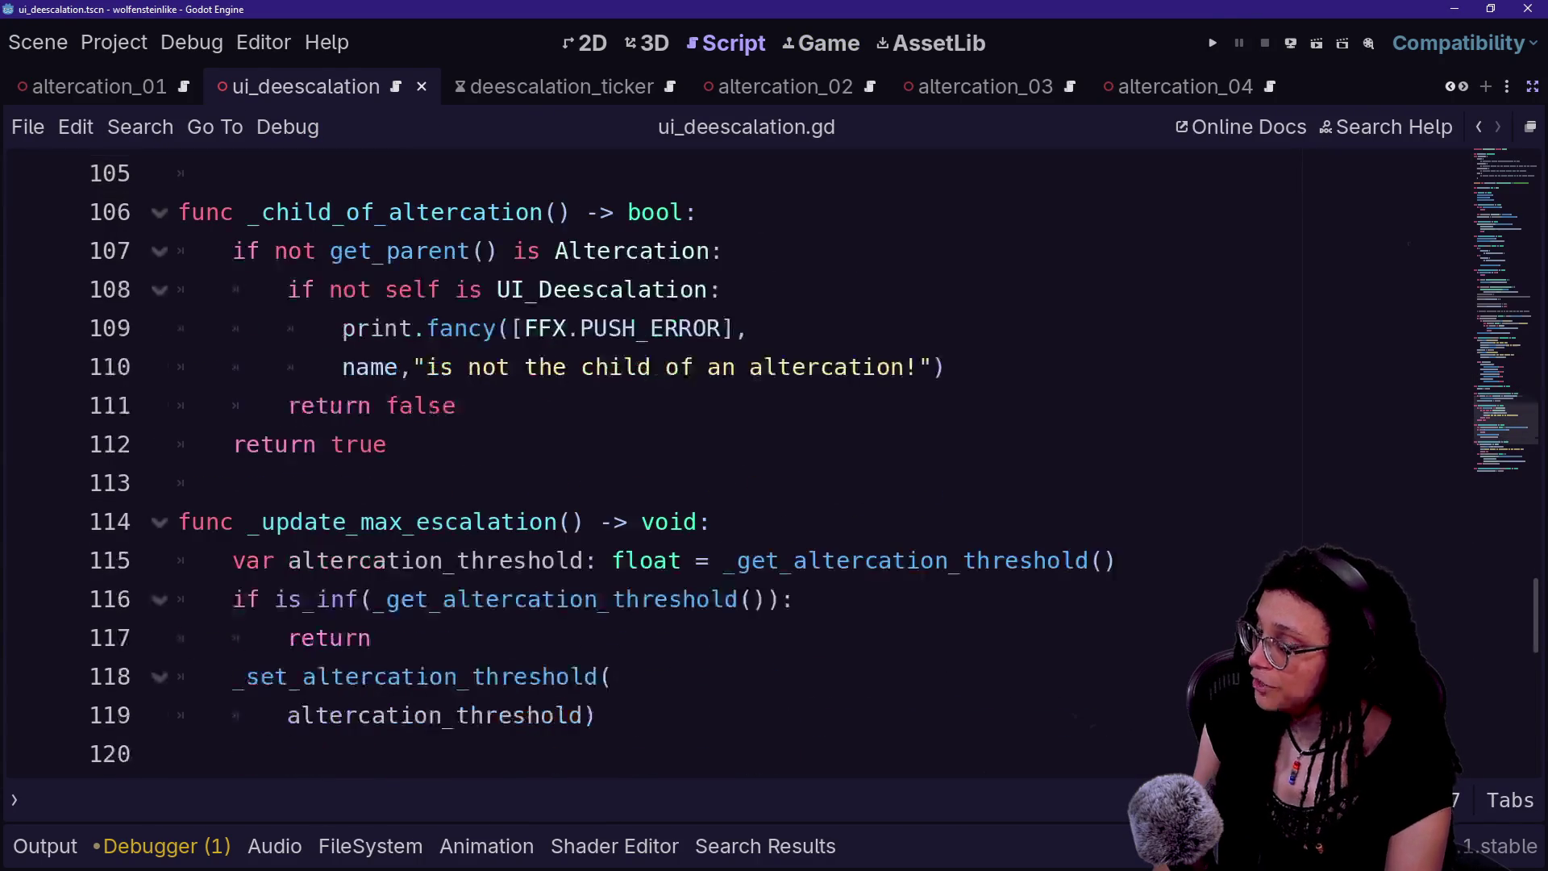
scroll(774, 460, up, 4)
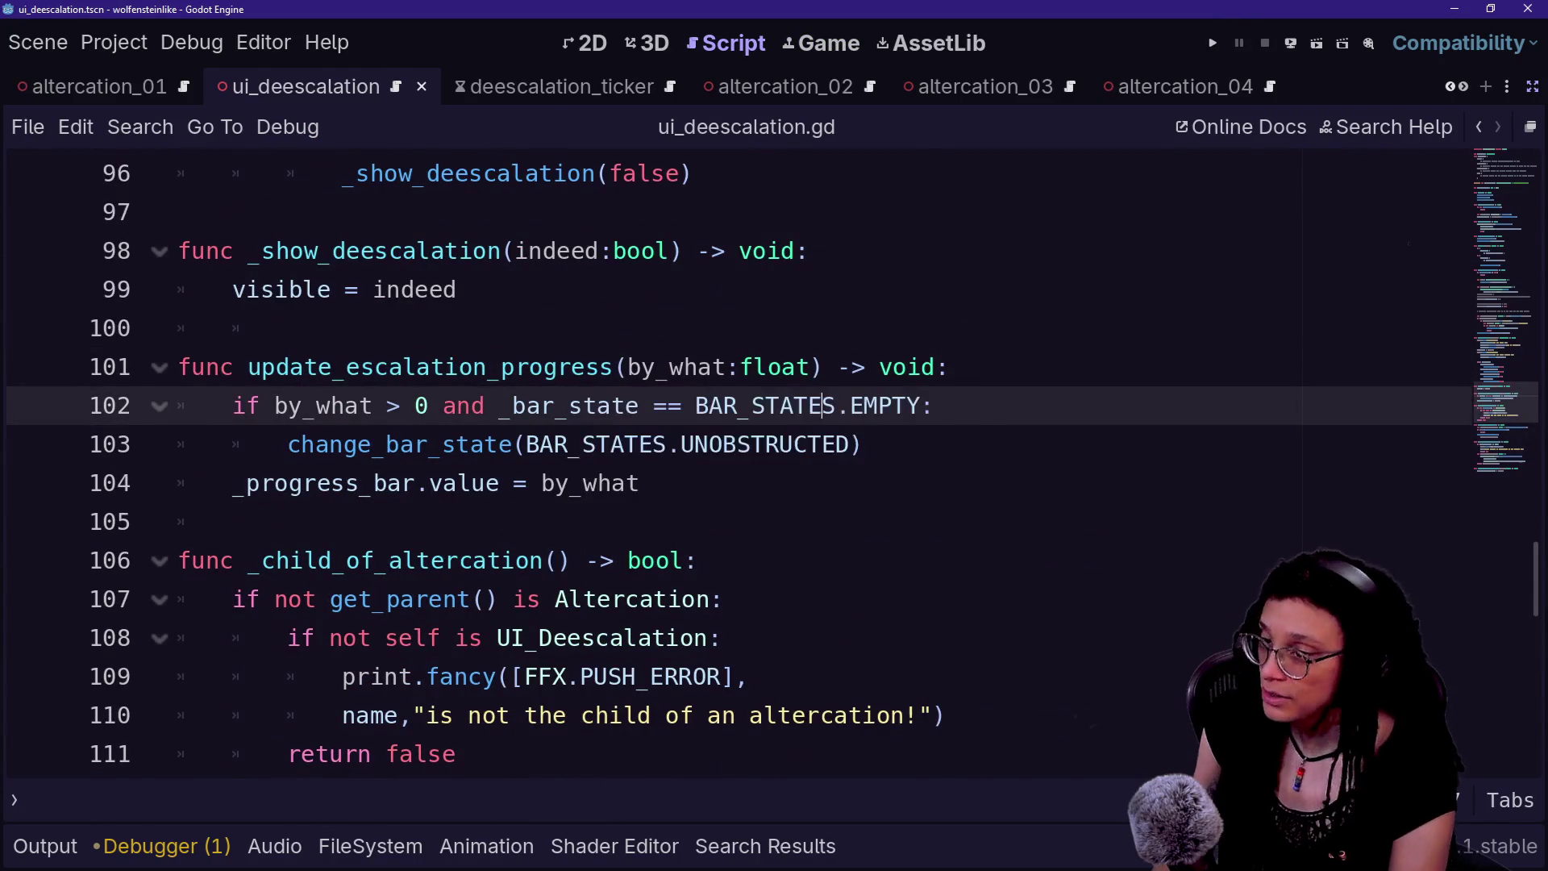
scroll(774, 460, down, 2)
scroll(774, 460, up, 5)
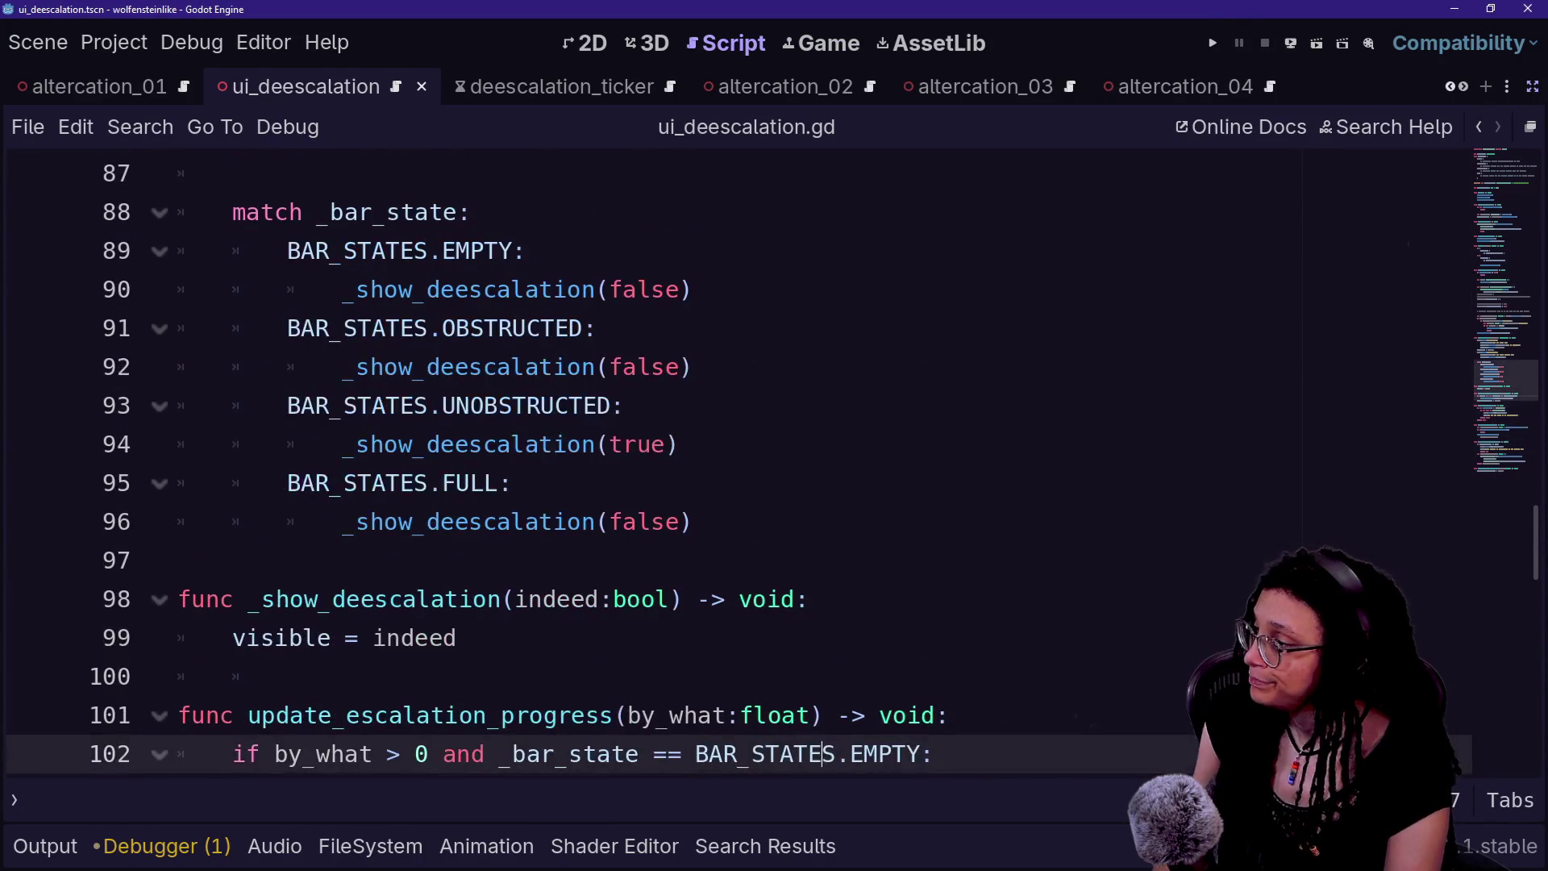
scroll(774, 459, up, 1)
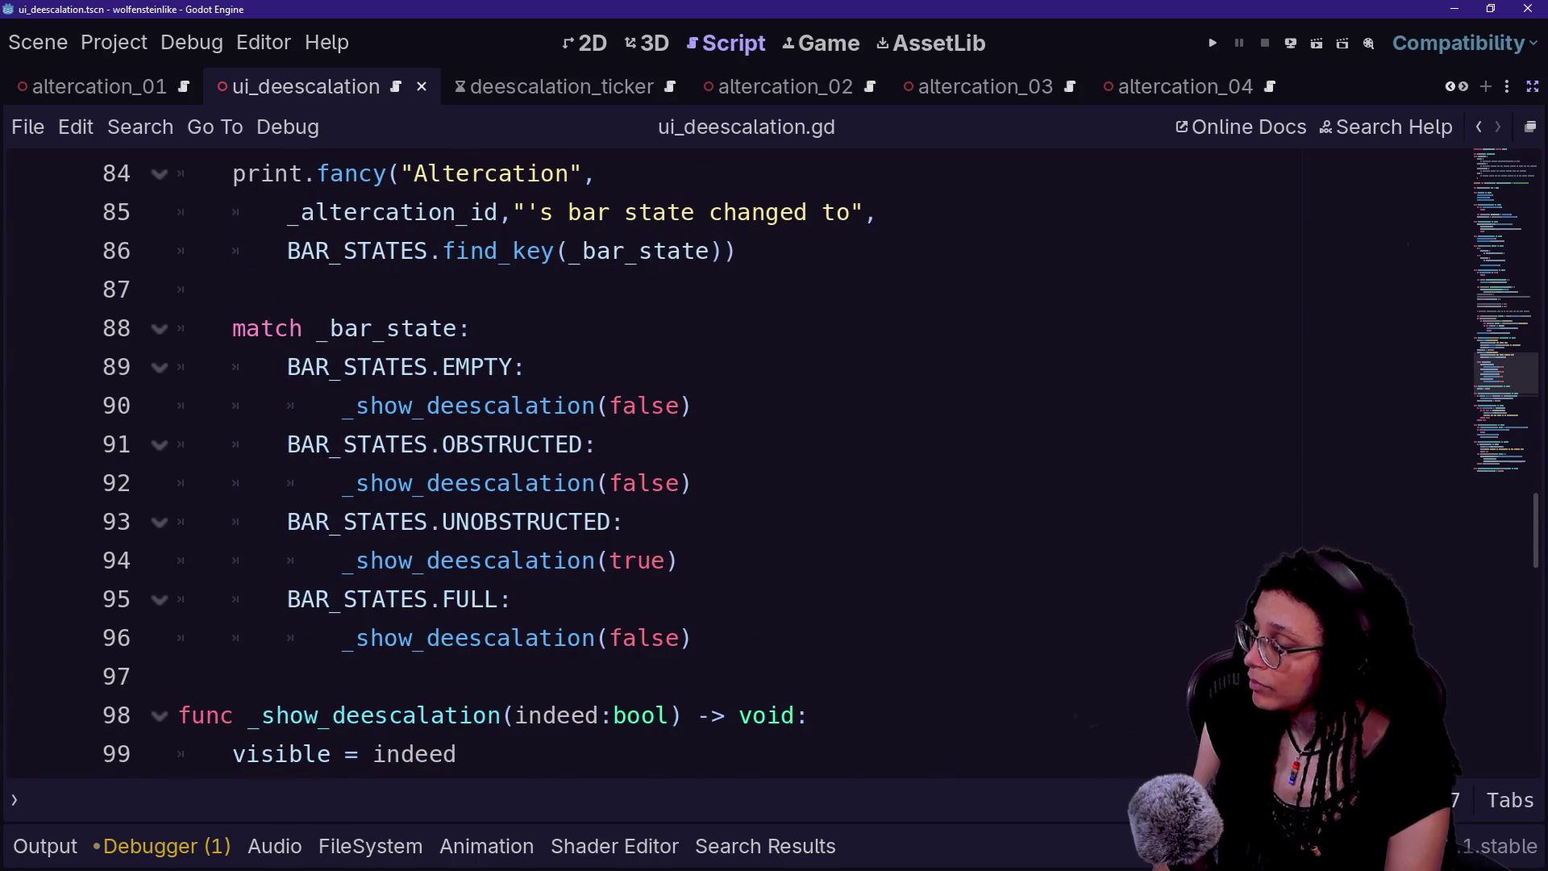
scroll(775, 459, down, 2)
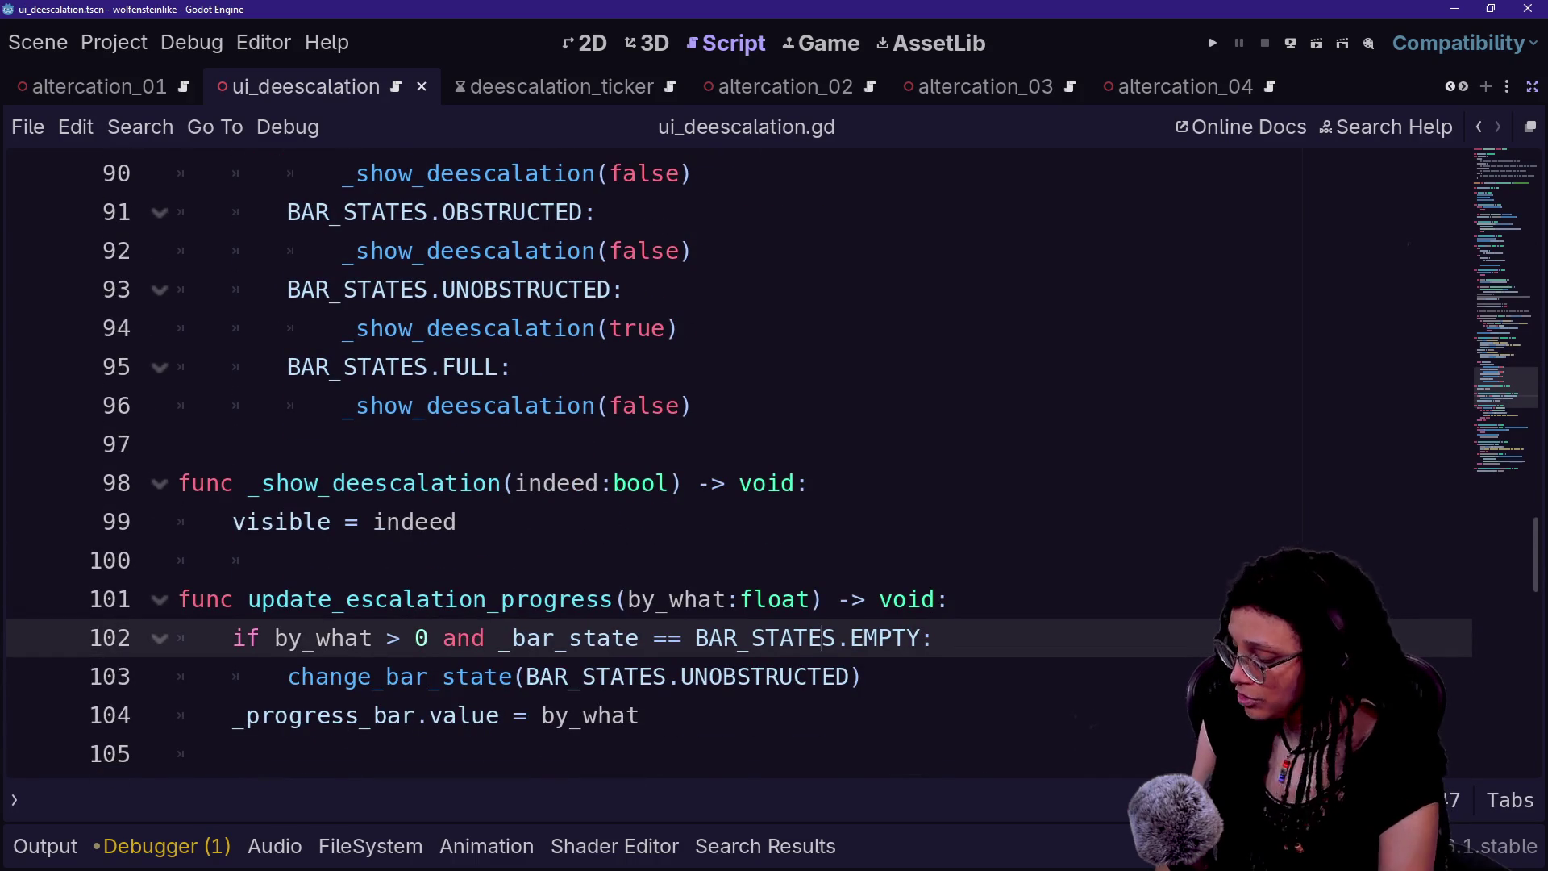
Search all project files for 'show_deescation', which returns 0 matches.
key(ctrl+shift+f)
text(show_deescation)
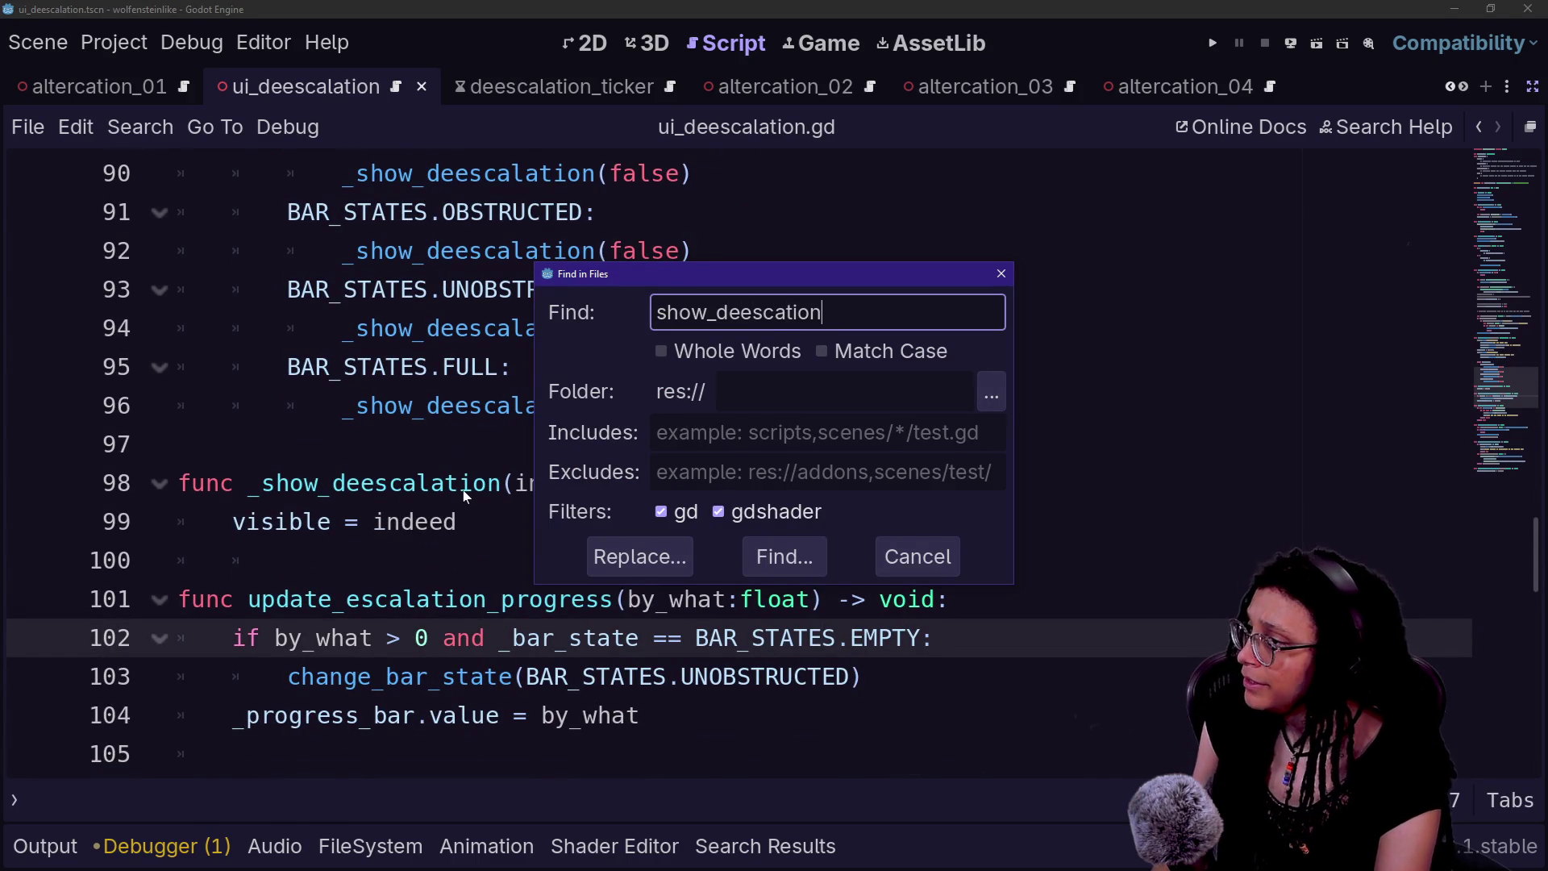
key(Return)
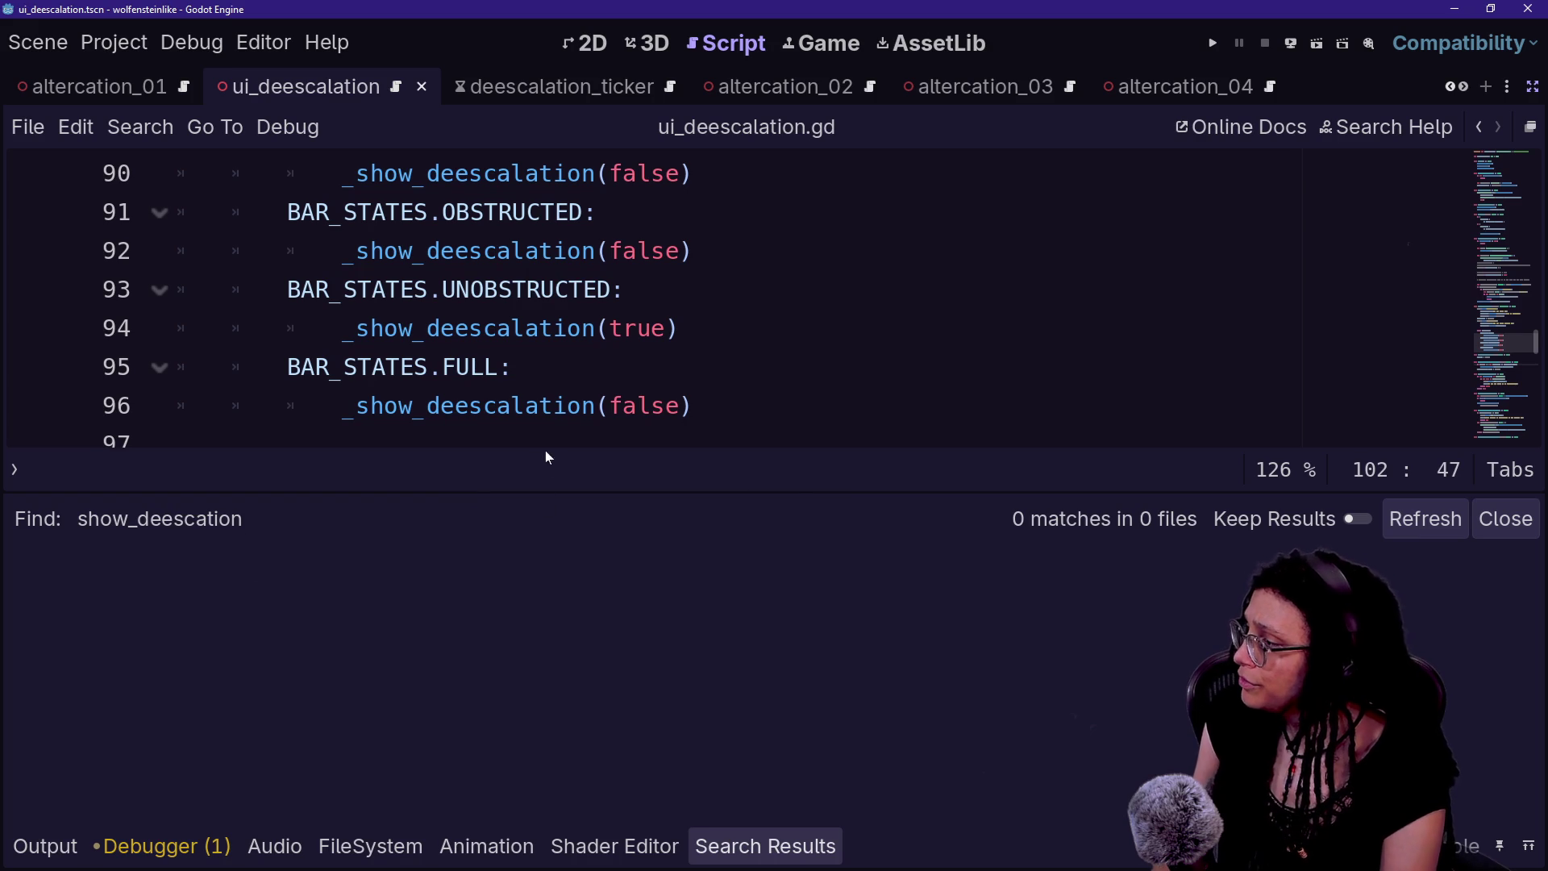
Rerun Find in Files with the corrected term show_deescalation, getting 8 matches in 2 files.
key(ctrl+shift+f)
key(Home)
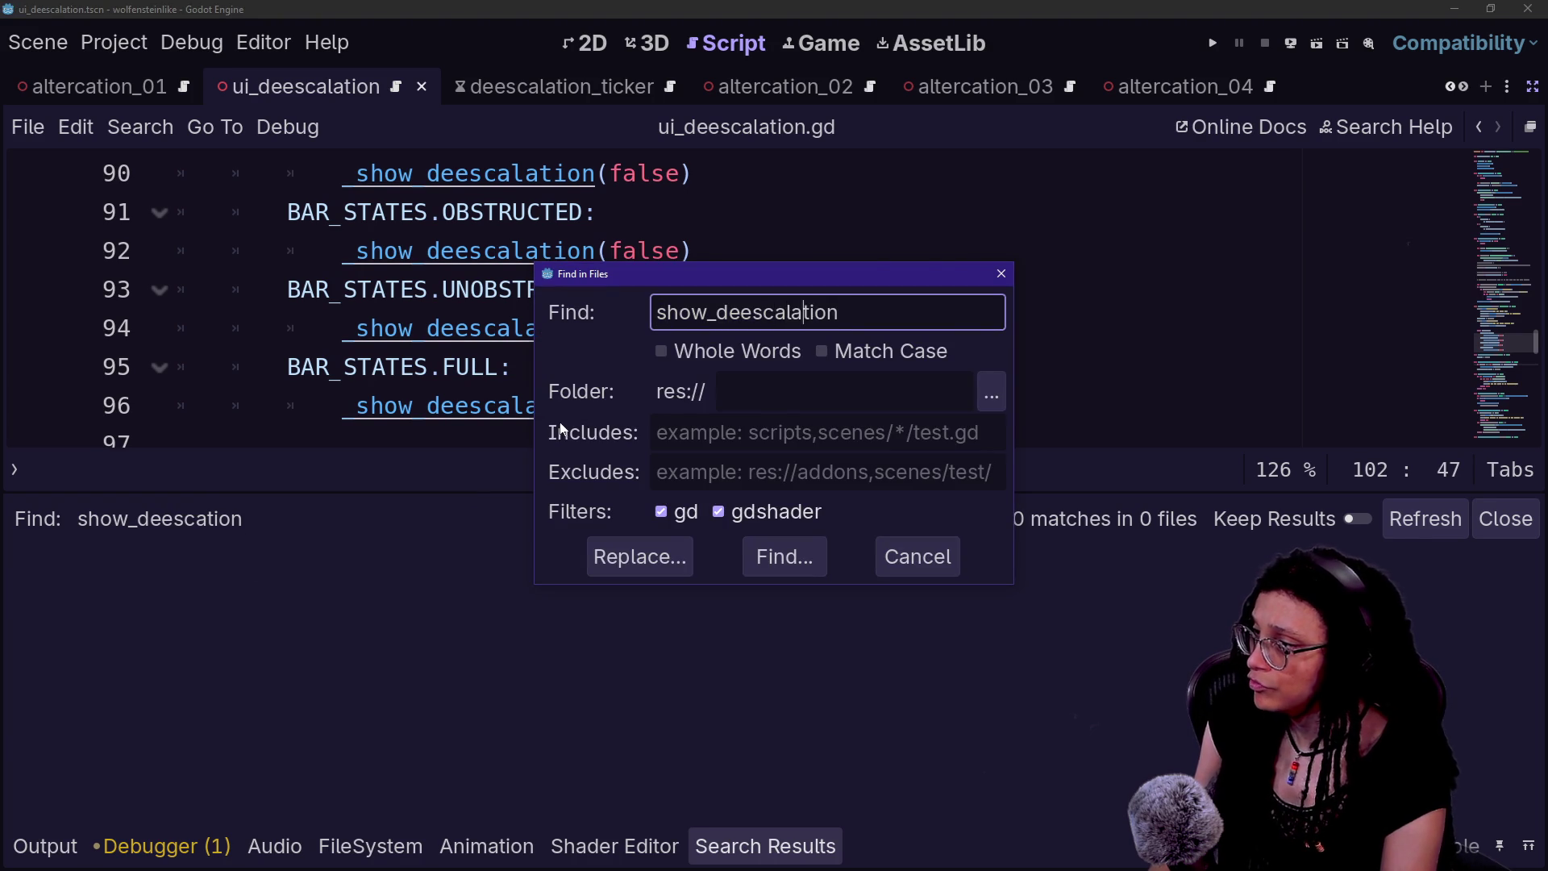
key(Return)
Open the line 106 match in manage_deescalation.gd and collapse the bottom panel.
drag(290, 492, 294, 342)
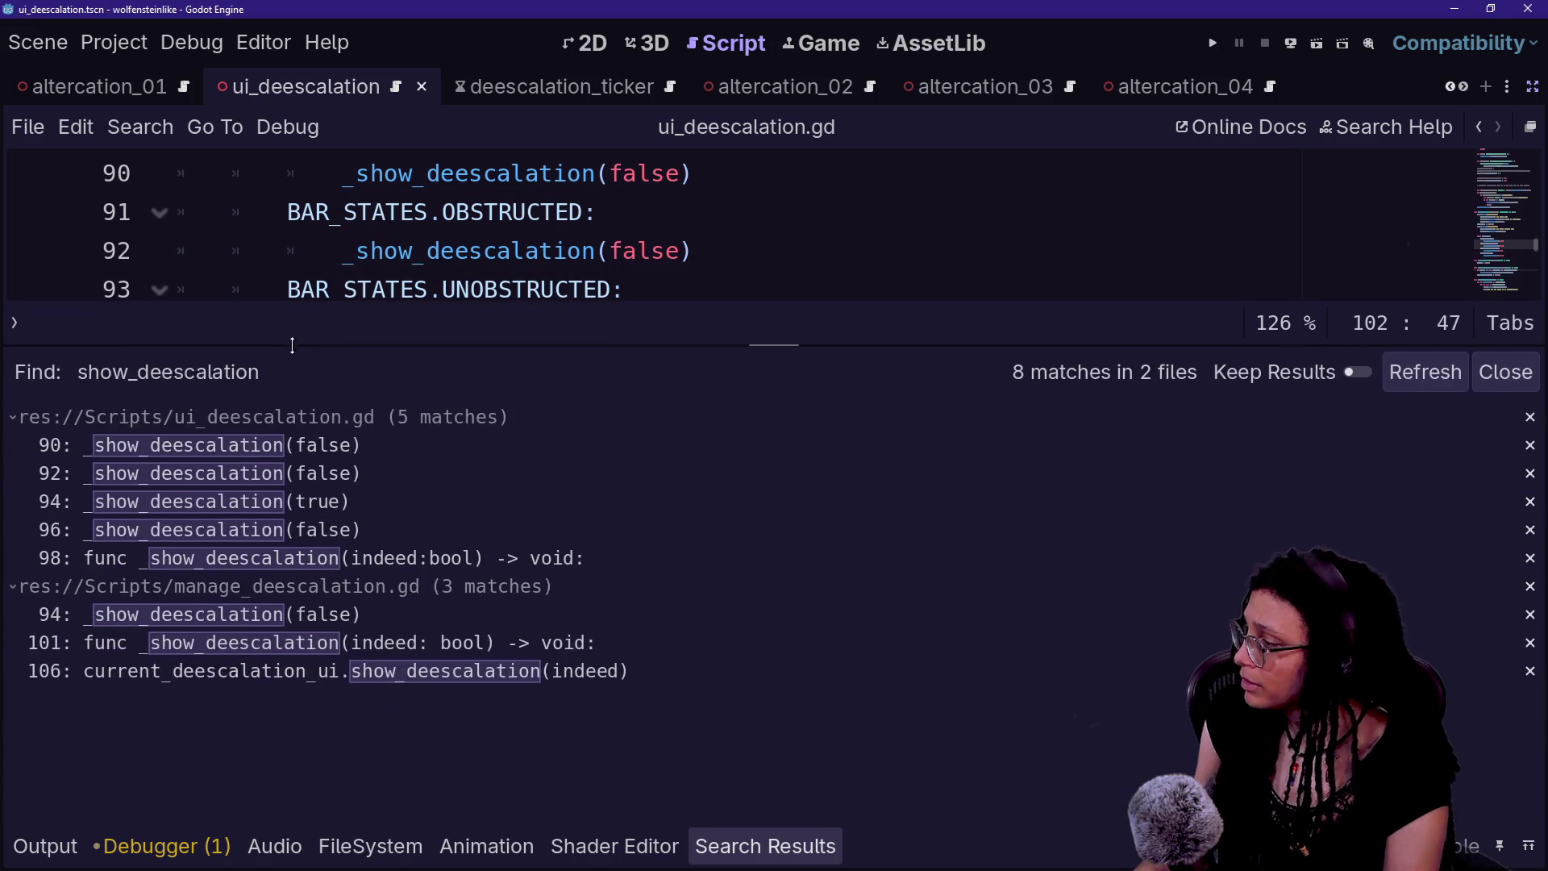
click(242, 671)
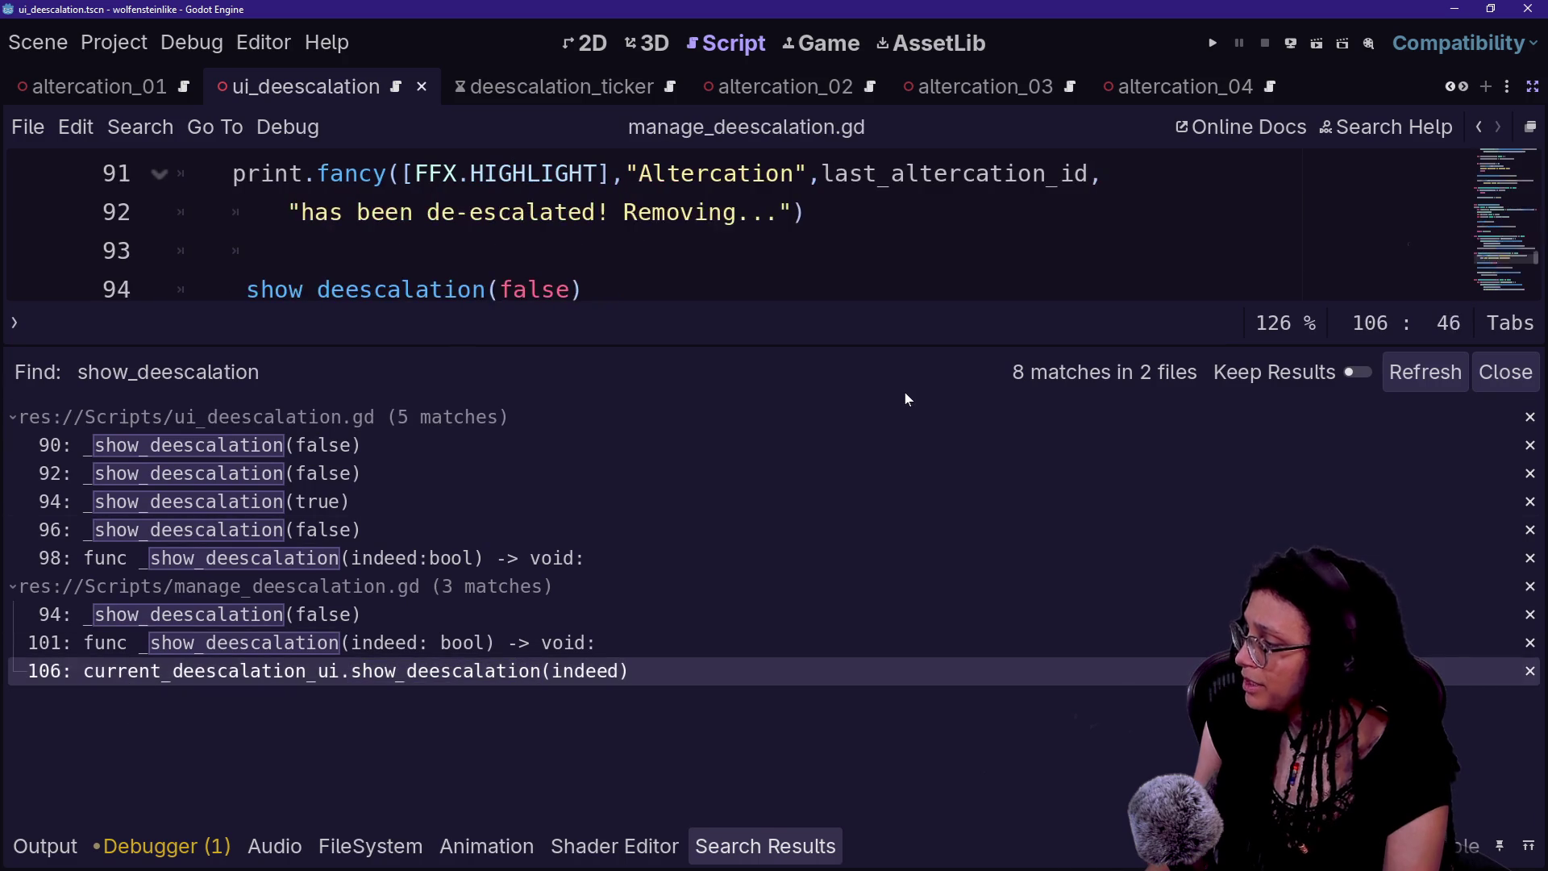
key(alt+o)
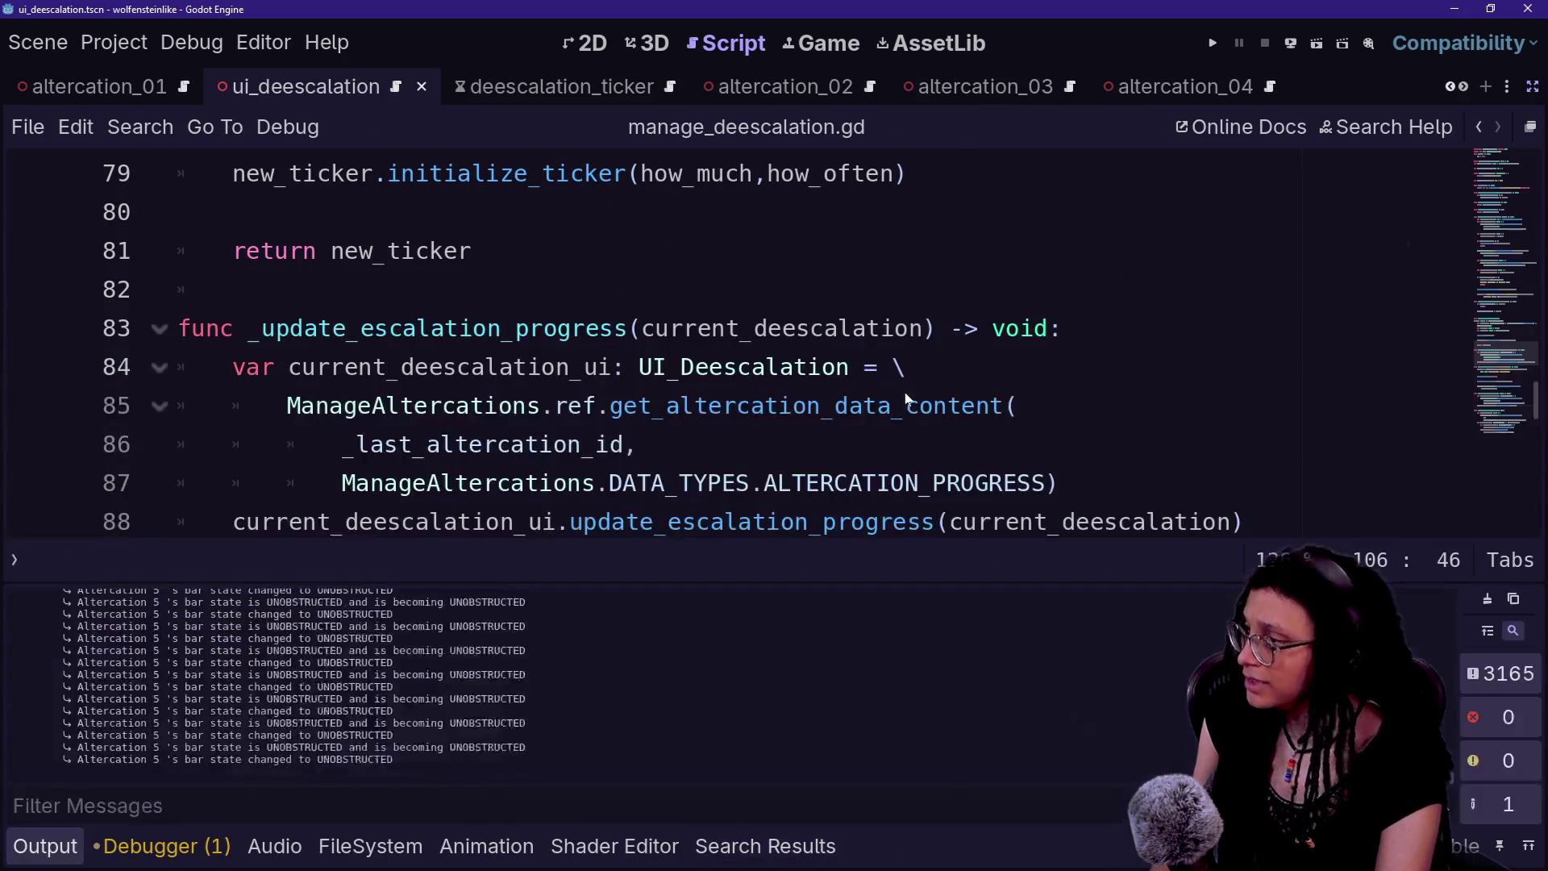
key(alt+o)
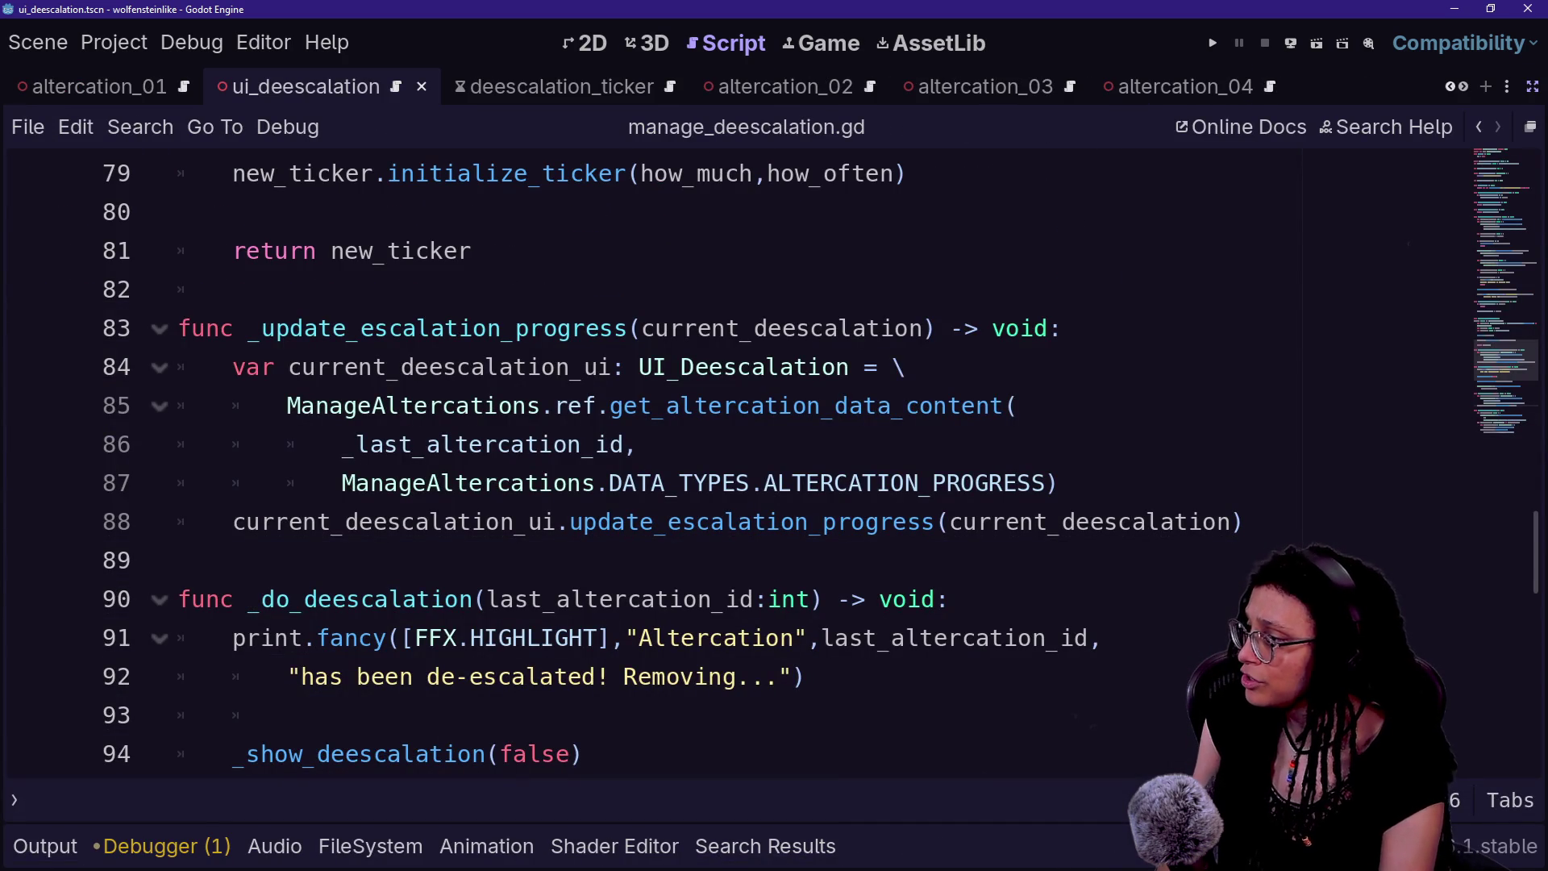
Find the show_deescalation(indeed) call on line 106 and delete it.
click(564, 521)
key(ctrl+f)
text(show_dee)
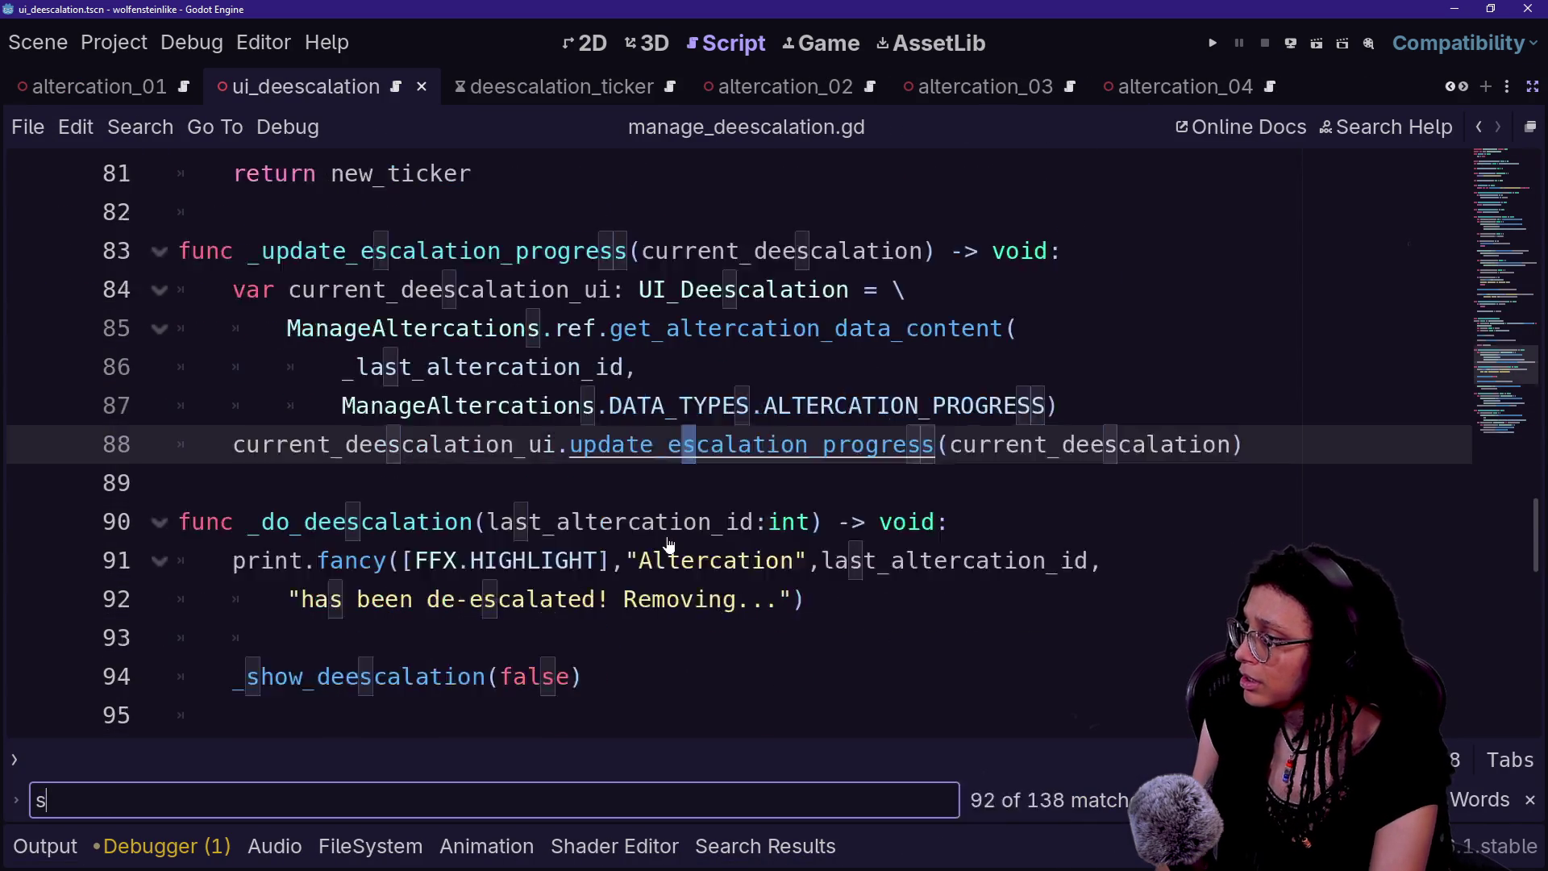
key(Return)
key(Return)
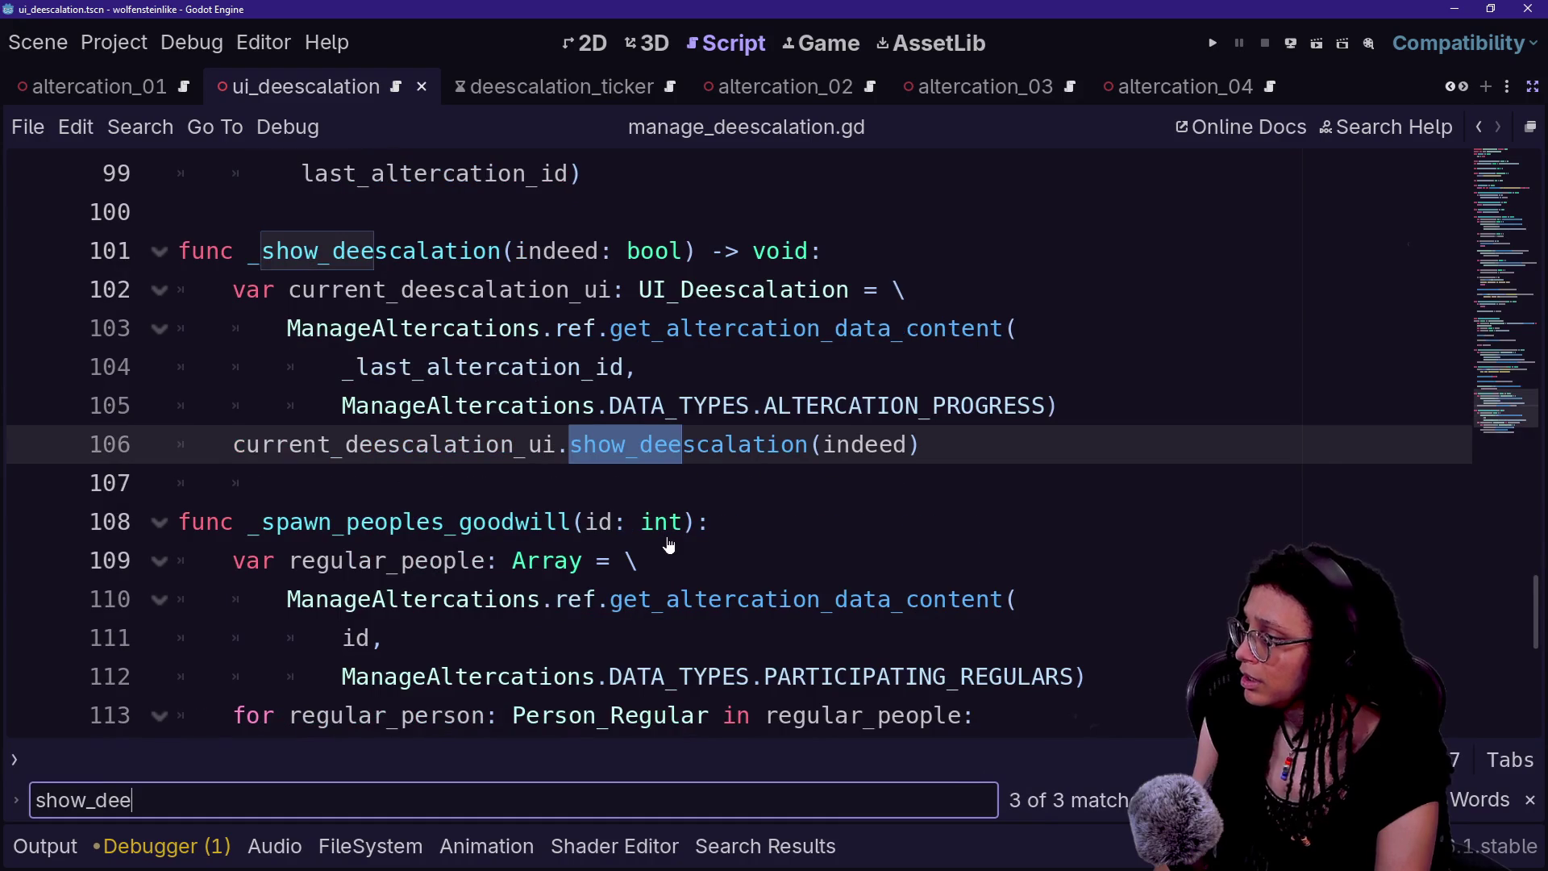
click(670, 483)
click(725, 444)
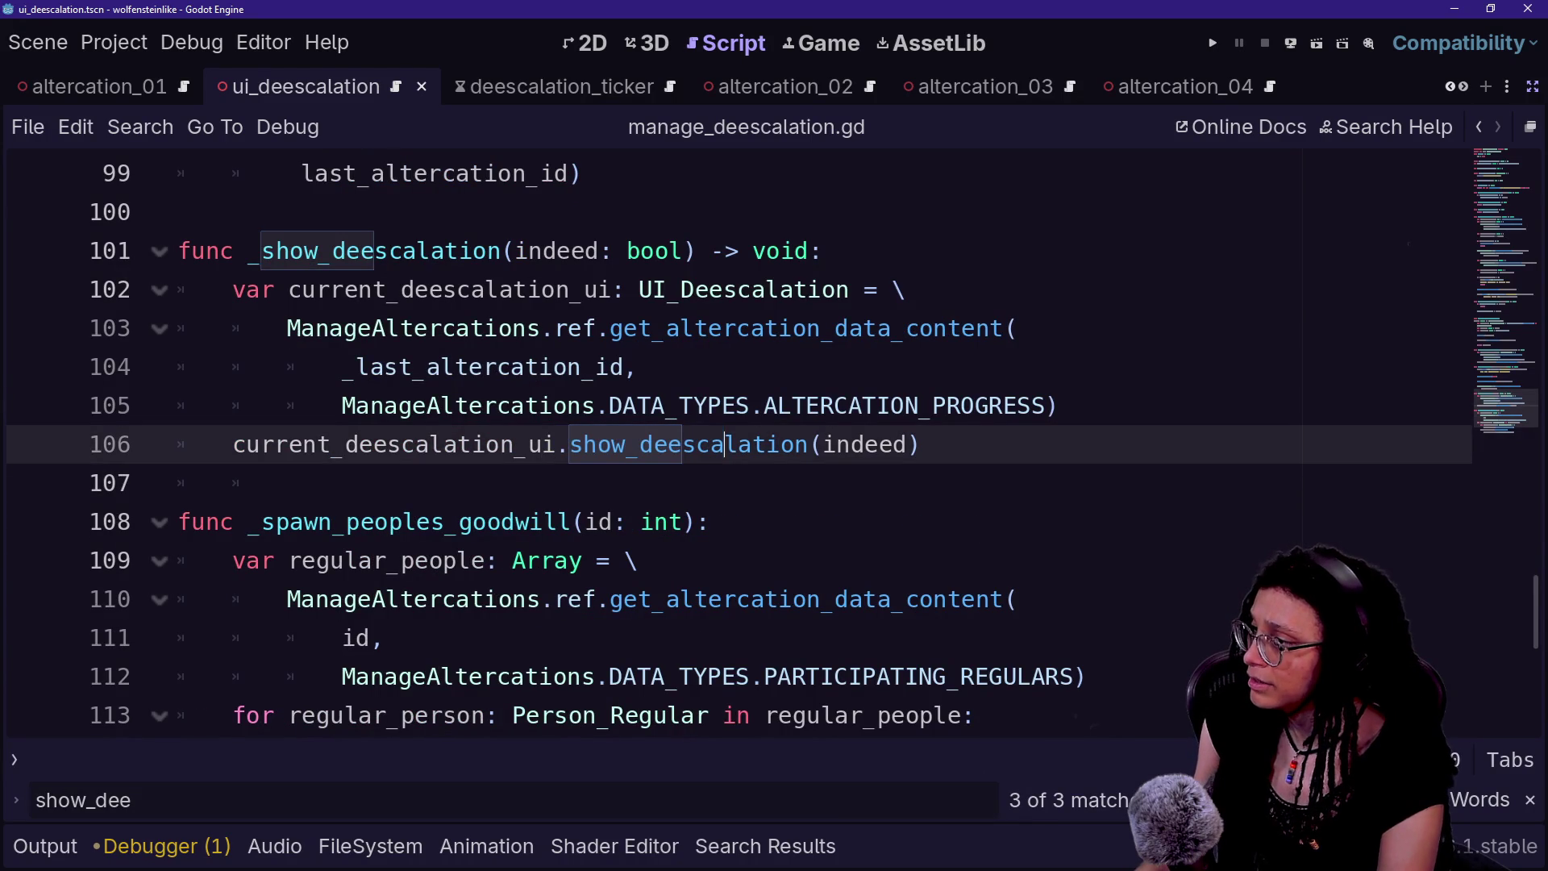
click(809, 444)
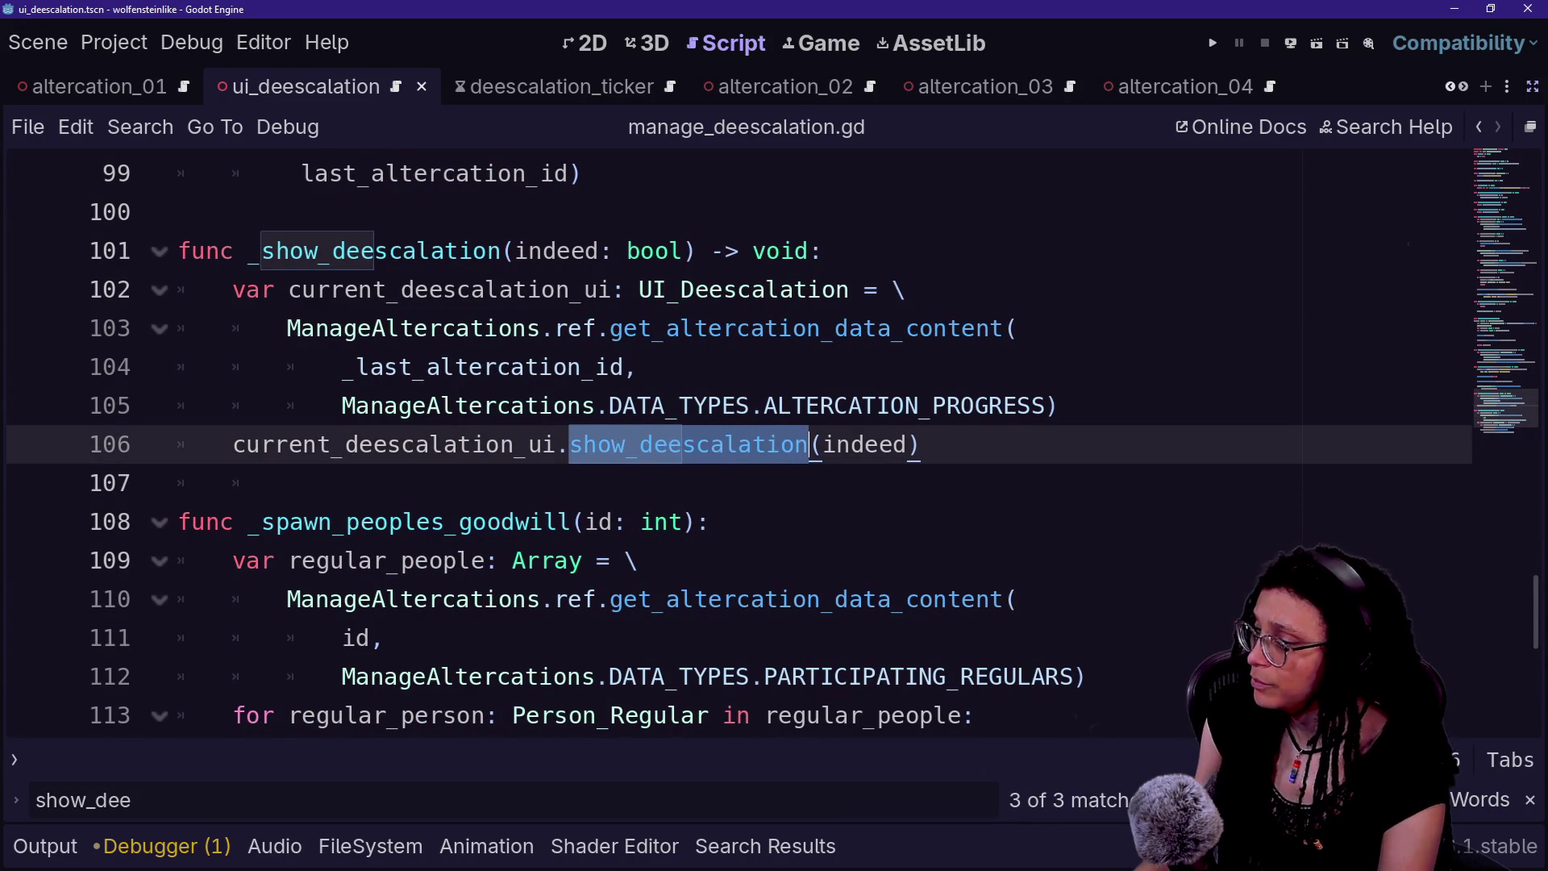
key(shift+Down)
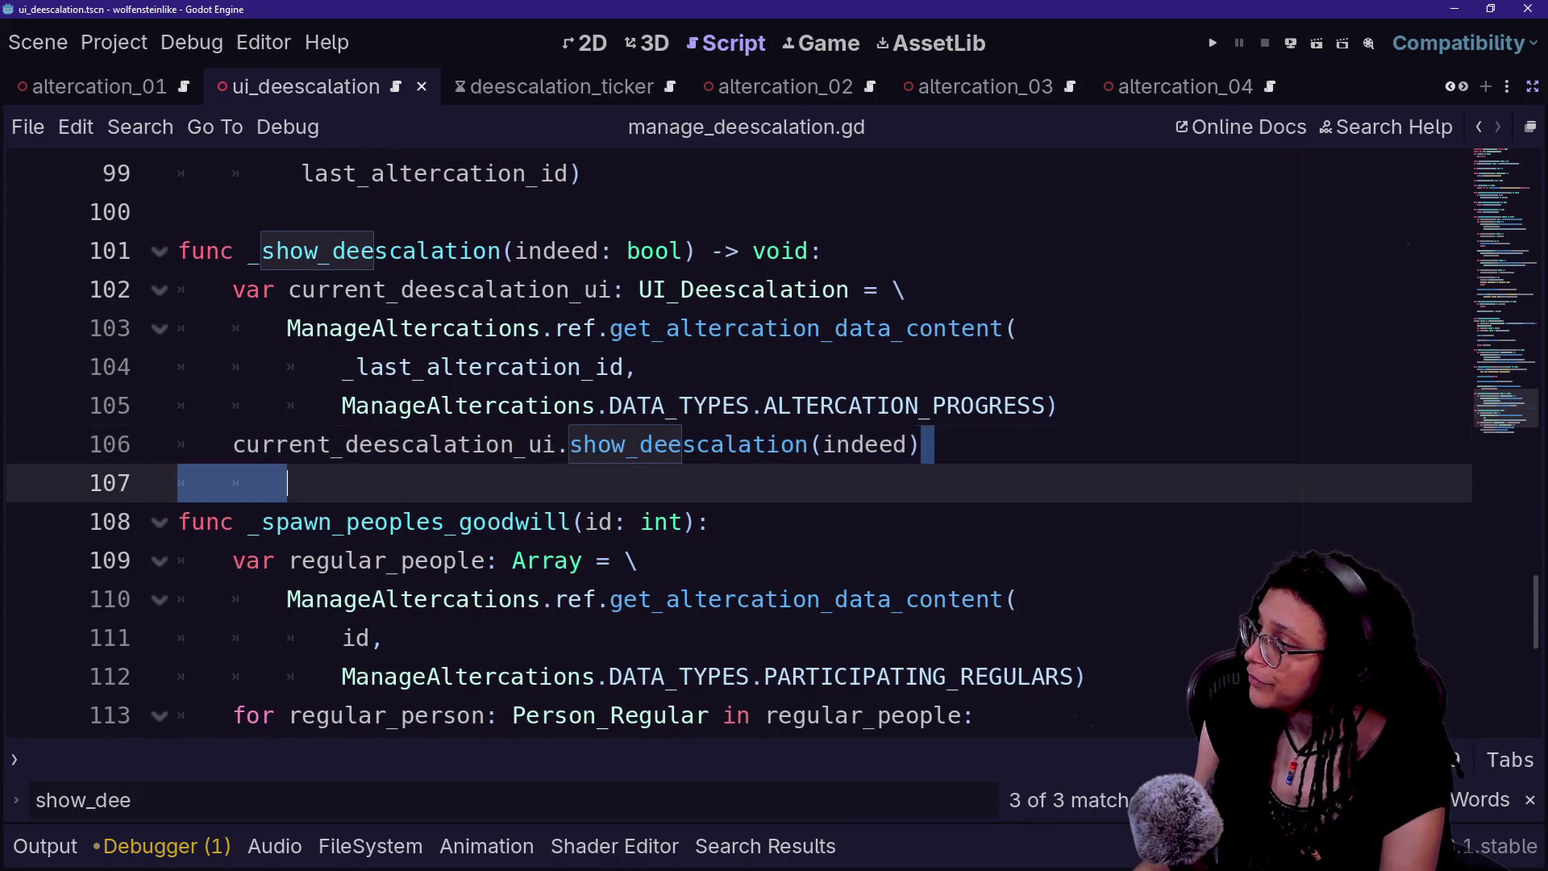
key(shift+Up)
key(ctrl+shift+Right)
key(ctrl+shift+Right)
key(BackSpace)
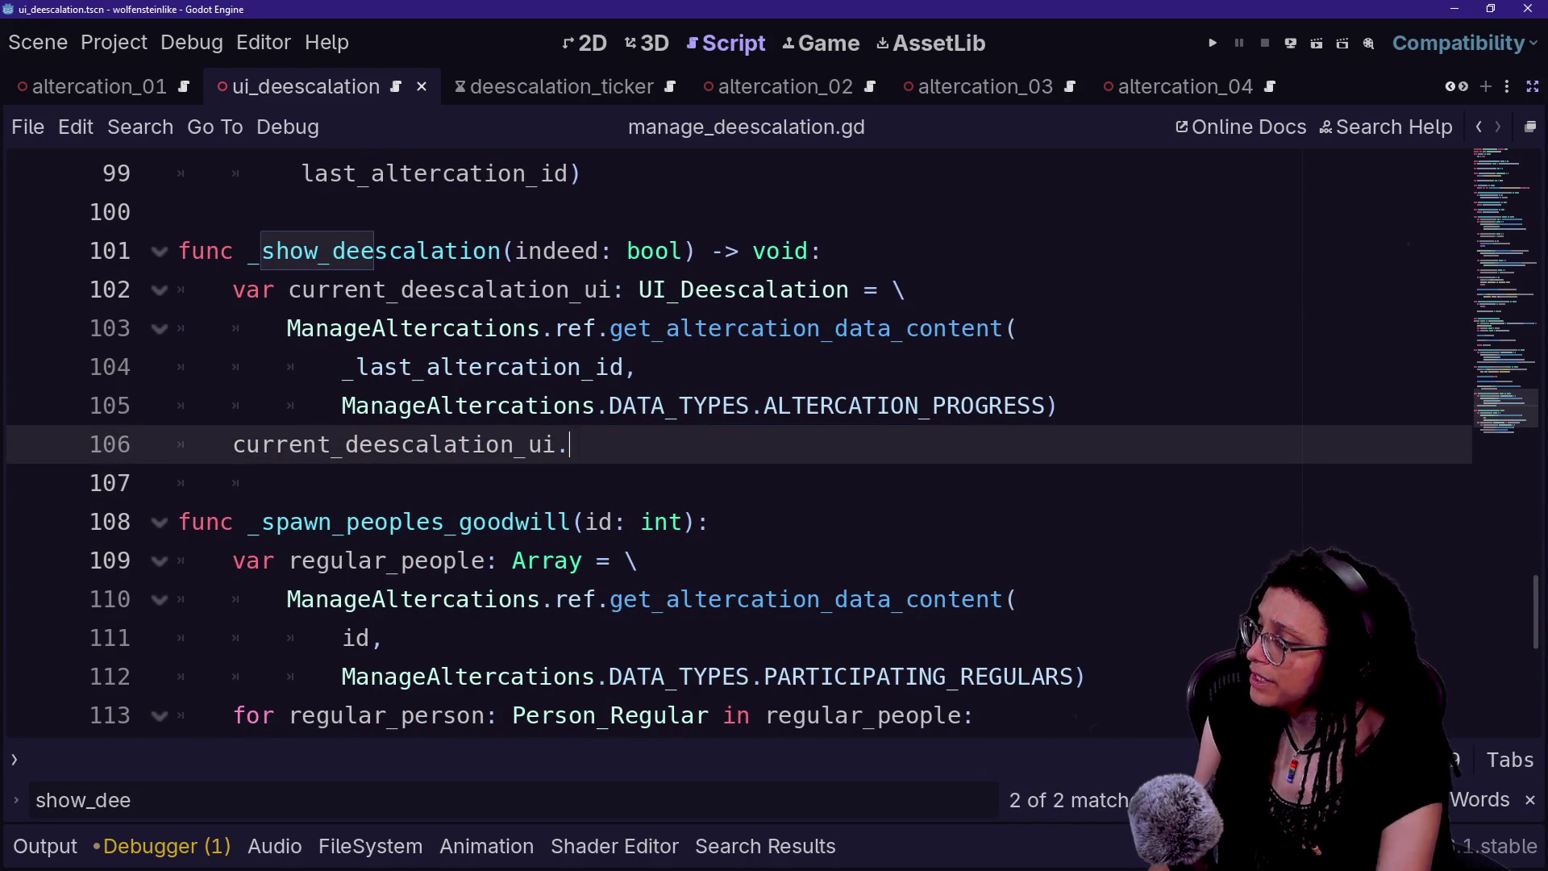
Replace it with a change_bar_state call taking UI_Deescalation. as its argument.
text(chabnge)
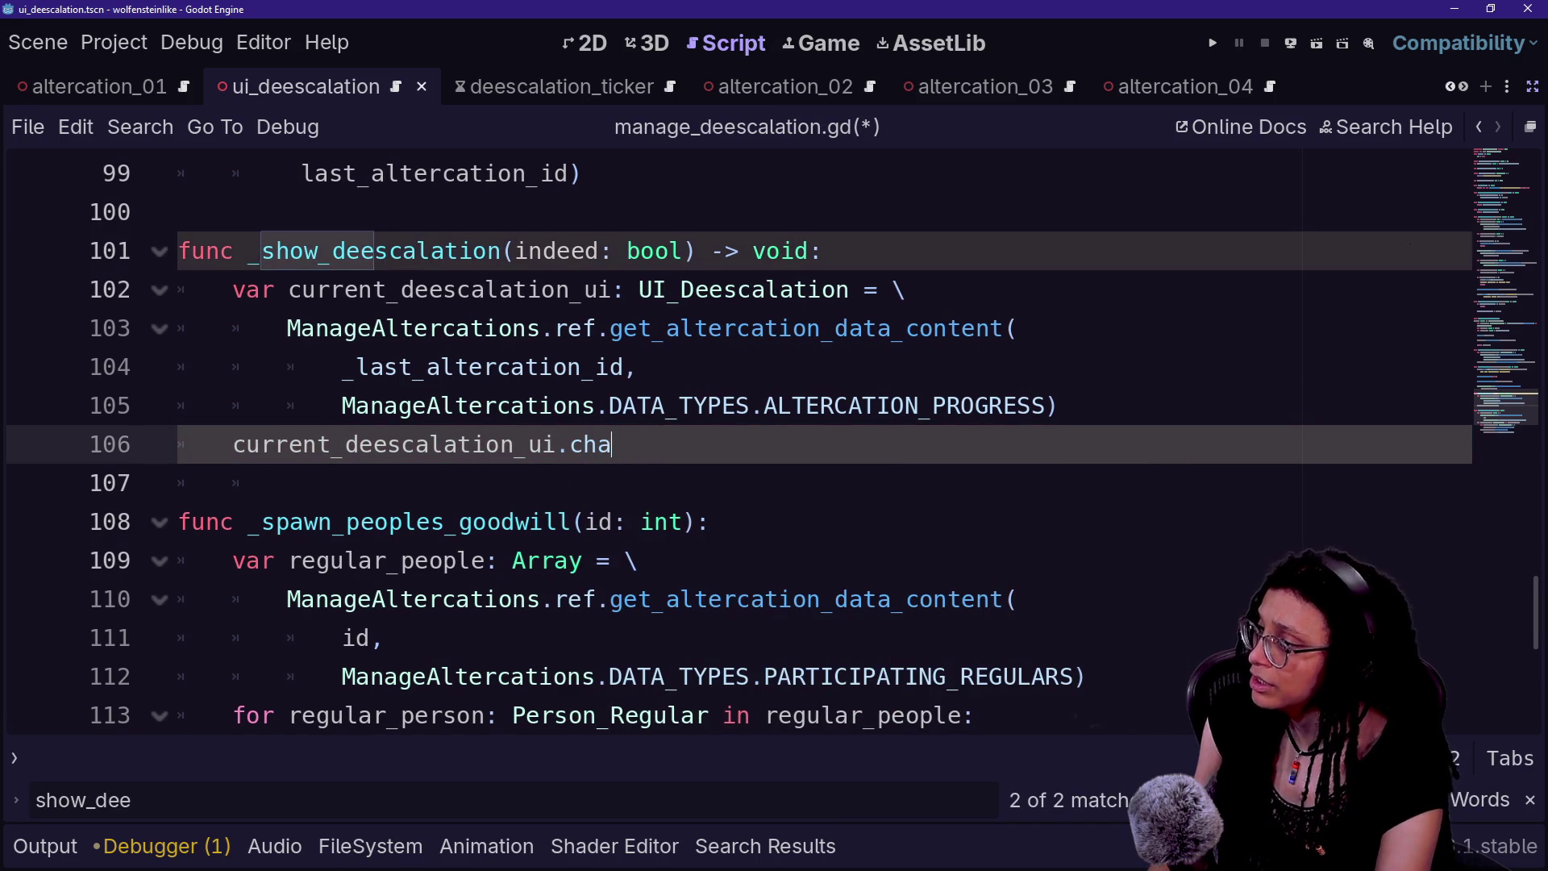
key(Return)
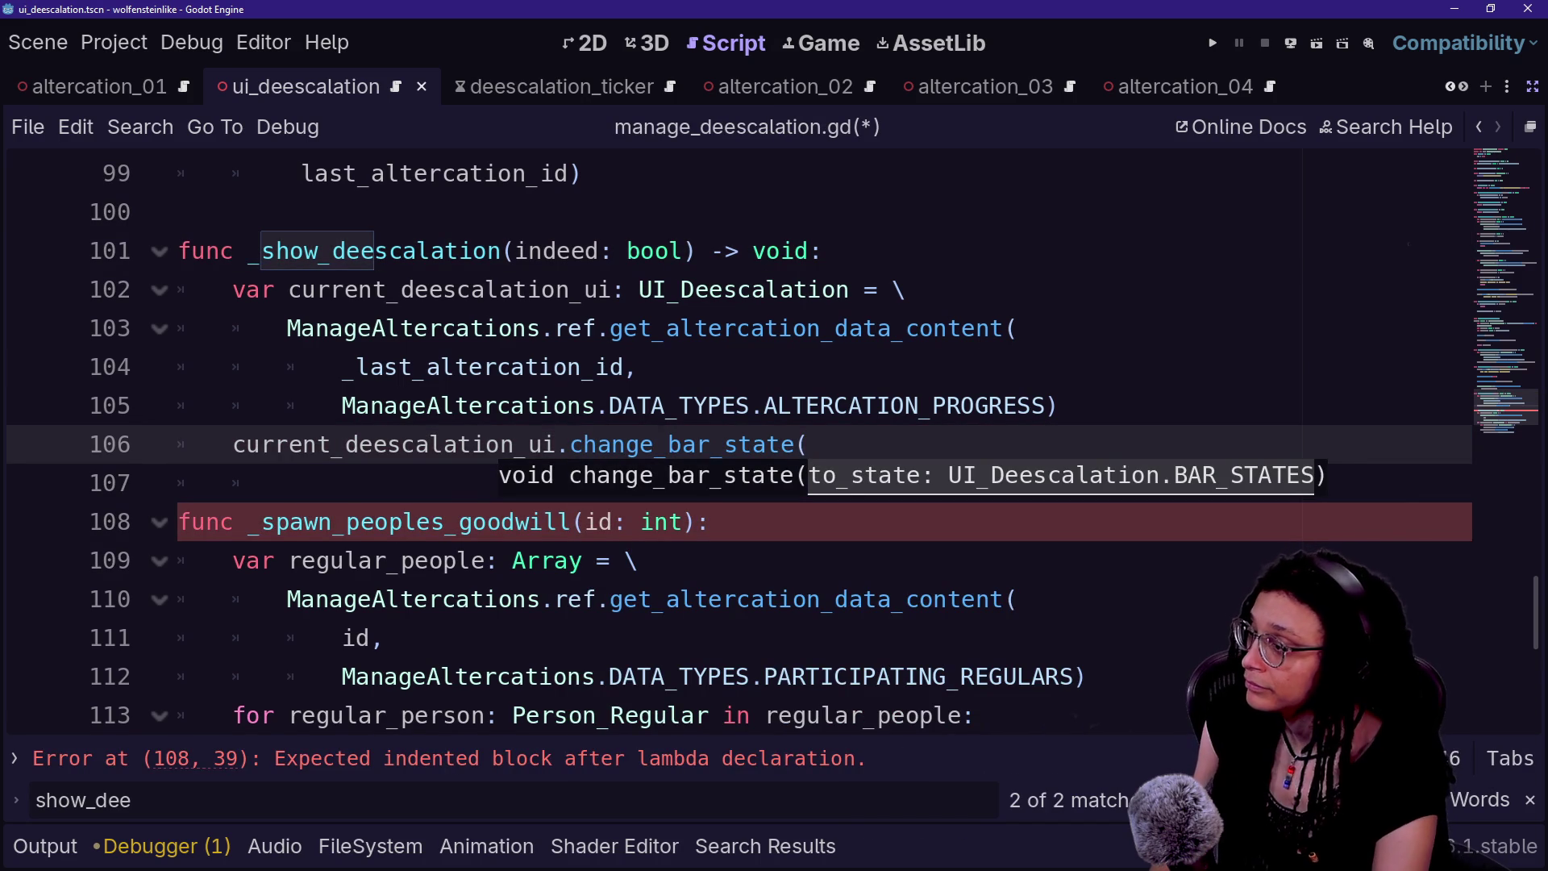
key(Return)
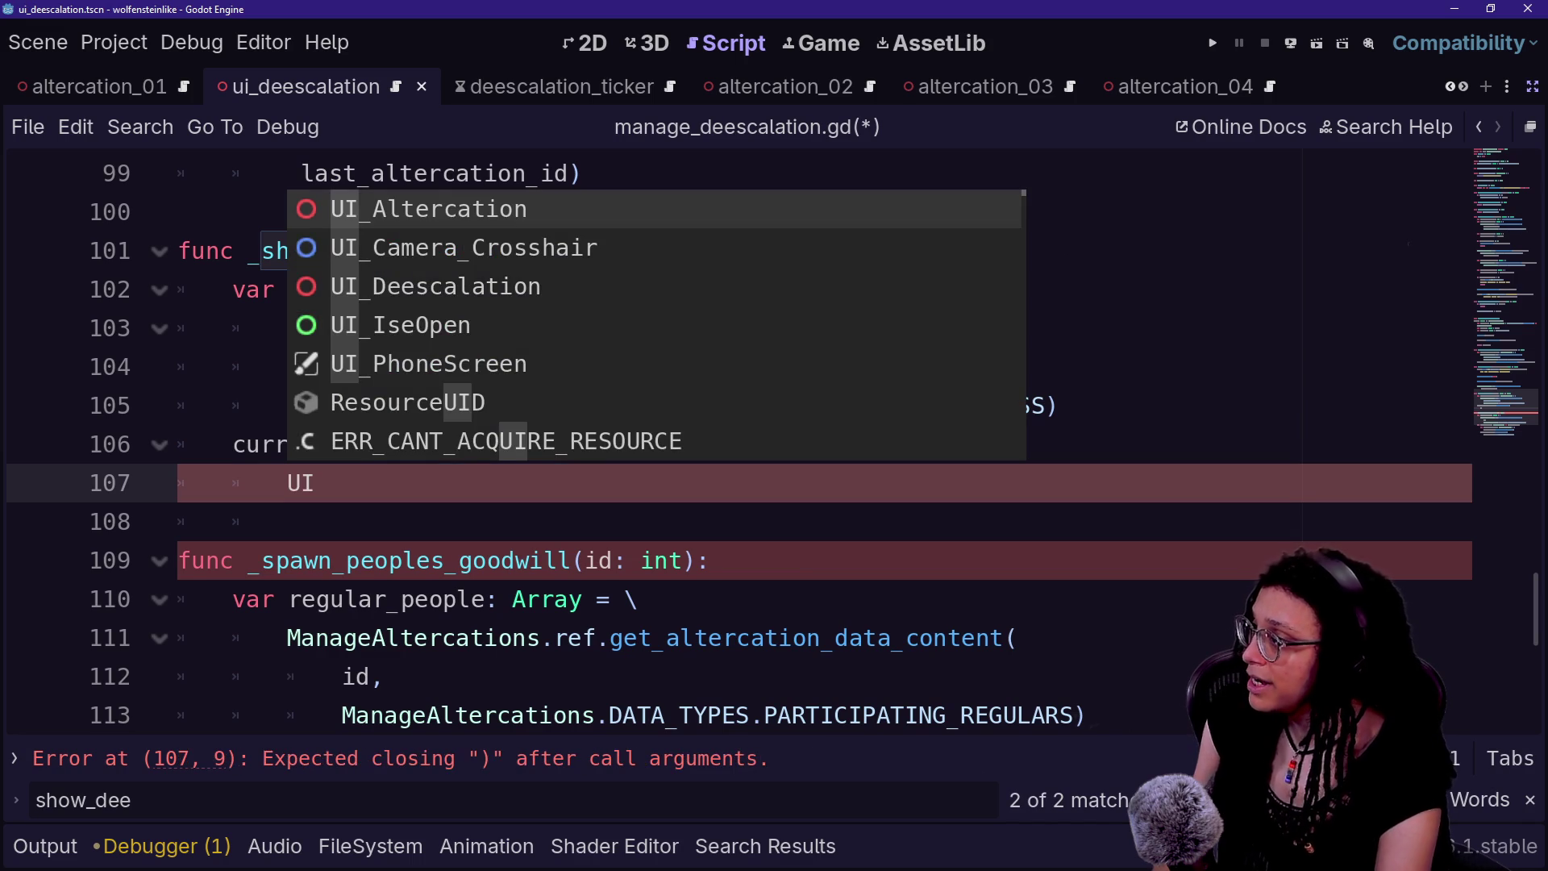
key(Down)
key(Down)
key(Return)
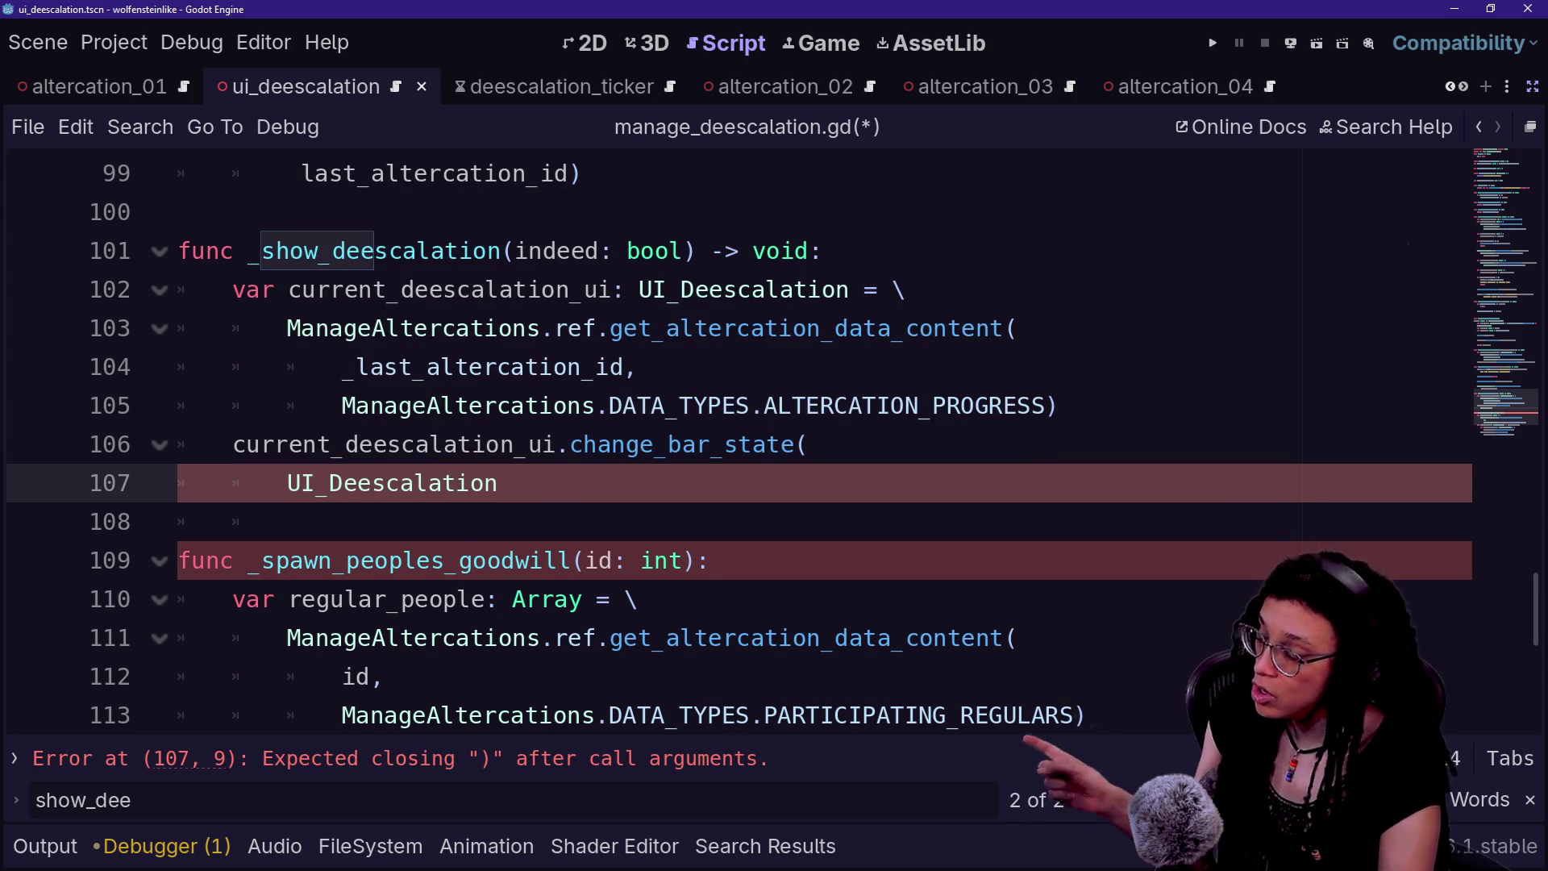
text(.)
click(373, 482)
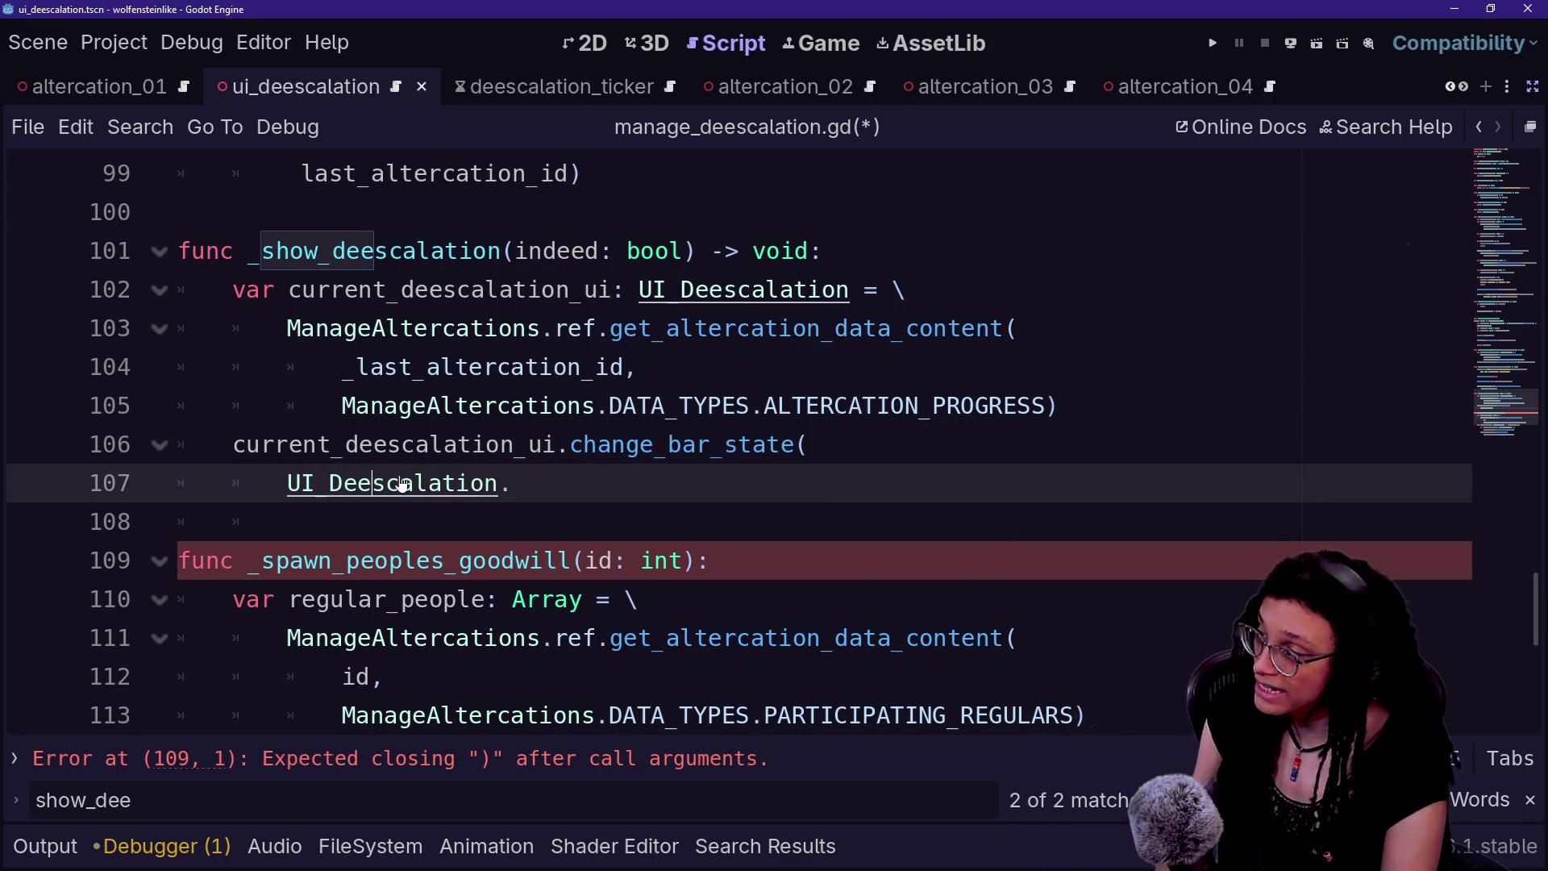
Check the BAR_STATES enum on line 103 of ui_deescalation.gd, then return to manage_deescalation.gd.
ctrl+click(406, 483)
scroll(726, 443, down, 4)
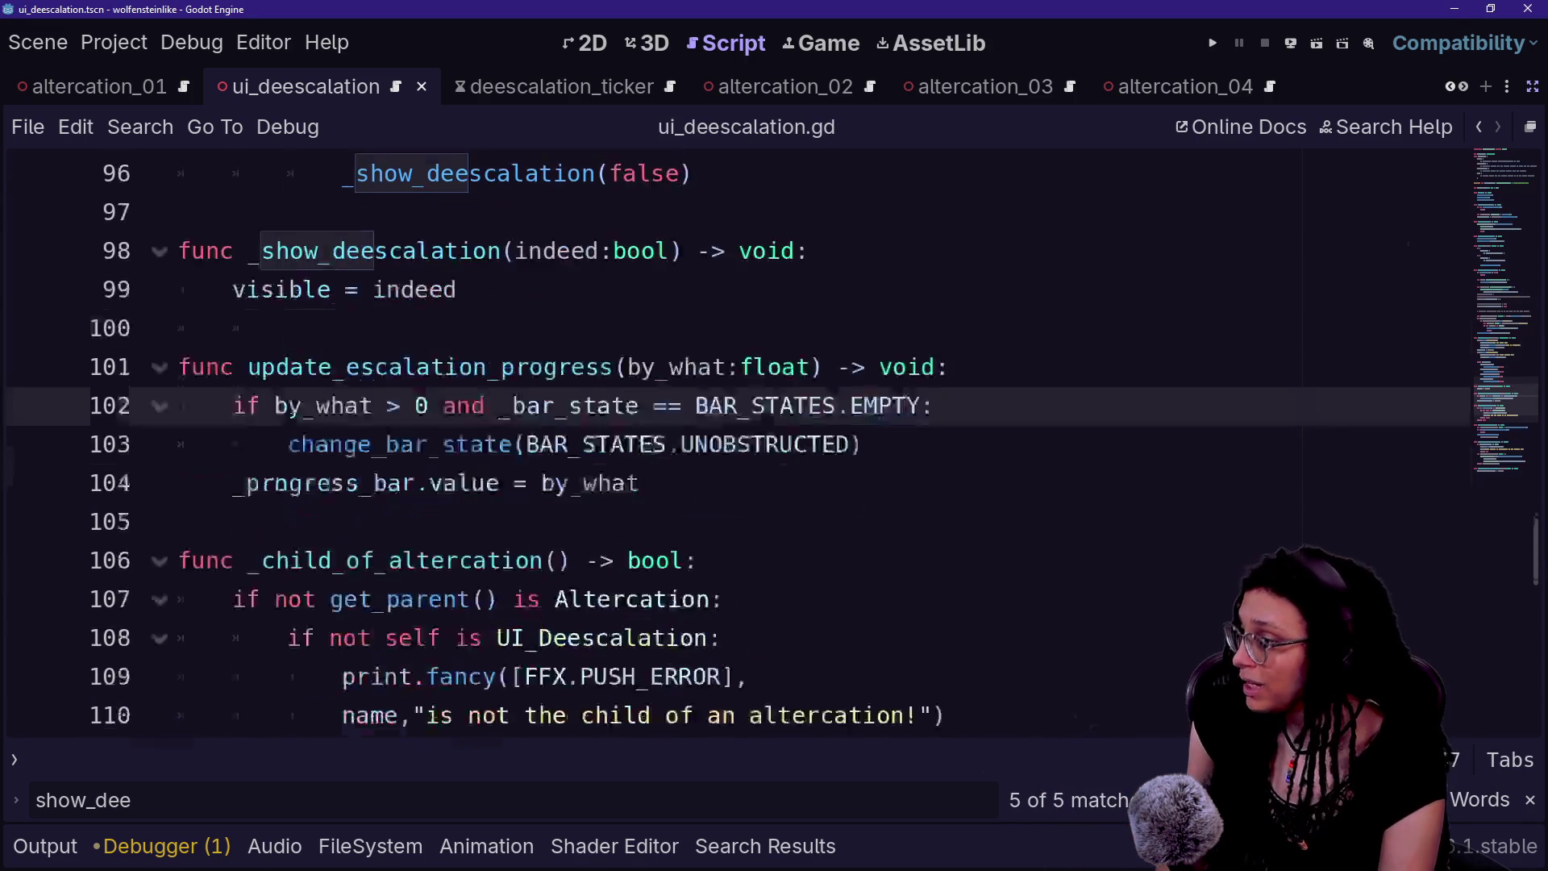
scroll(726, 444, up, 2)
scroll(726, 444, down, 1)
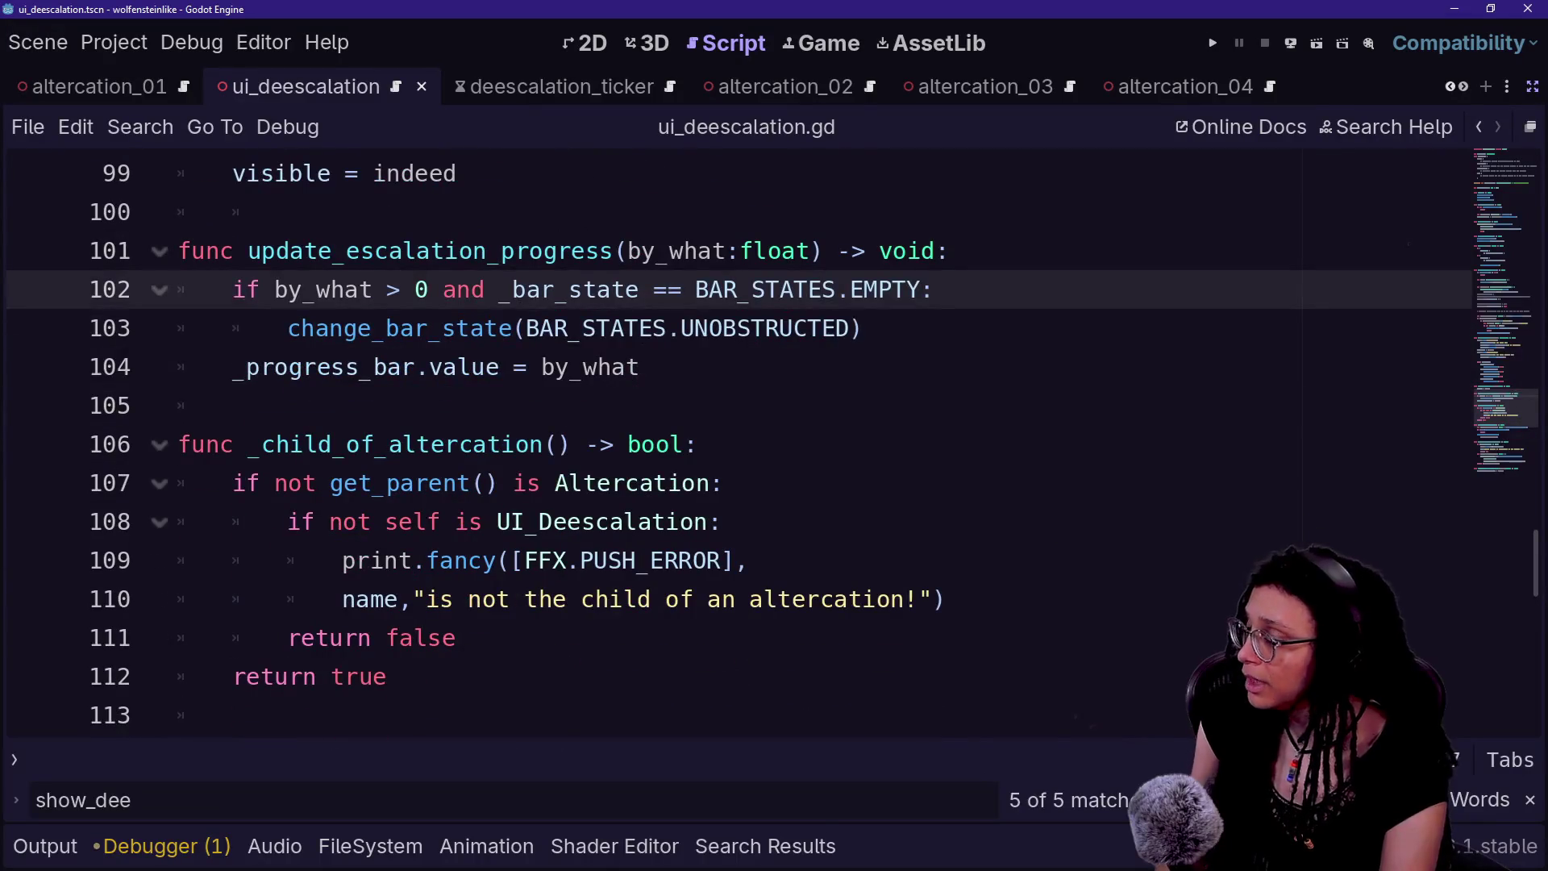
double_click(597, 328)
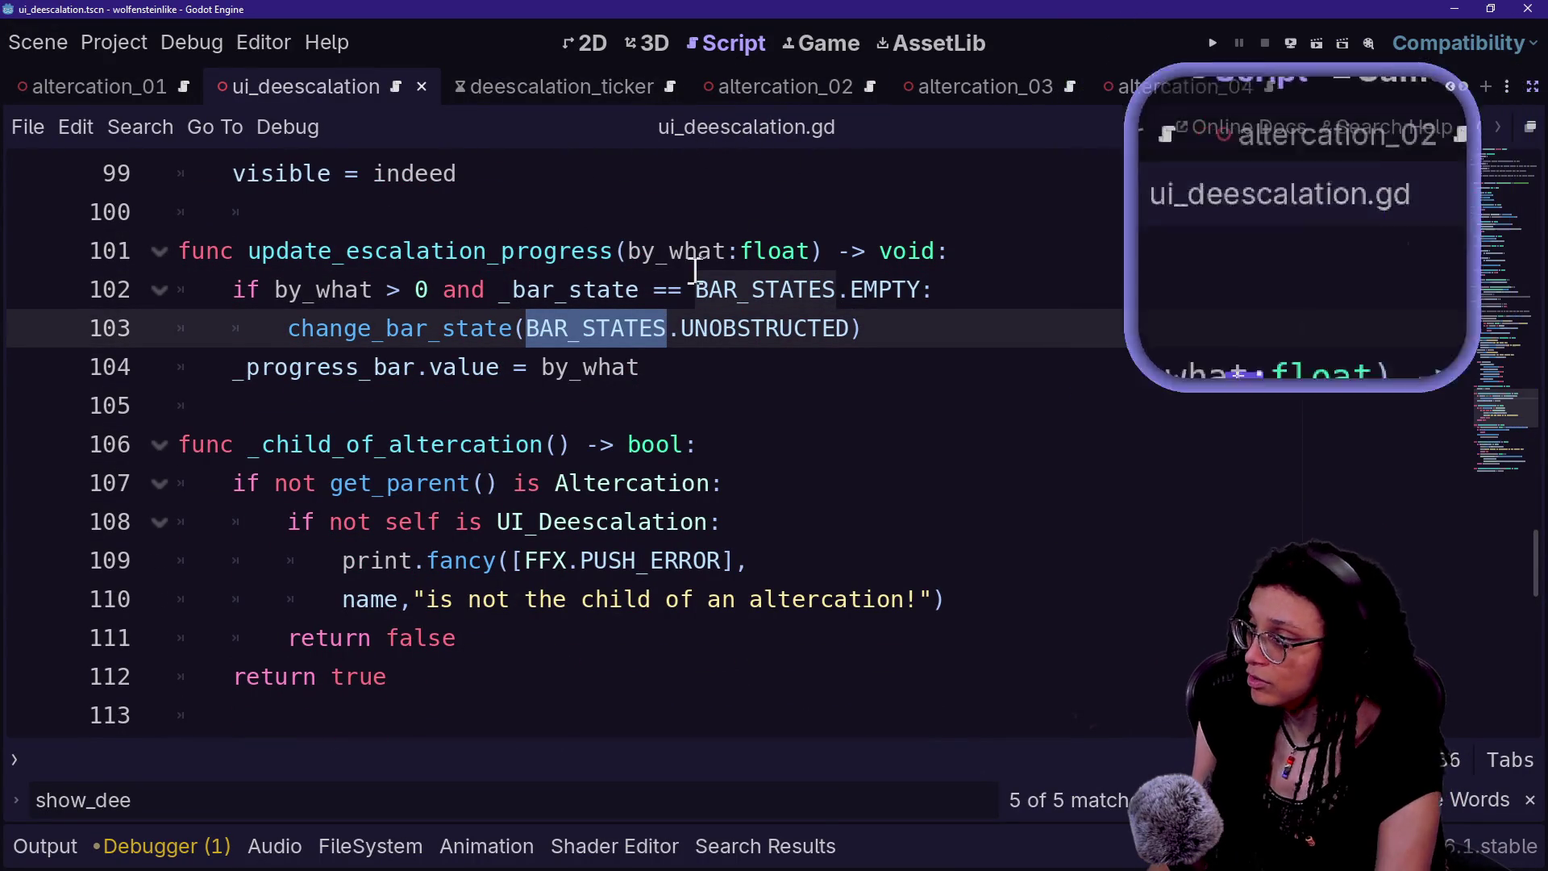
click(525, 367)
mouse_move(525, 329)
mouse_down()
mouse_move(697, 328)
mouse_move(681, 328)
mouse_up()
click(596, 329)
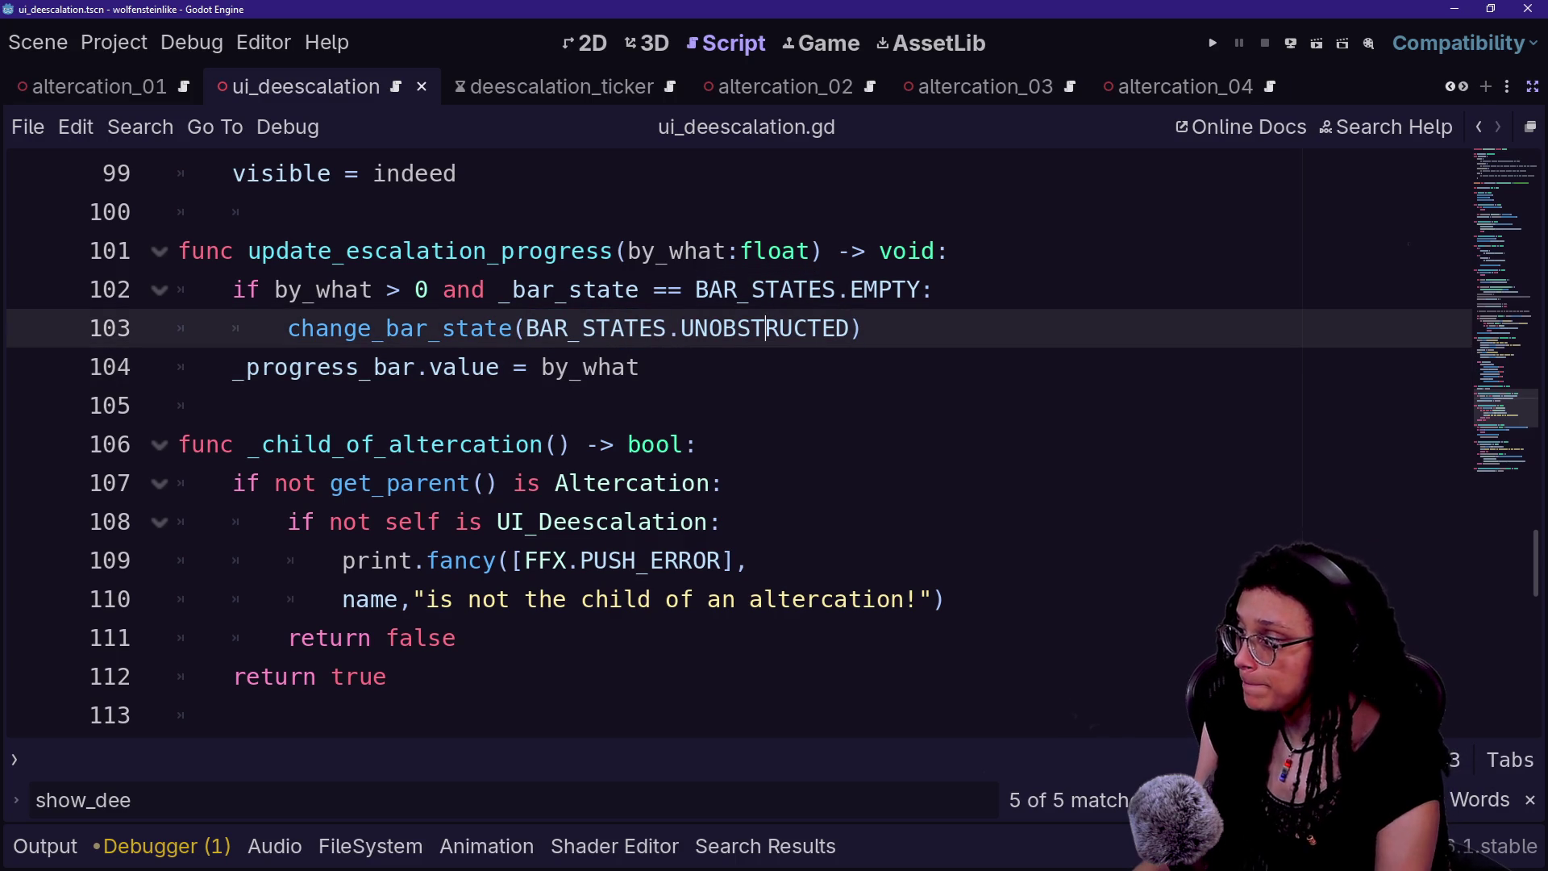
click(1480, 129)
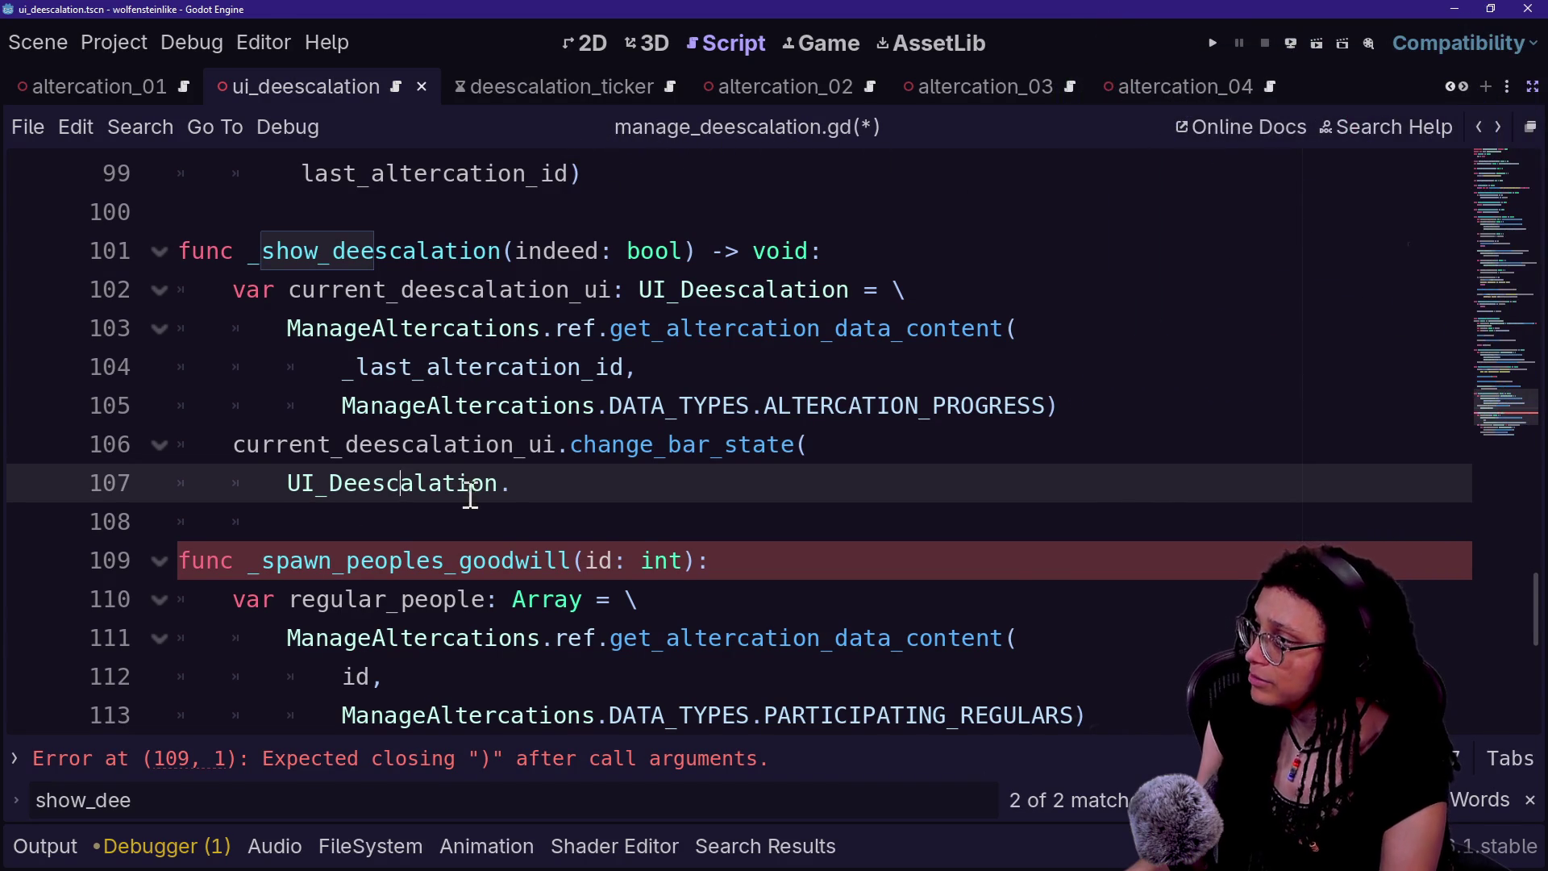
Autocomplete BAR_STATES after UI_Deescalation on line 107, then delete it again.
key(shift+End)
key(End)
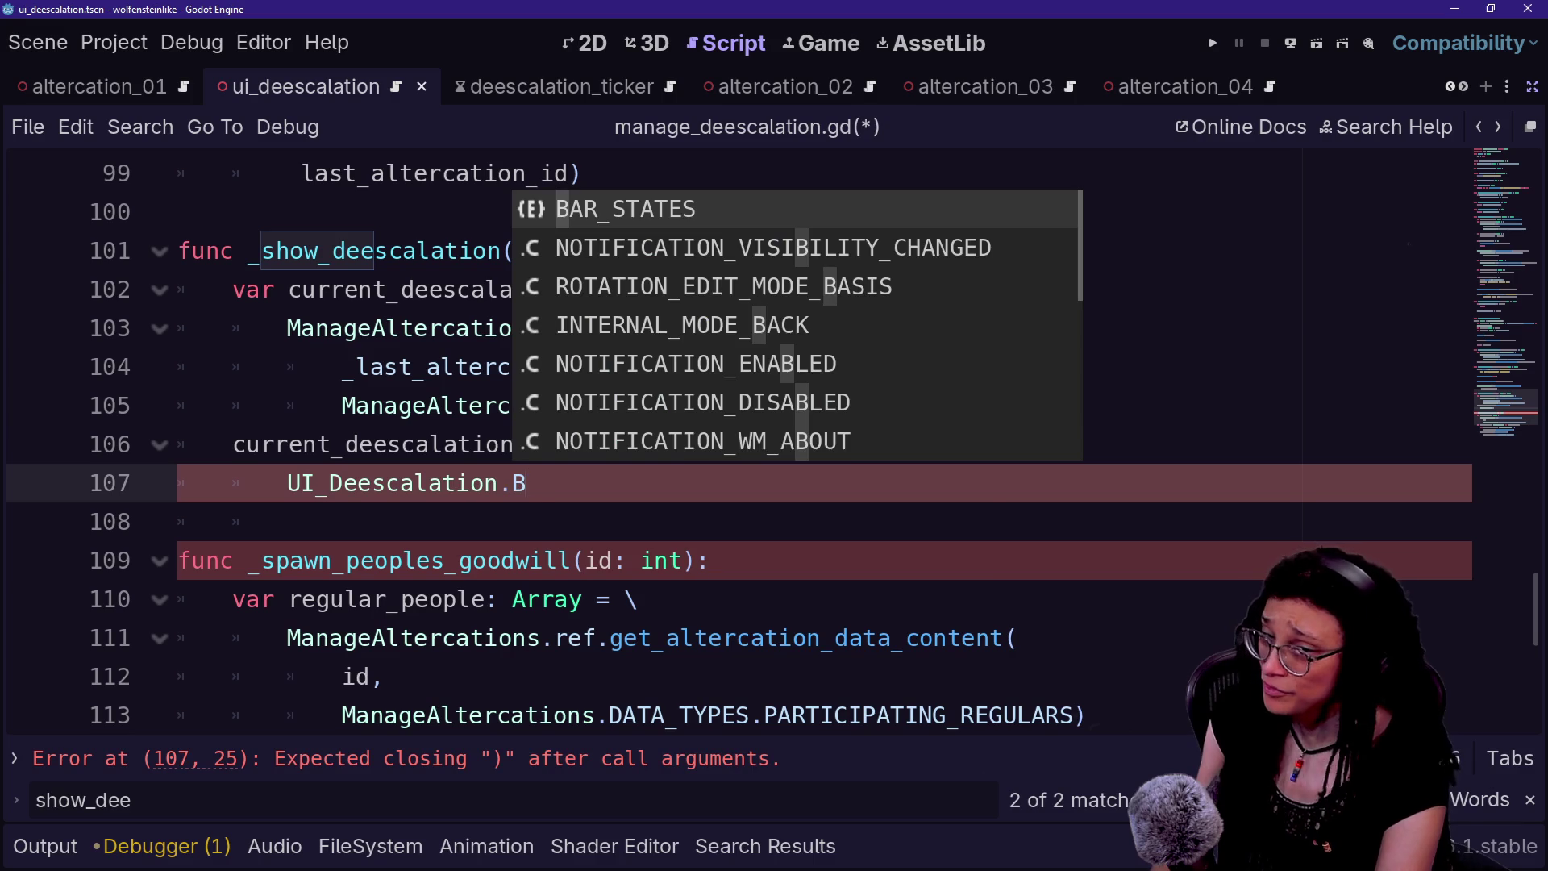
text(AR)
key(Return)
key(ctrl+shift+Left)
key(End)
key(shift+Left)
key(shift+Left)
key(shift+Left)
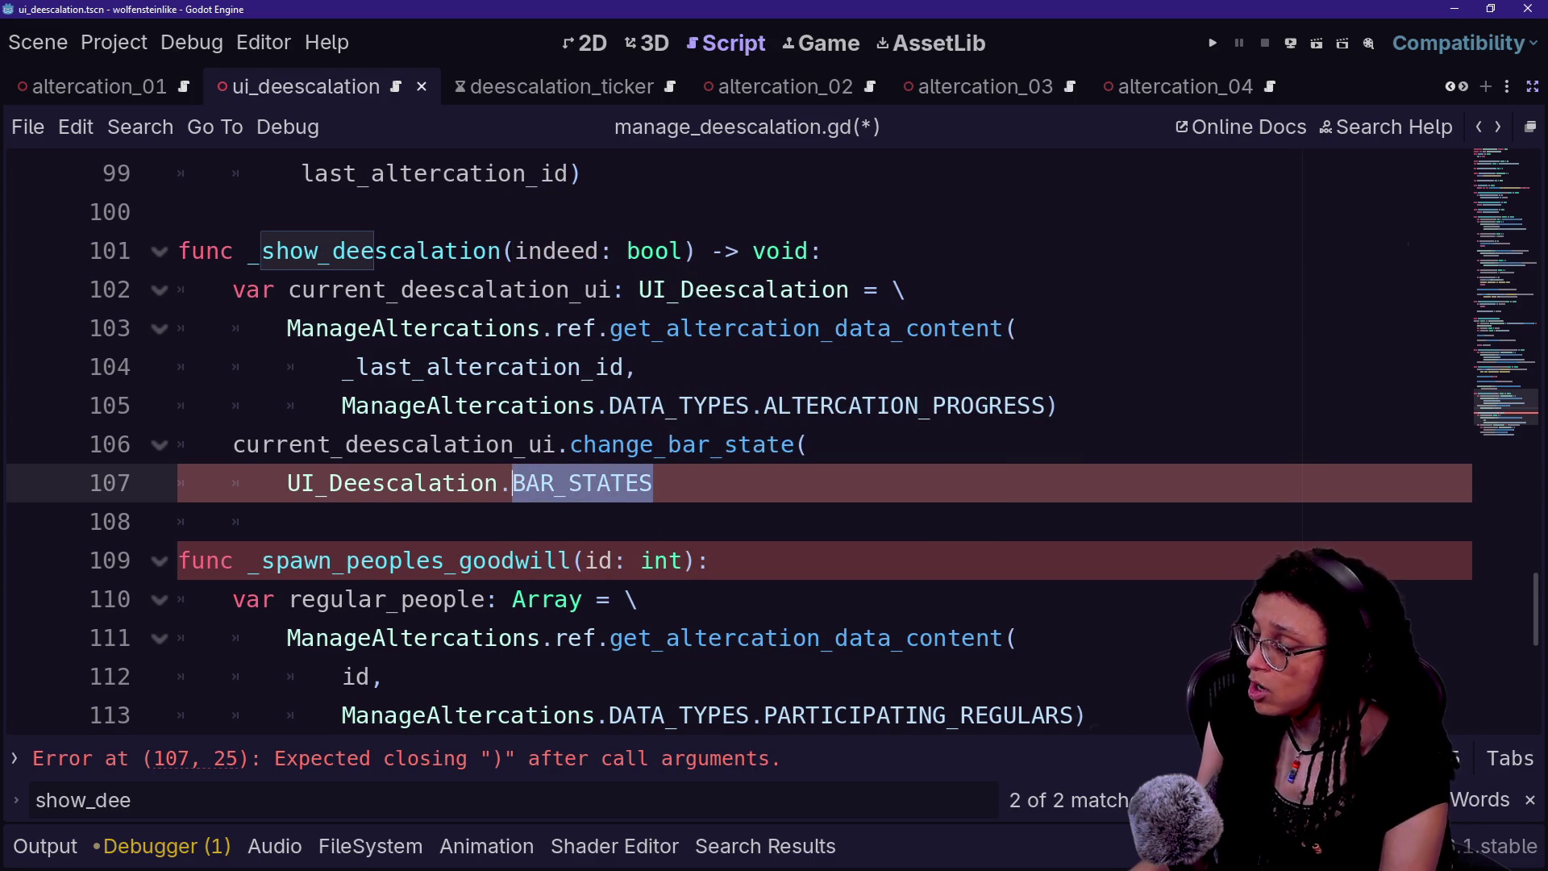
key(BackSpace)
Reinsert BAR_STATES from the suggestions and pick FULL, giving UI_Deescalation.BAR_STATES.FULL.
key(shift+Home)
key(End)
key(Home)
key(shift+Down)
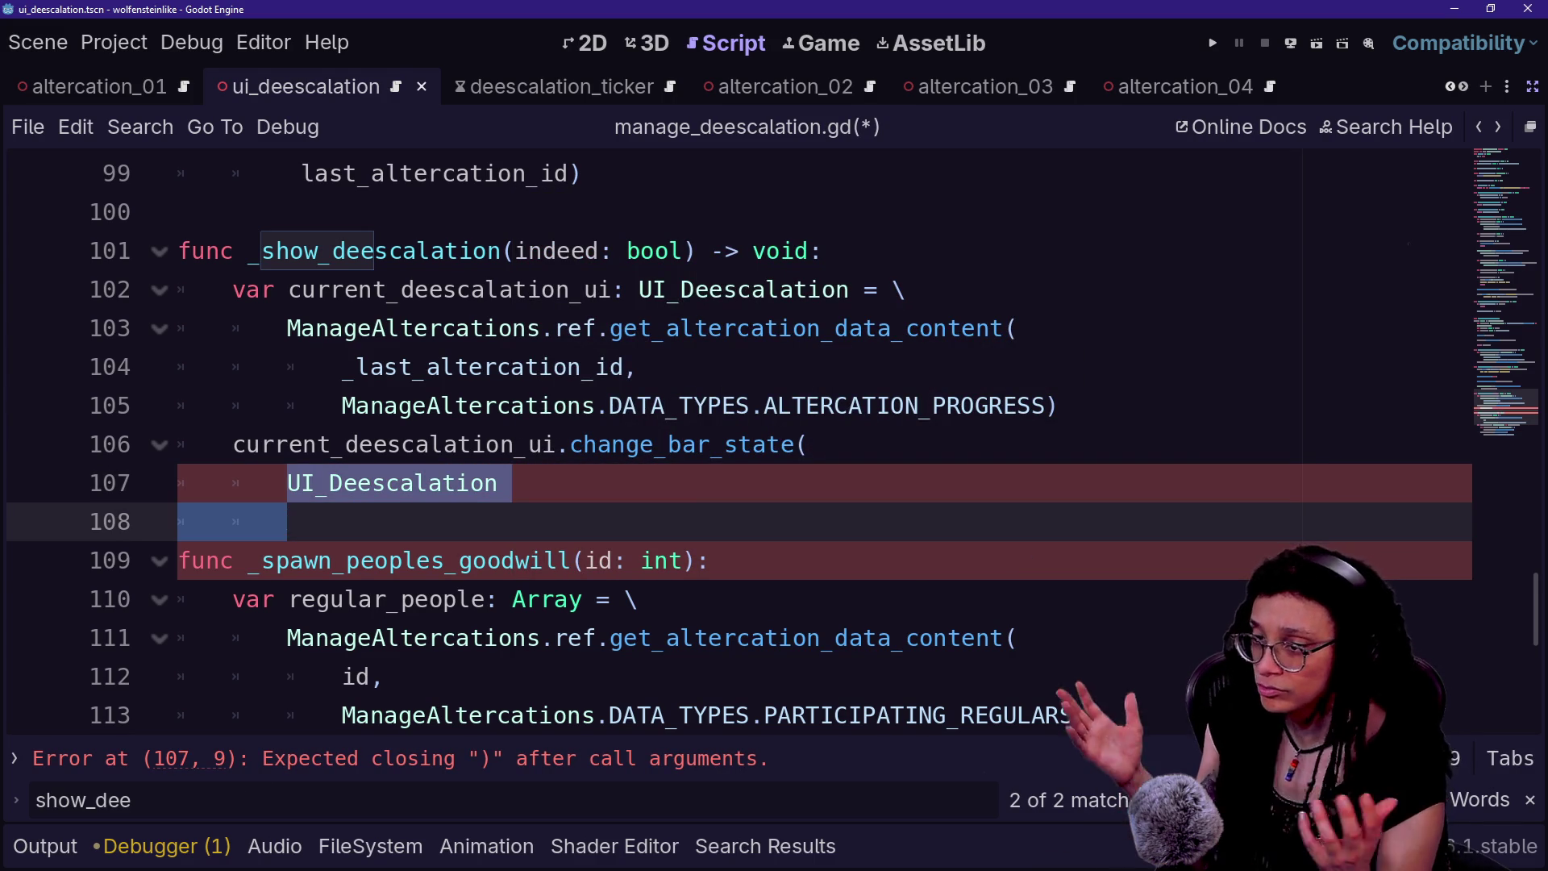
key(End)
key(Up)
key(End)
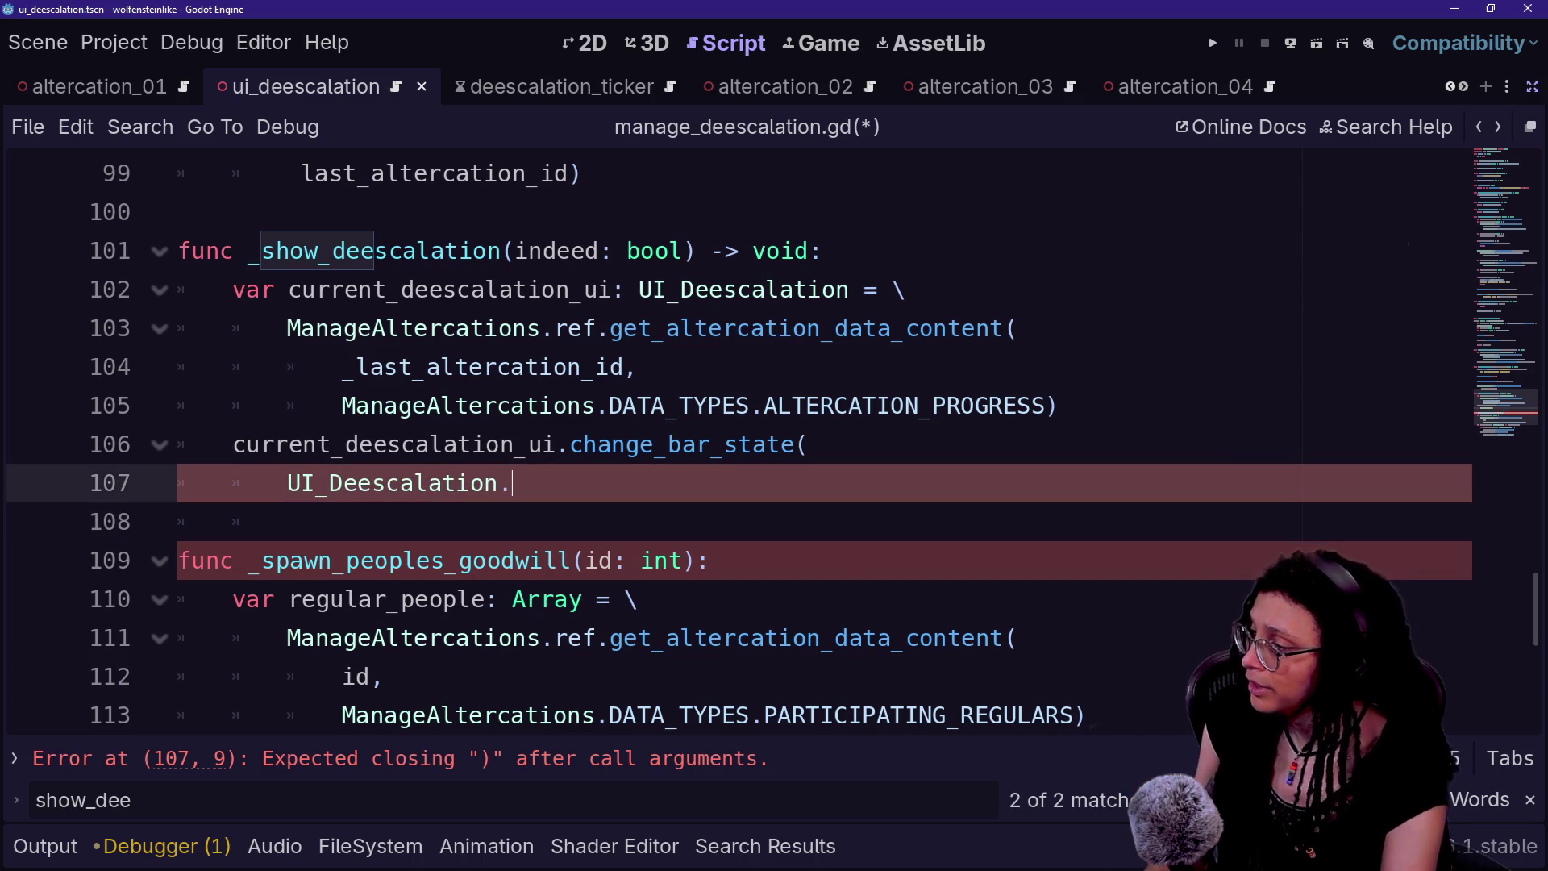
key(Return)
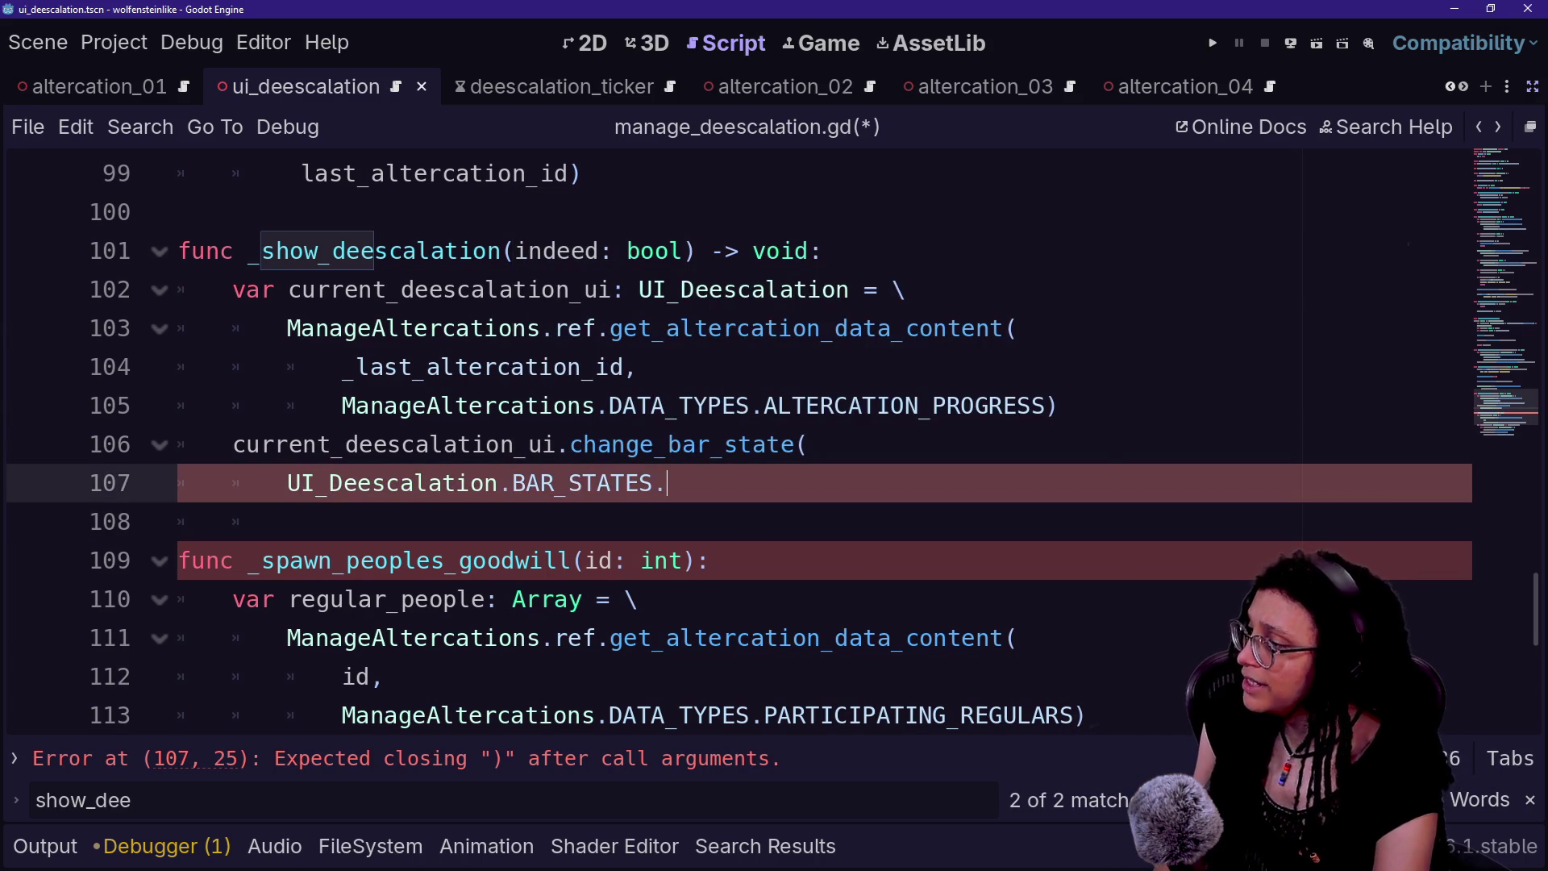
key(Down)
key(Up)
key(Down)
key(Down)
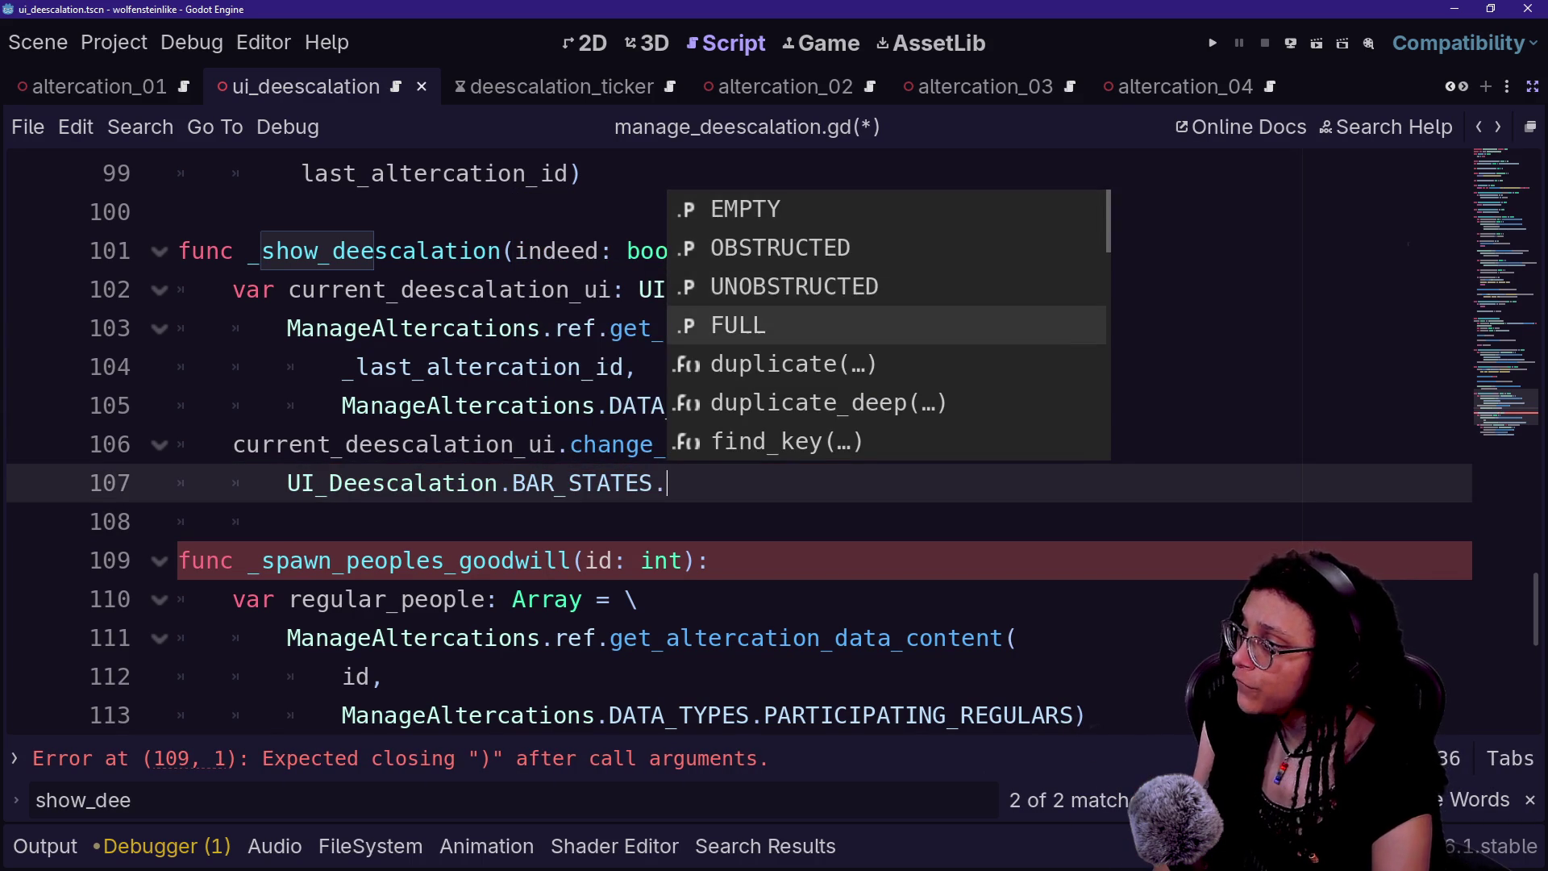
key(Down)
key(Return)
Save the script and select the indeed: bool parameter of _show_deescalation.
click(724, 483)
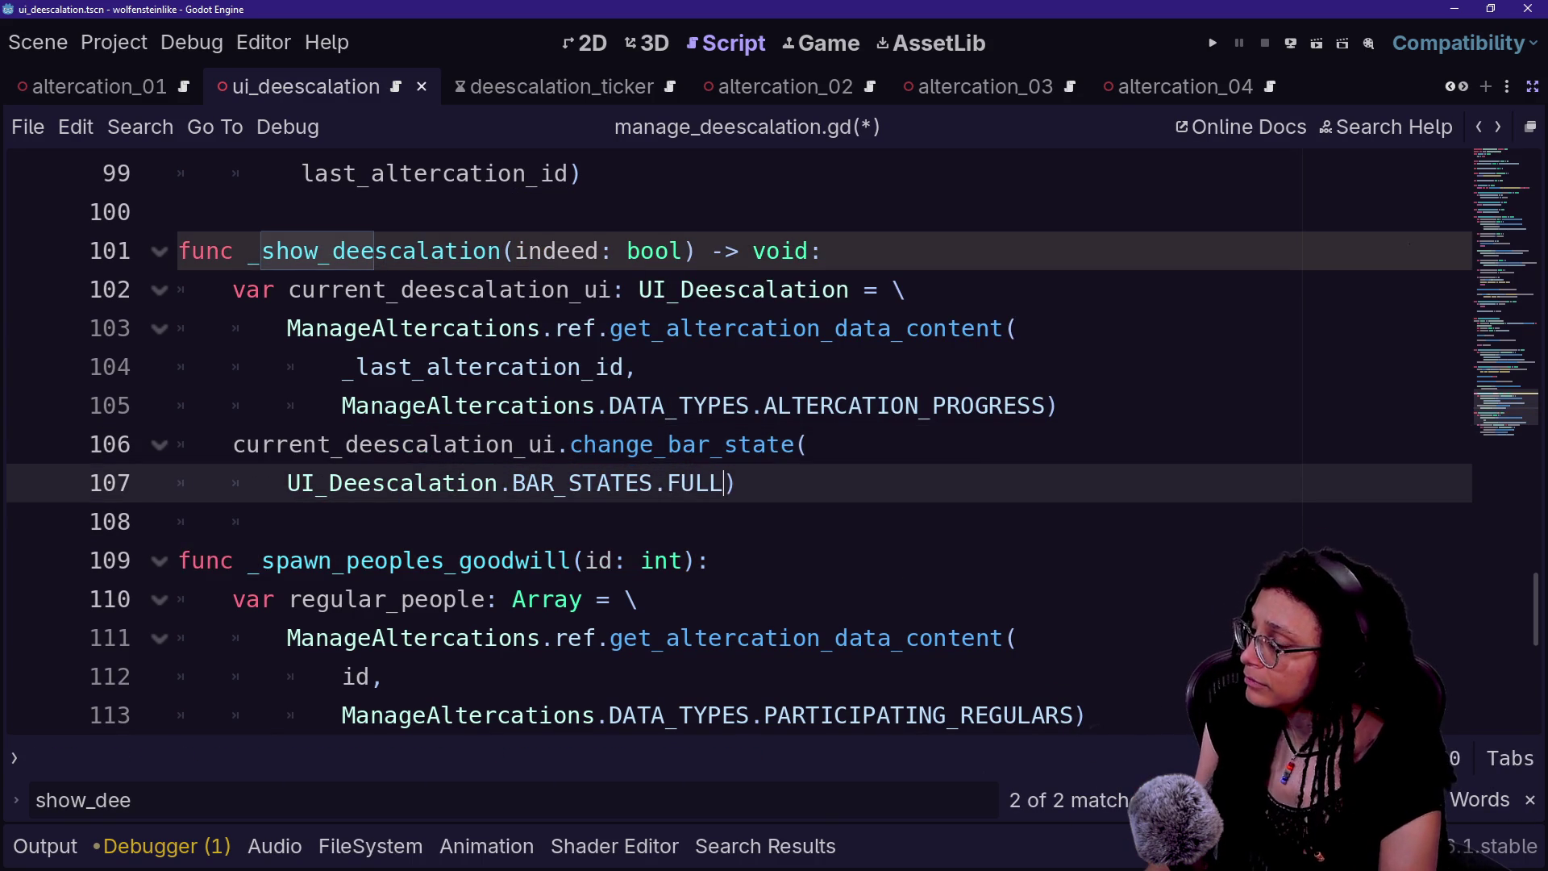
key(ctrl+s)
drag(515, 251, 684, 251)
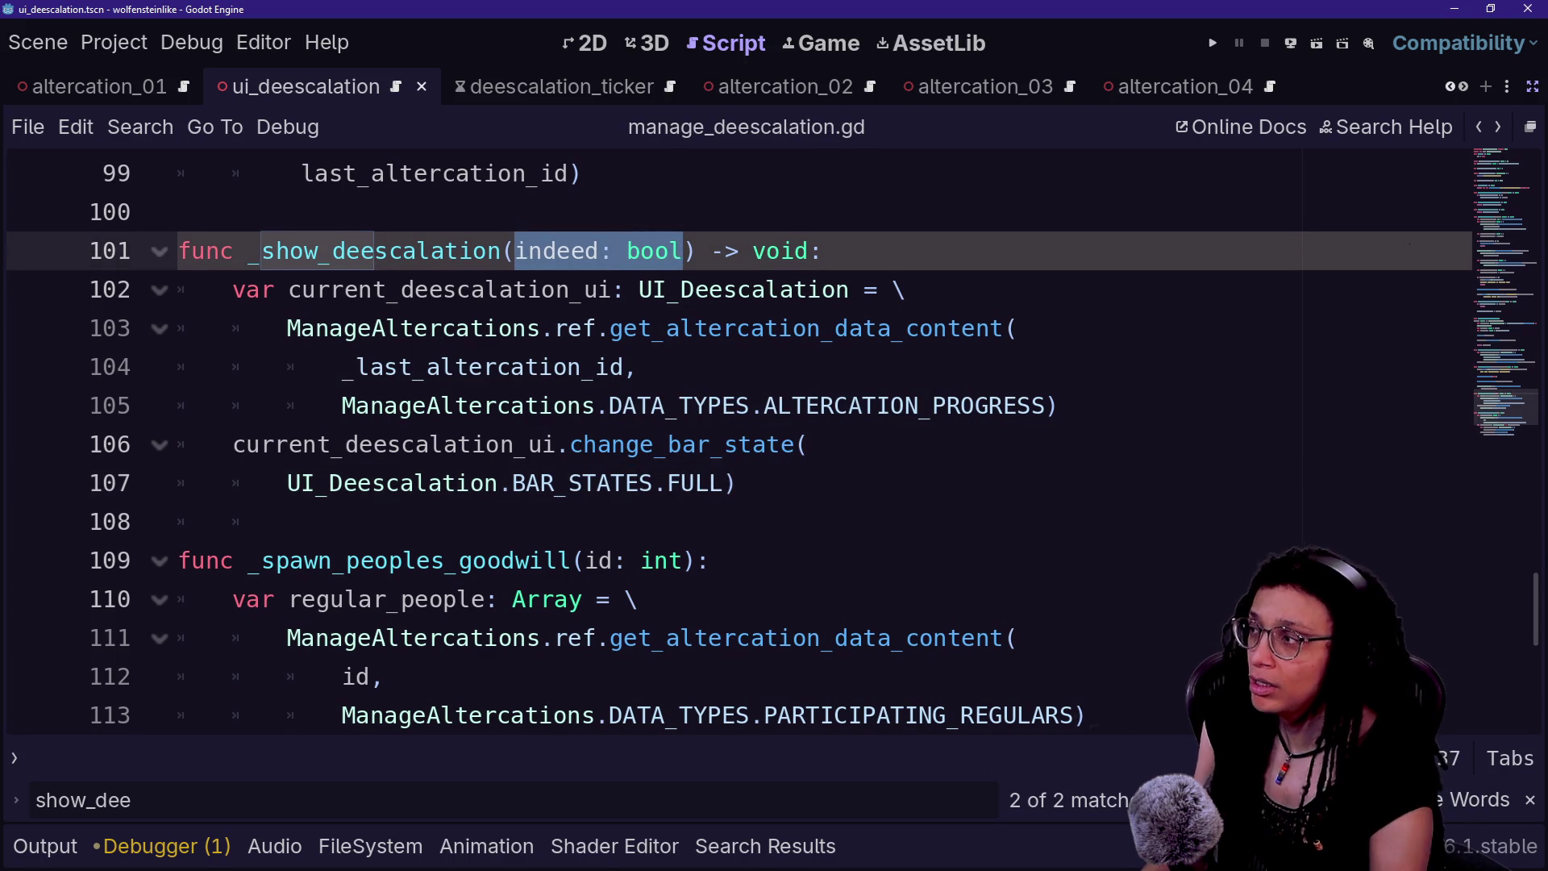
Delete the false argument from the _show_deescalation call on line 94.
scroll(726, 444, up, 2)
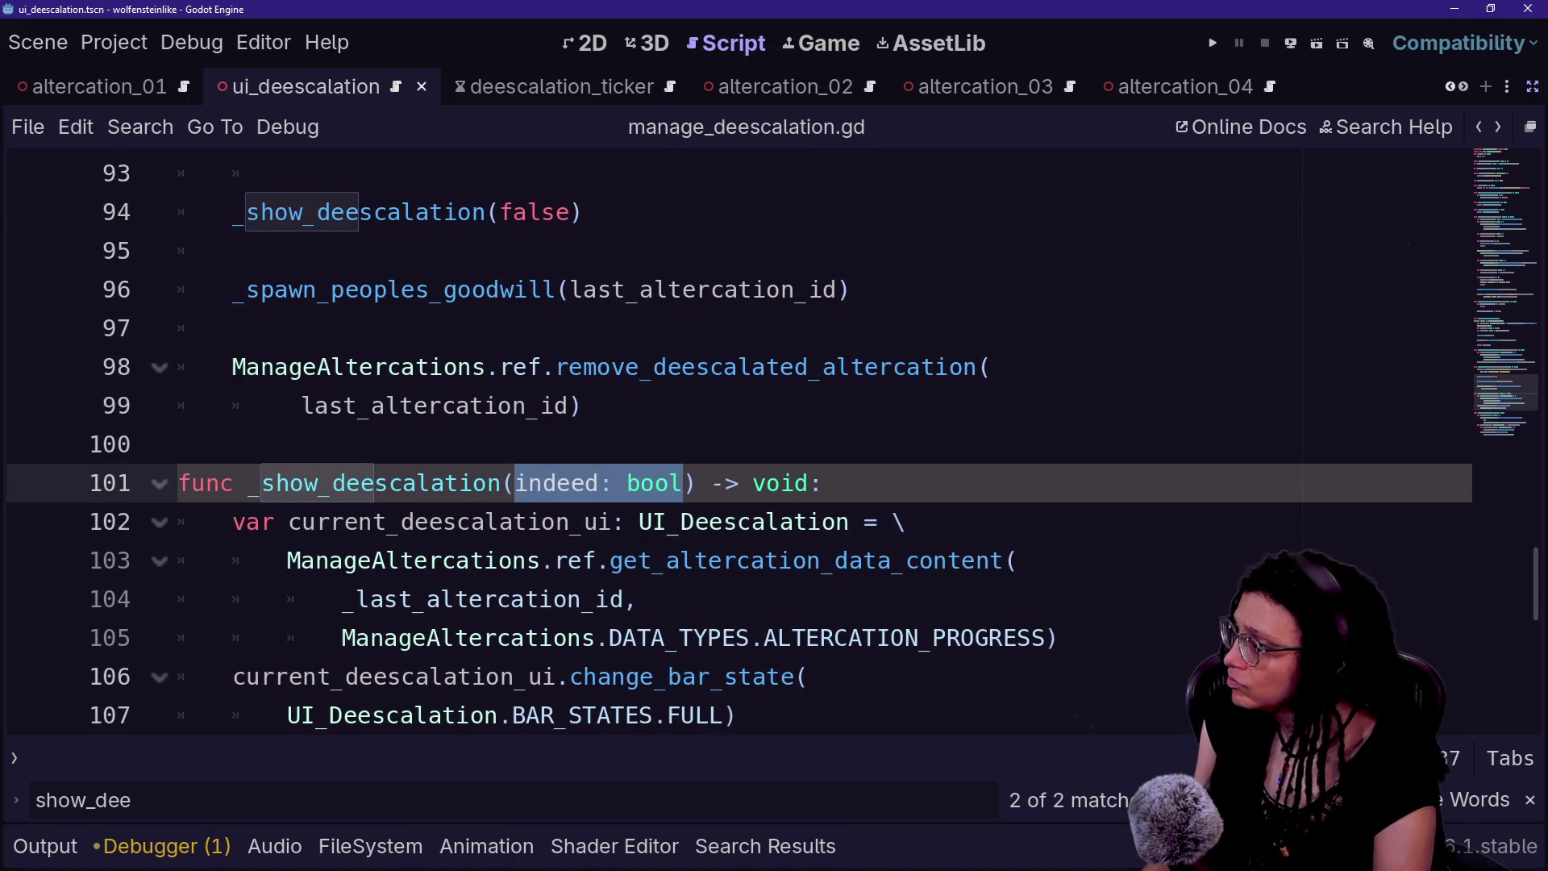
click(178, 444)
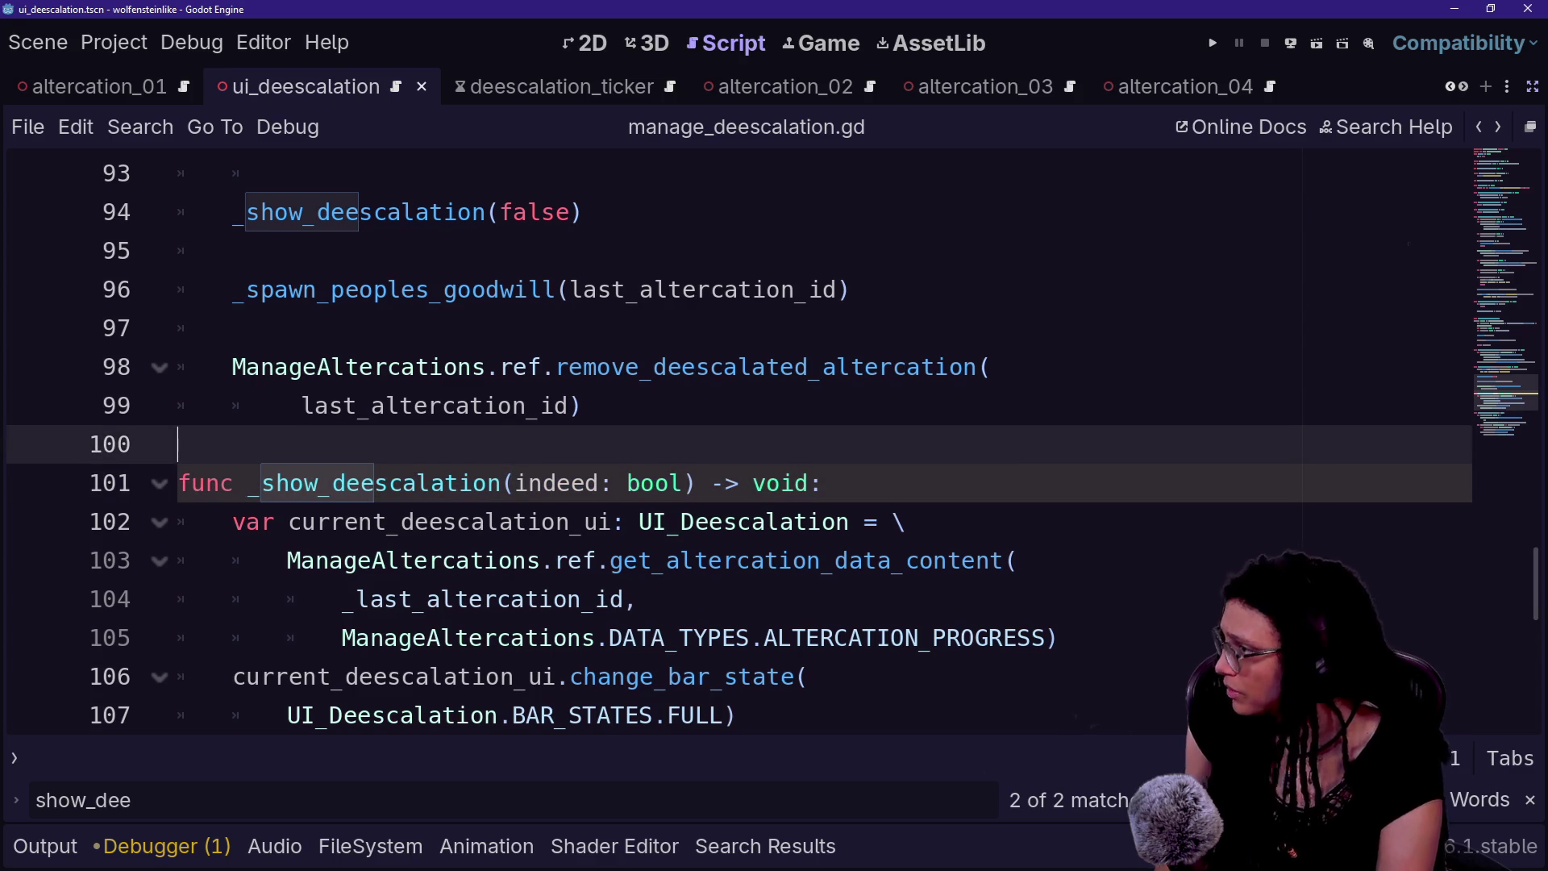
drag(443, 212, 513, 212)
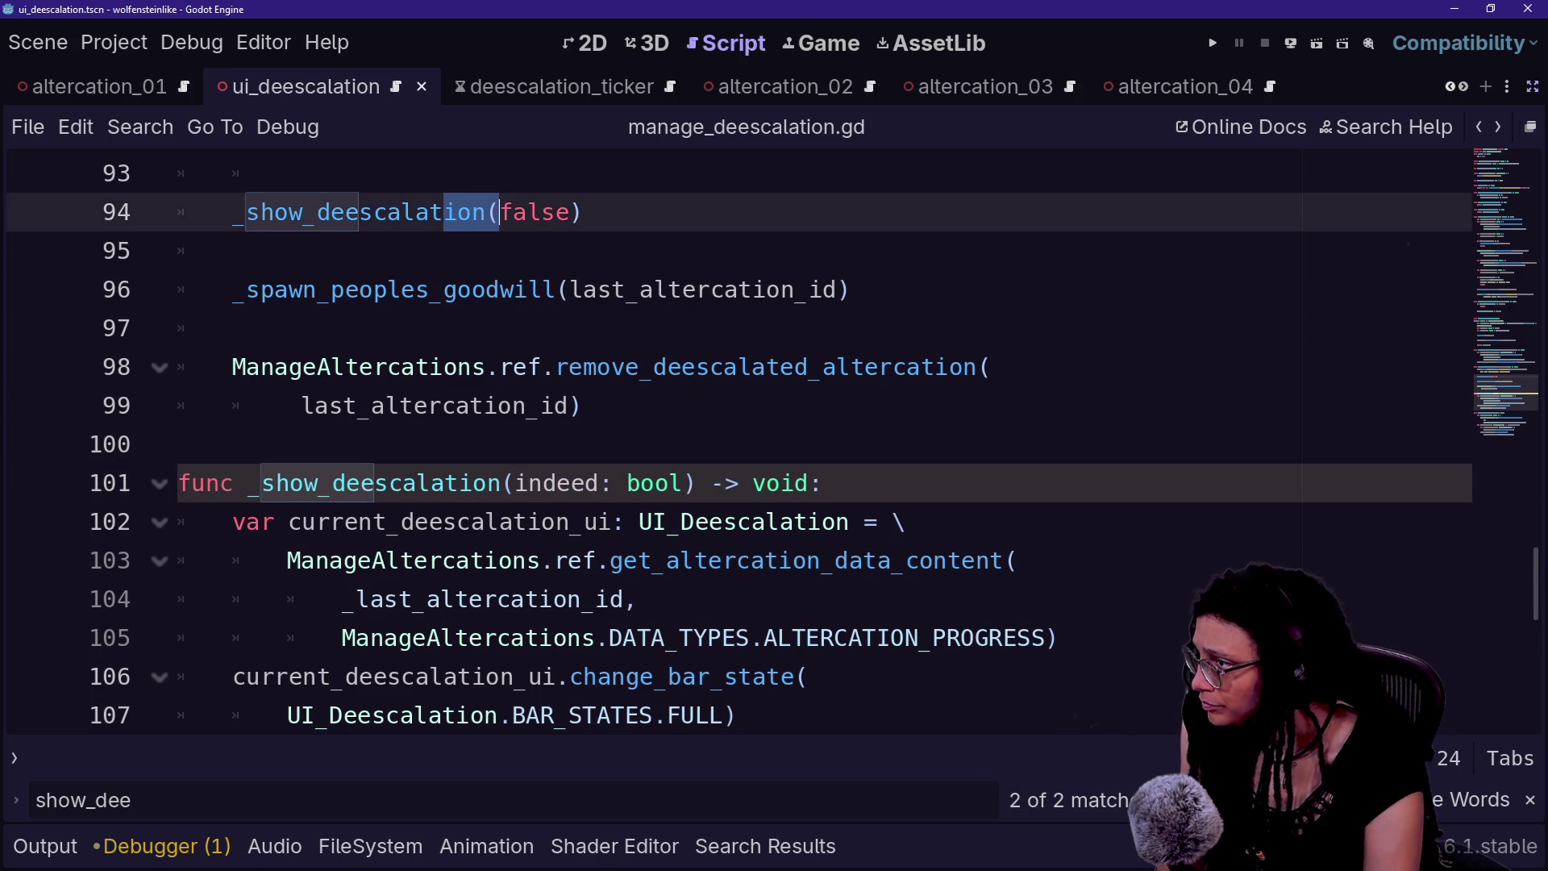
key(ctrl+d)
click(331, 212)
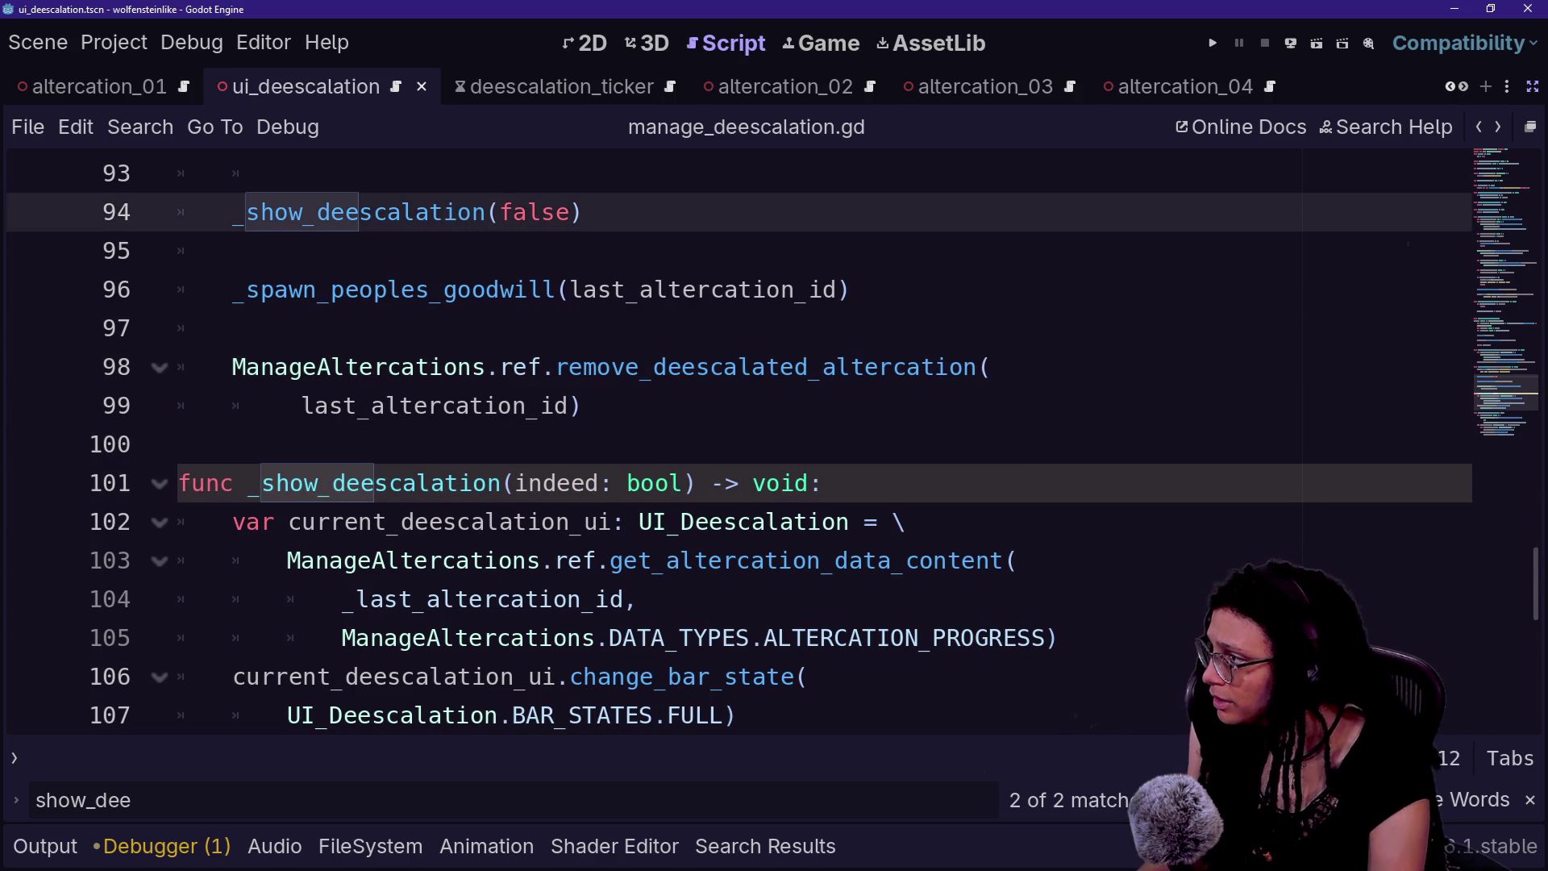
key(shift+Right)
key(shift+Right)
key(shift+Right)
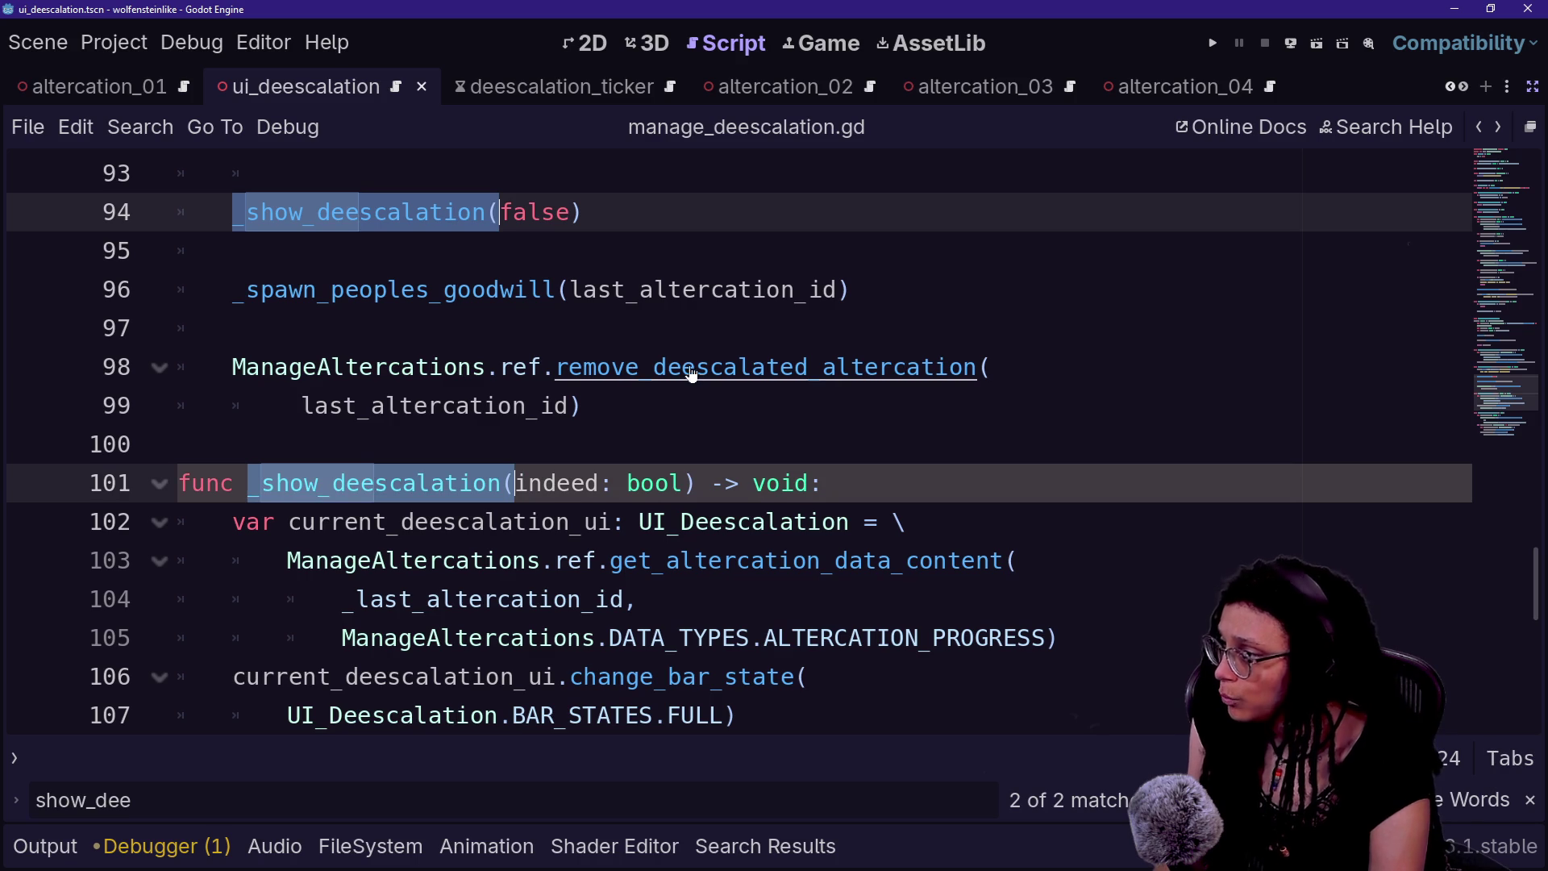
click(233, 251)
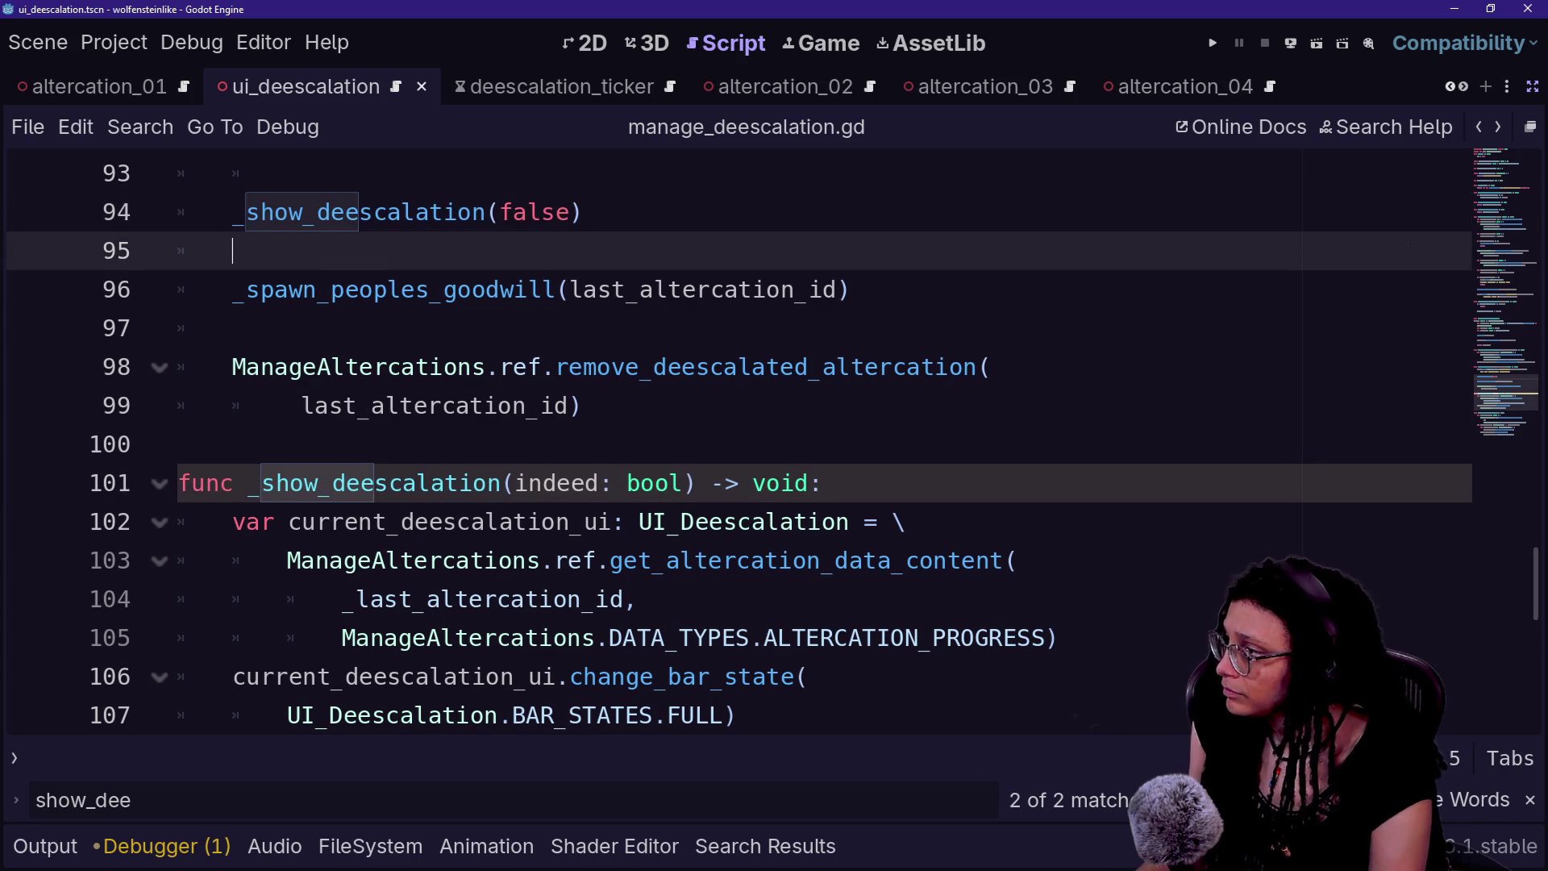
drag(500, 212, 528, 213)
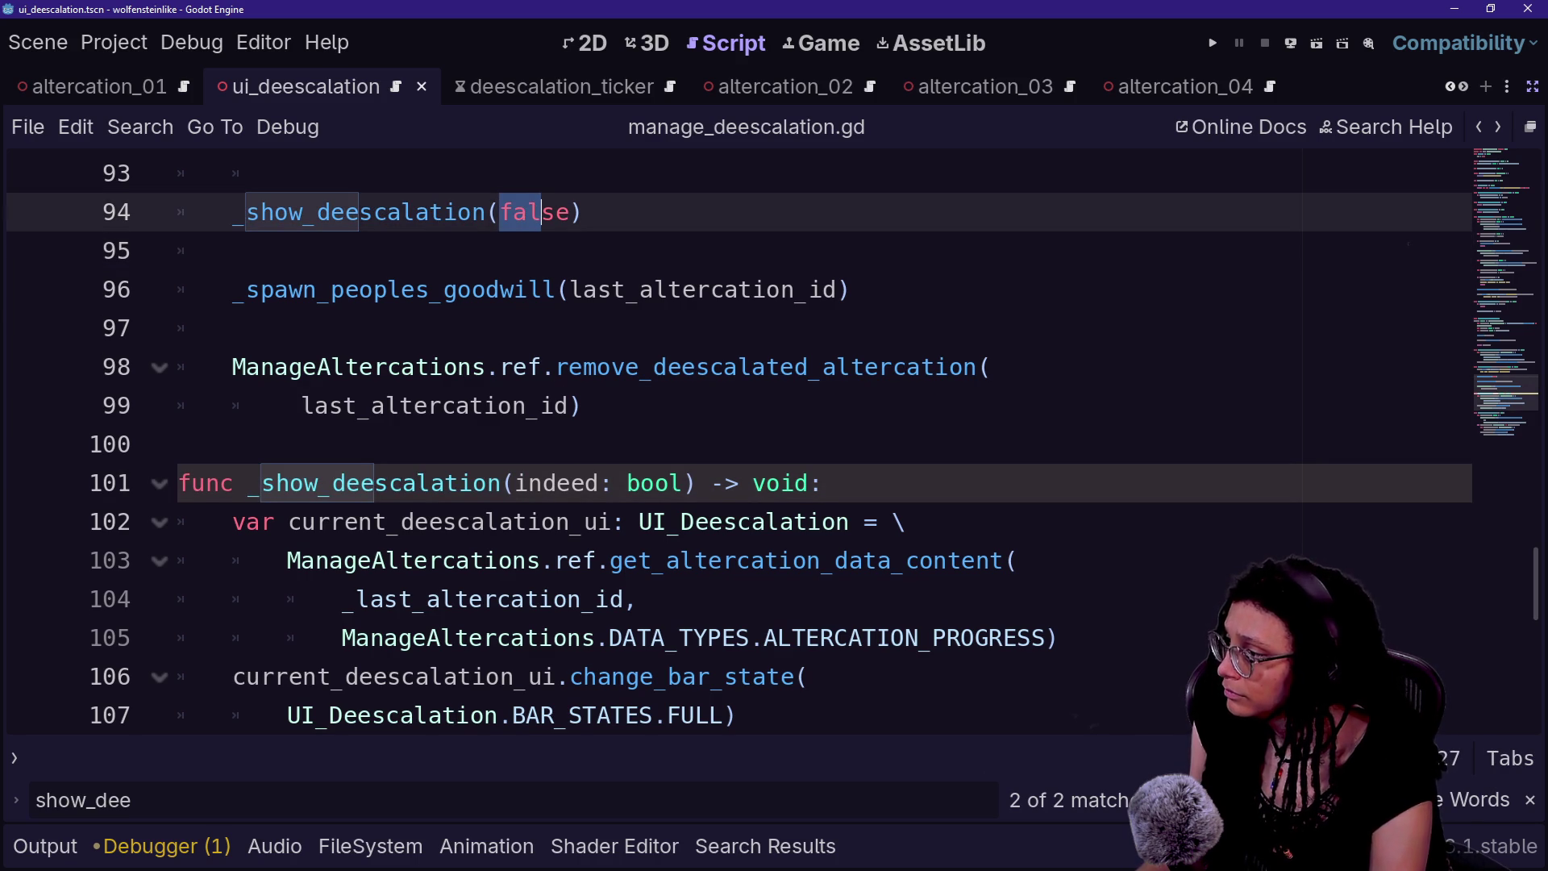
key(BackSpace)
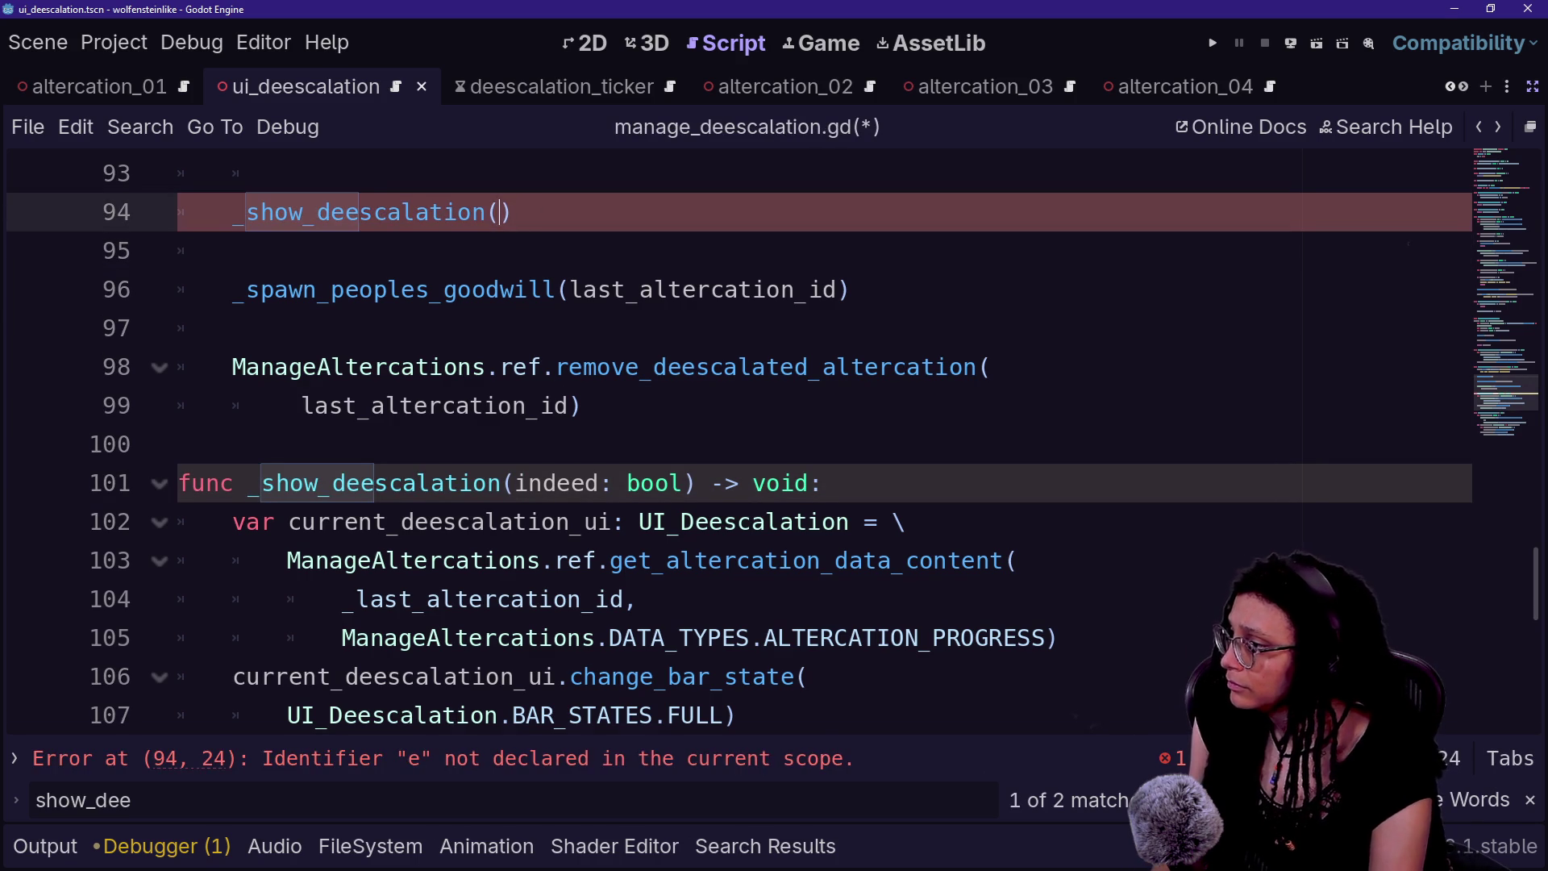
Remove the indeed: bool parameter from the _show_deescalation signature and save.
click(613, 483)
key(BackSpace)
key(BackSpace)
key(BackSpace)
key(Delete)
key(Delete)
key(Delete)
click(233, 328)
key(ctrl+s)
Review the edited code, leaving the caret after FULL) on line 107.
scroll(726, 444, down, 2)
drag(233, 444, 467, 444)
drag(288, 522, 735, 483)
drag(341, 405, 425, 406)
click(288, 522)
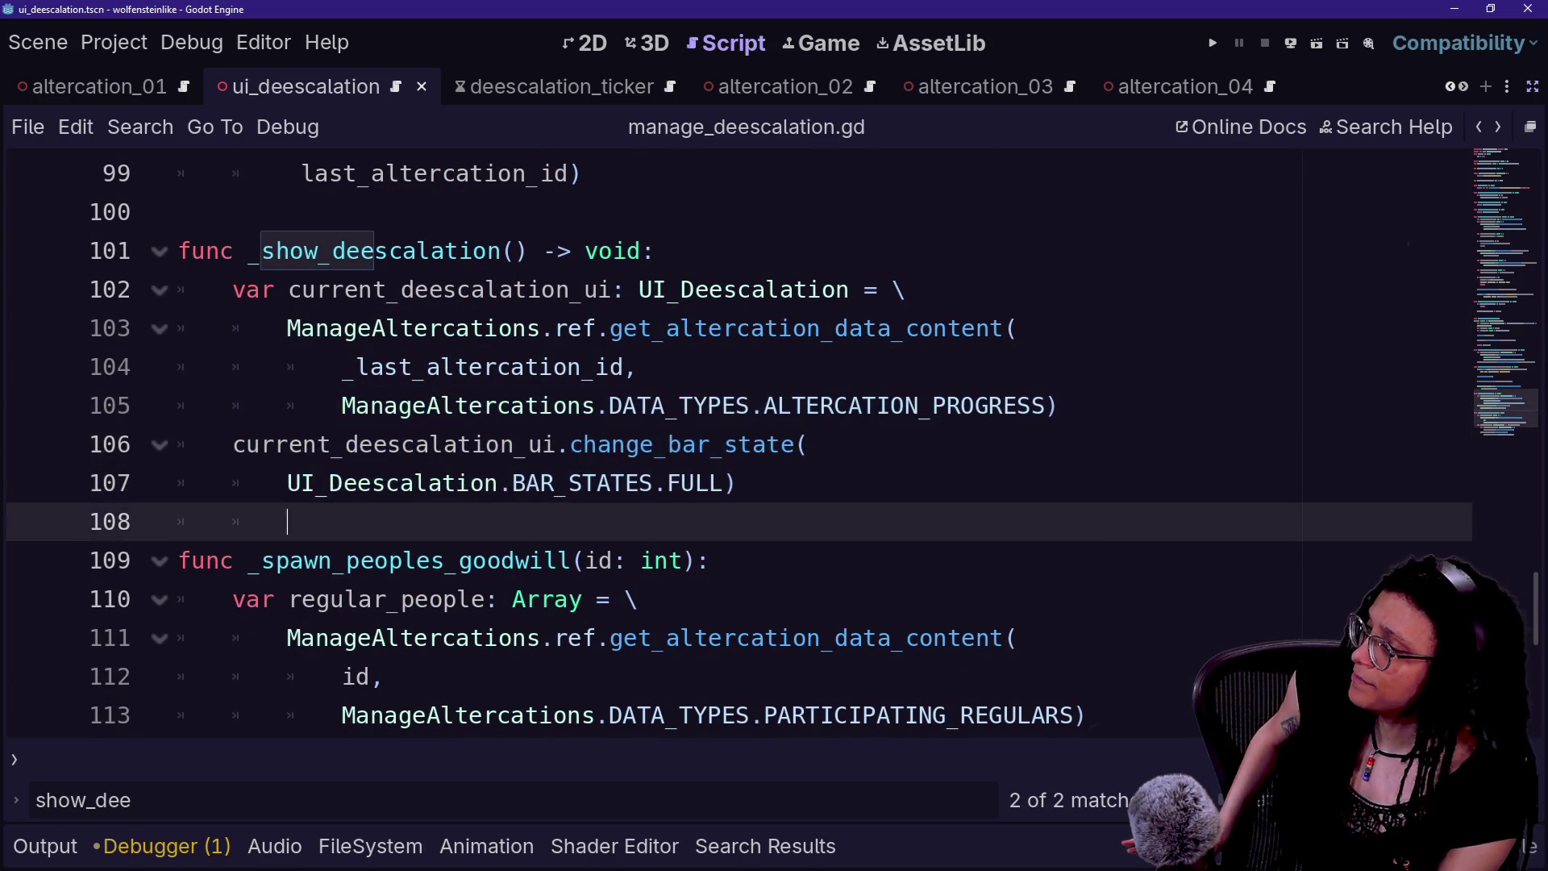
click(738, 483)
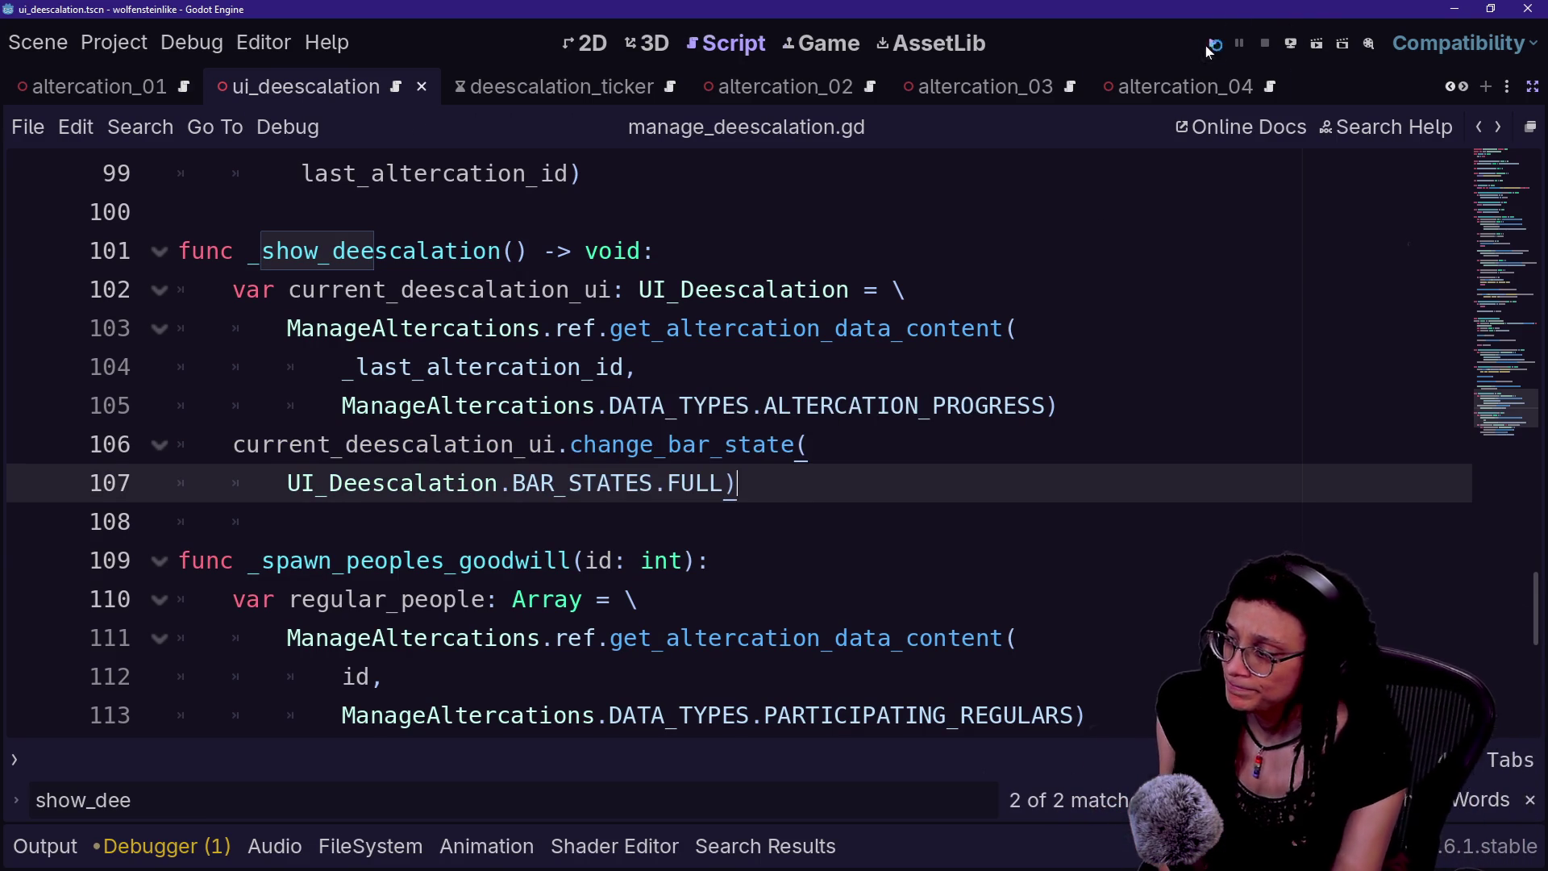
Run the project and walk toward the crowd in the street scene.
click(1210, 44)
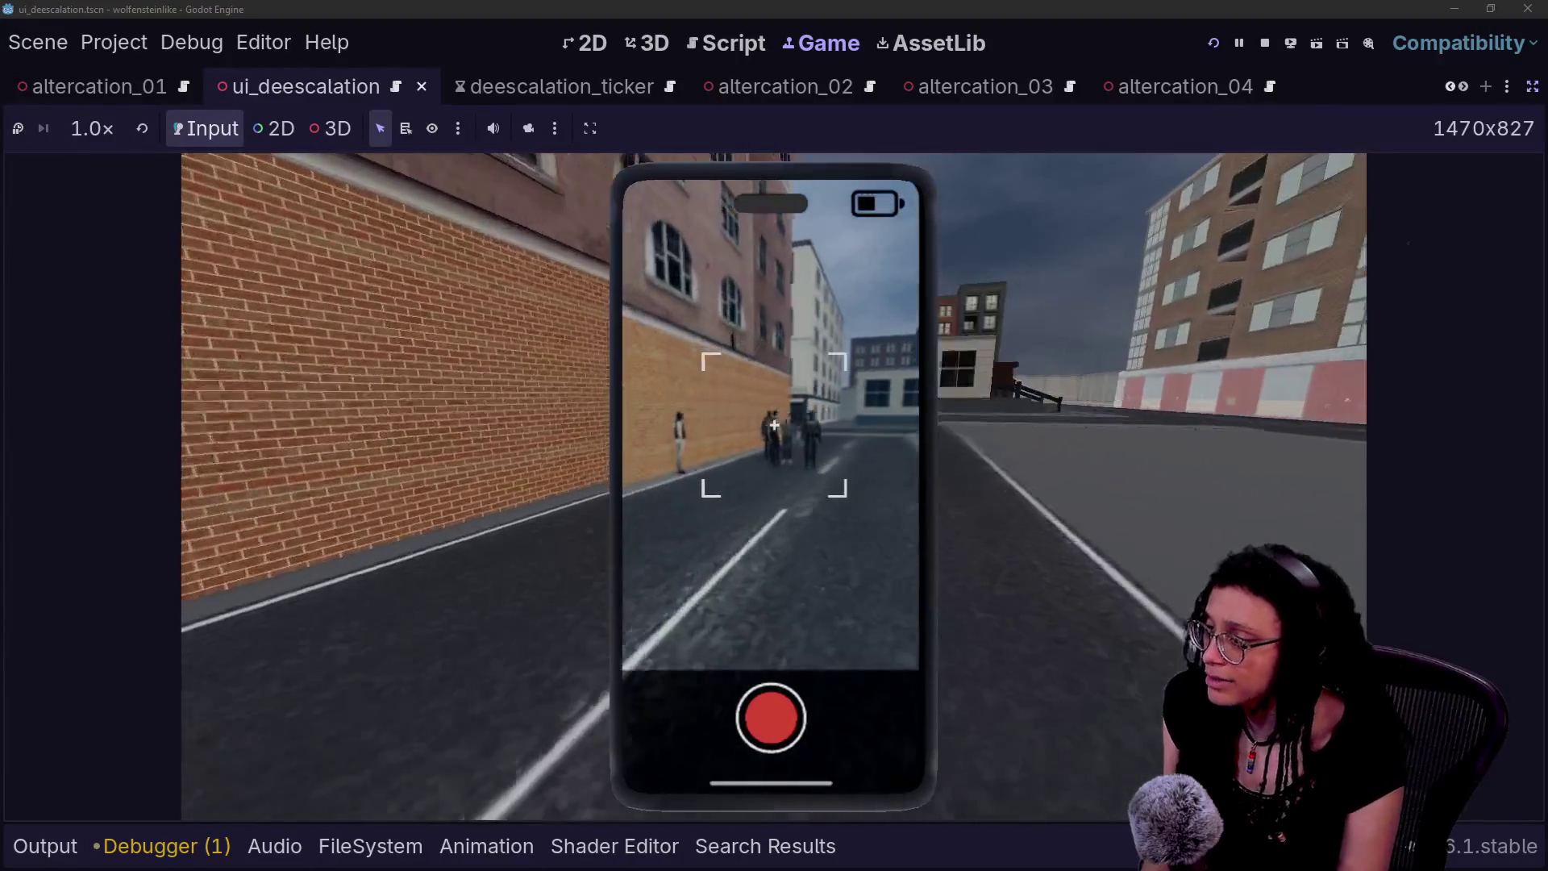
key(r)
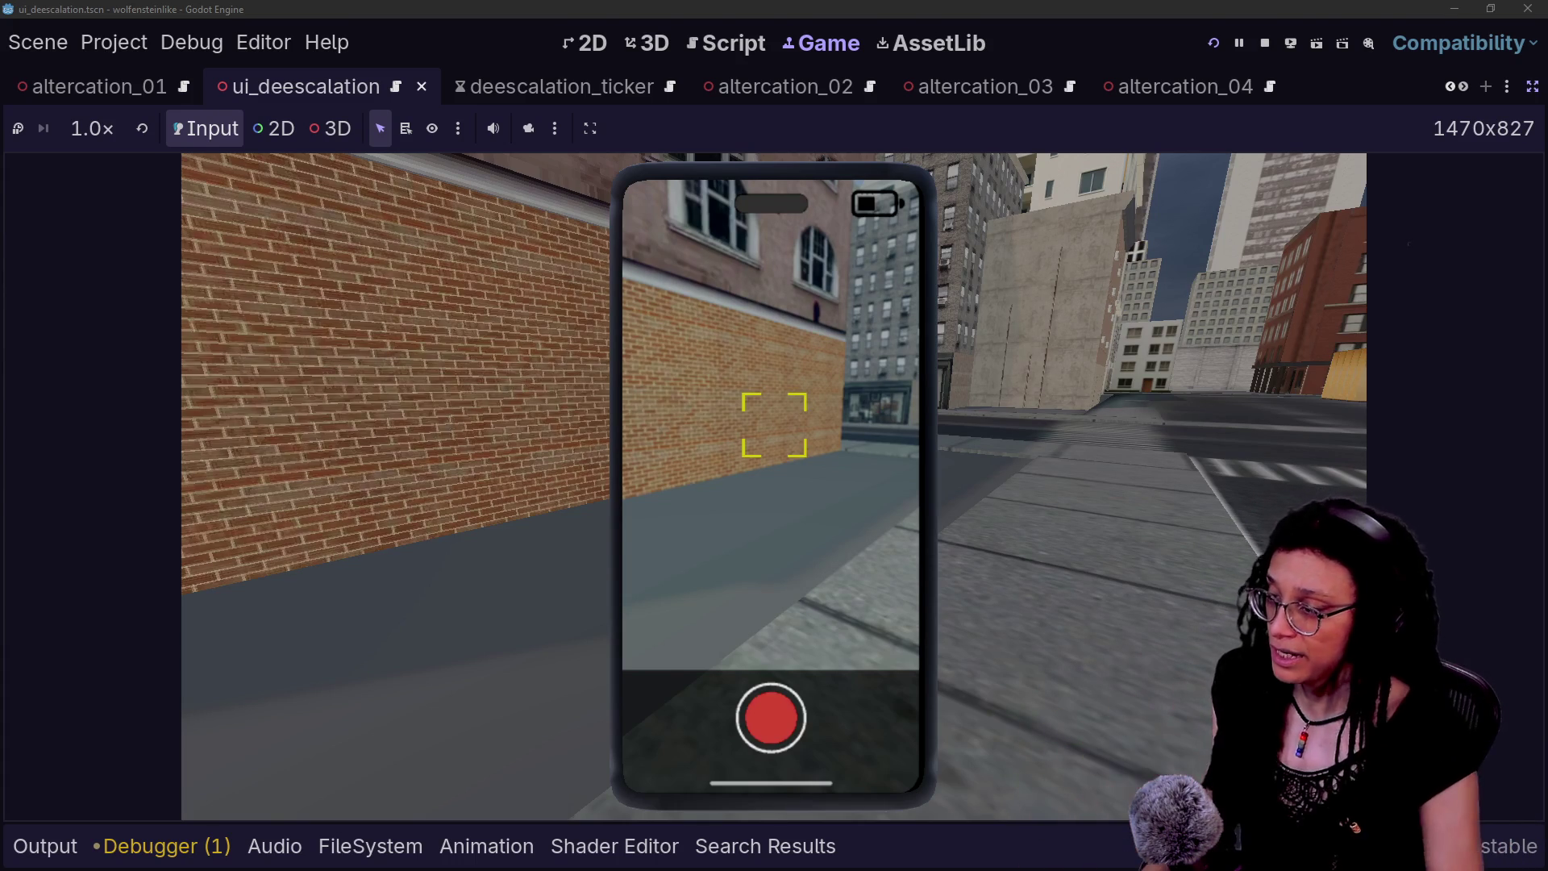
Film the arguing pair until a +40 reward appears, then switch to the itch.io page.
key(r)
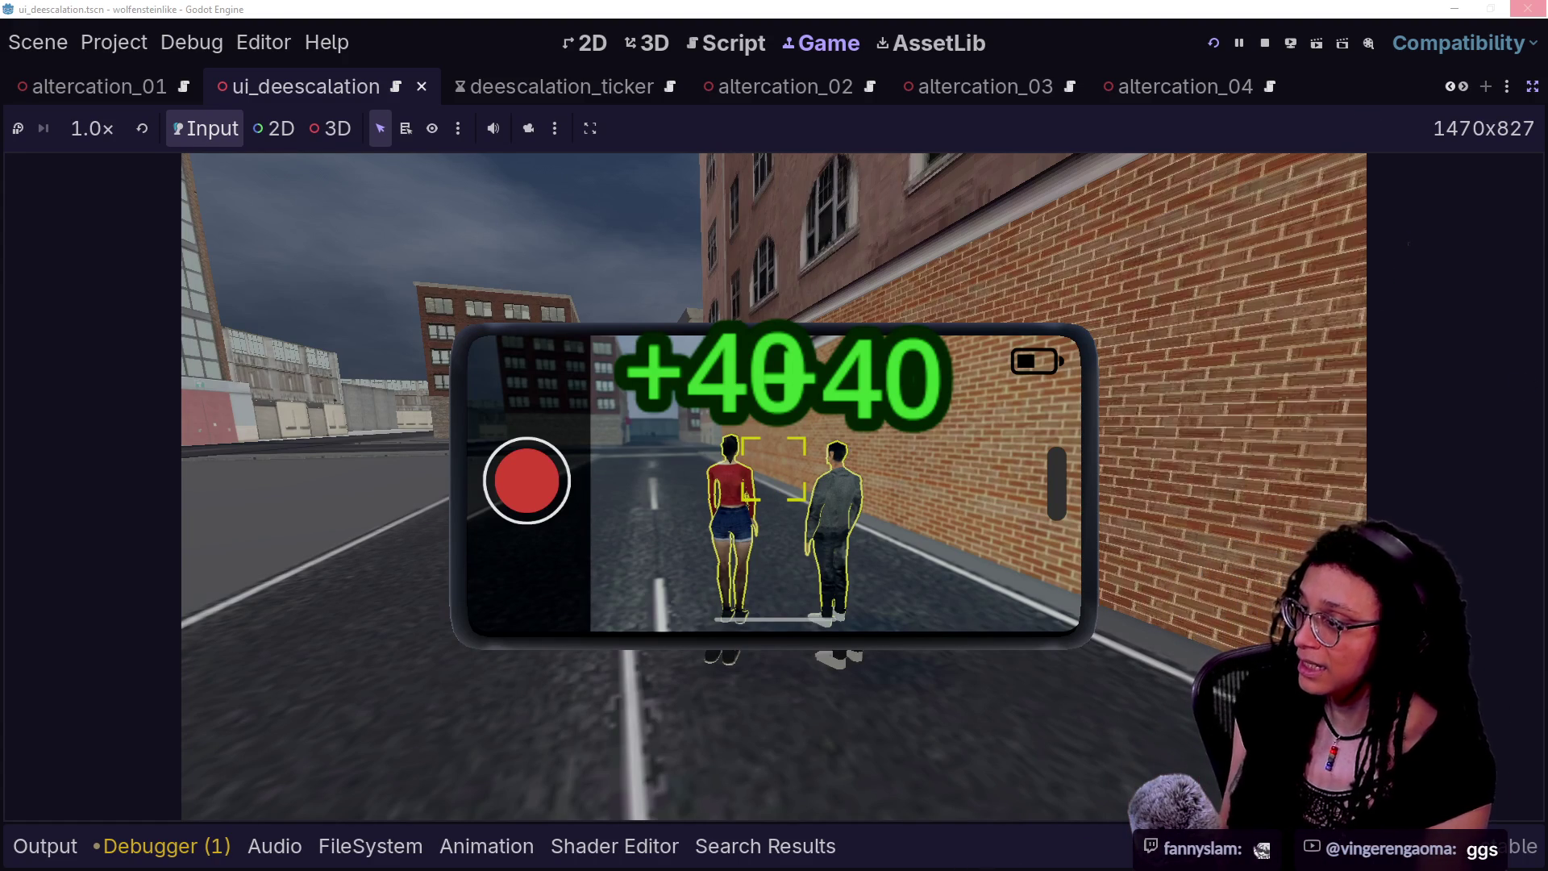
key(alt+Tab)
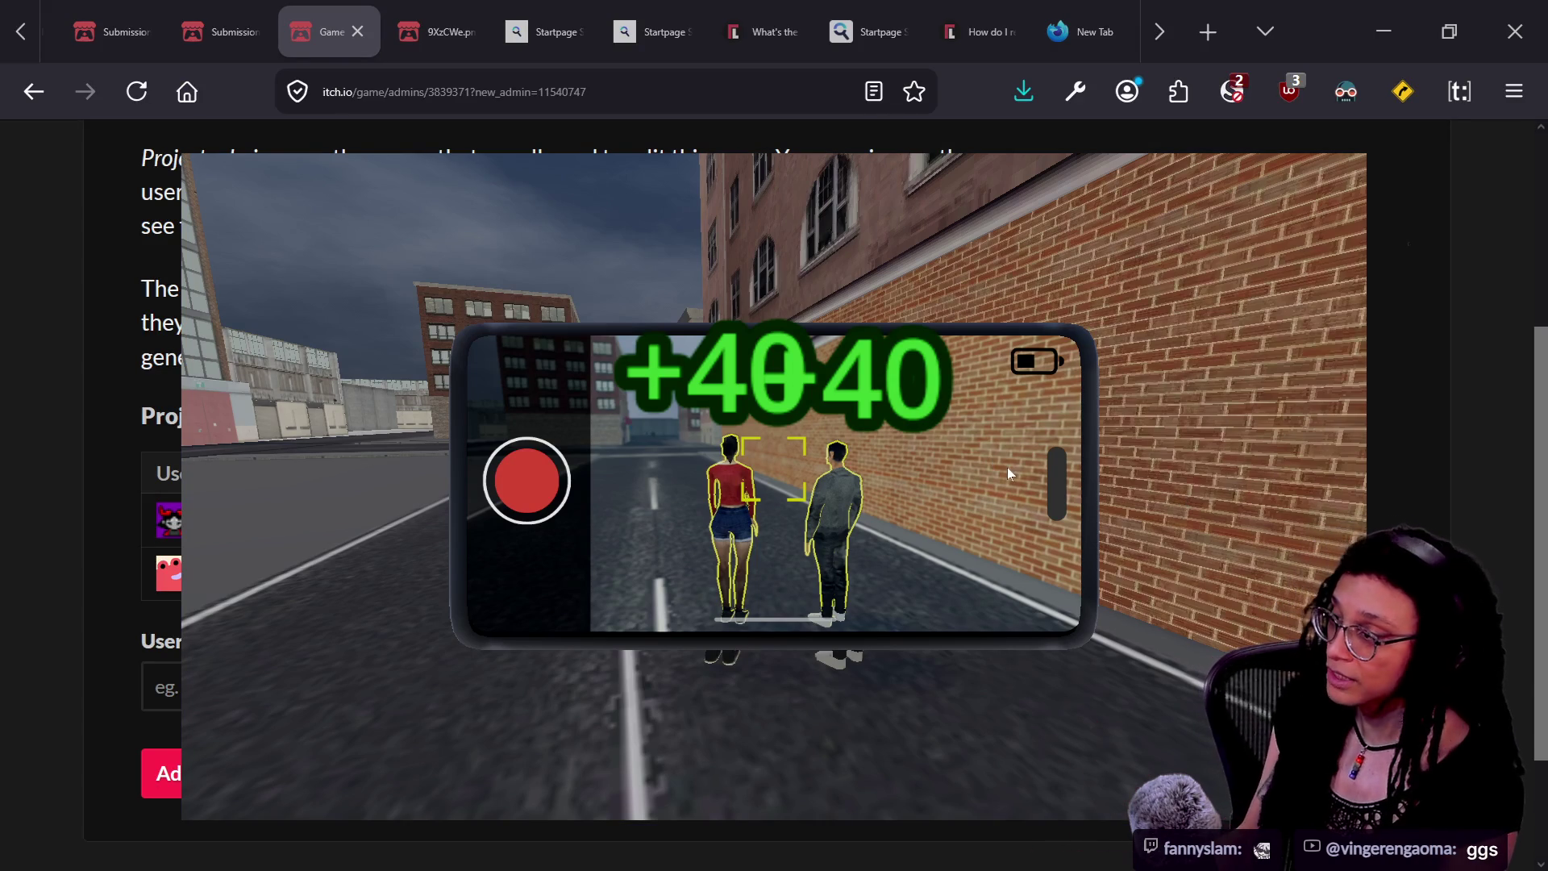
Close the game and Project Manager windows, then bring up the Hyperons Steam page.
key(alt+F4)
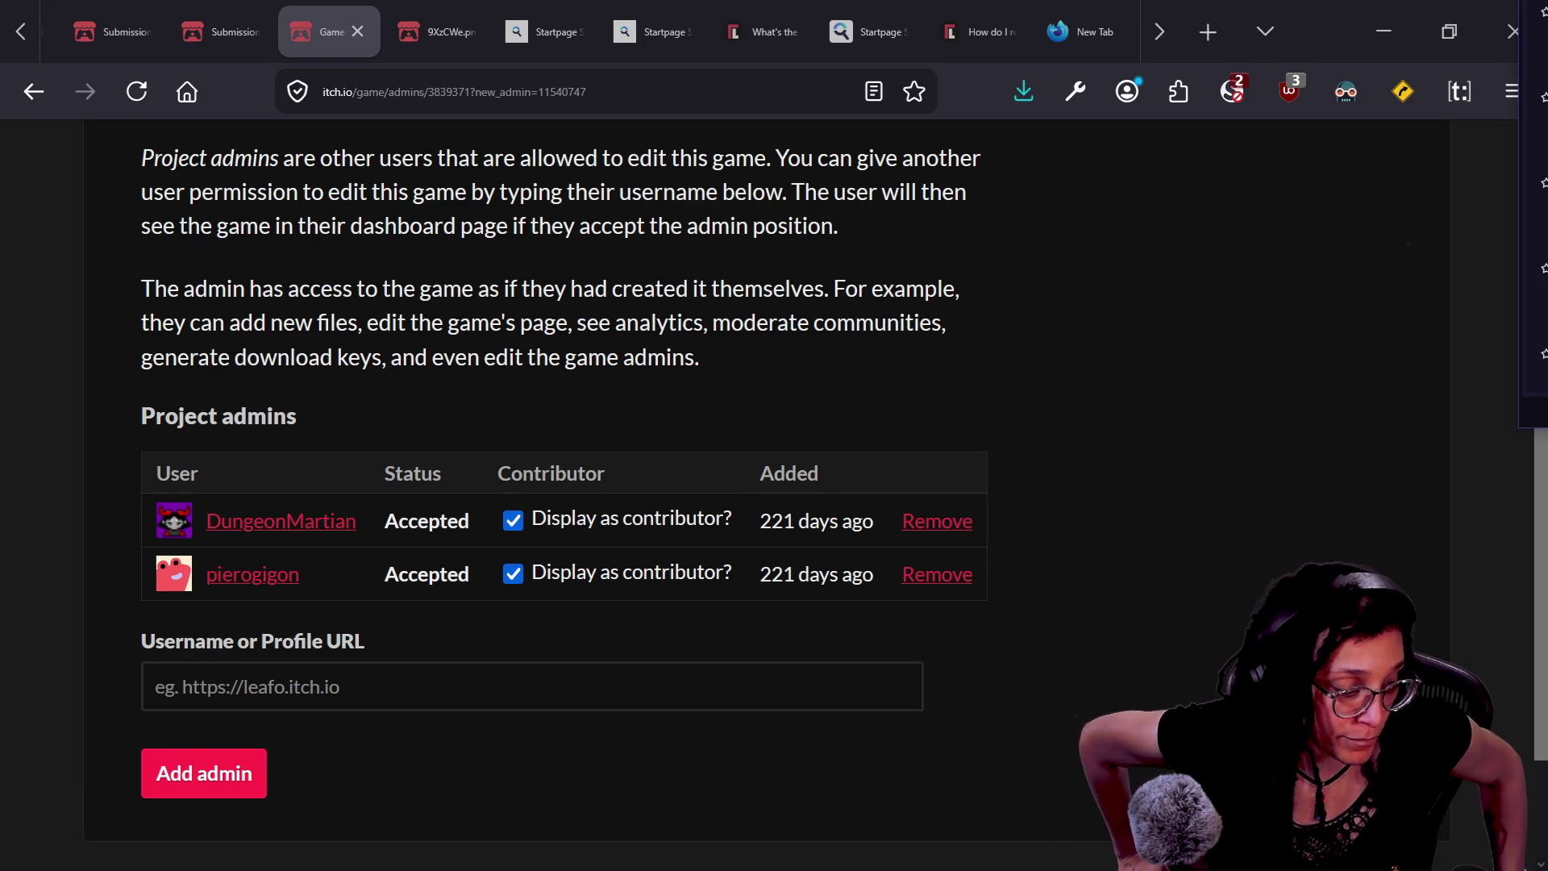
mouse_move(1547, 121)
mouse_down()
mouse_move(931, 224)
mouse_move(728, 193)
mouse_up()
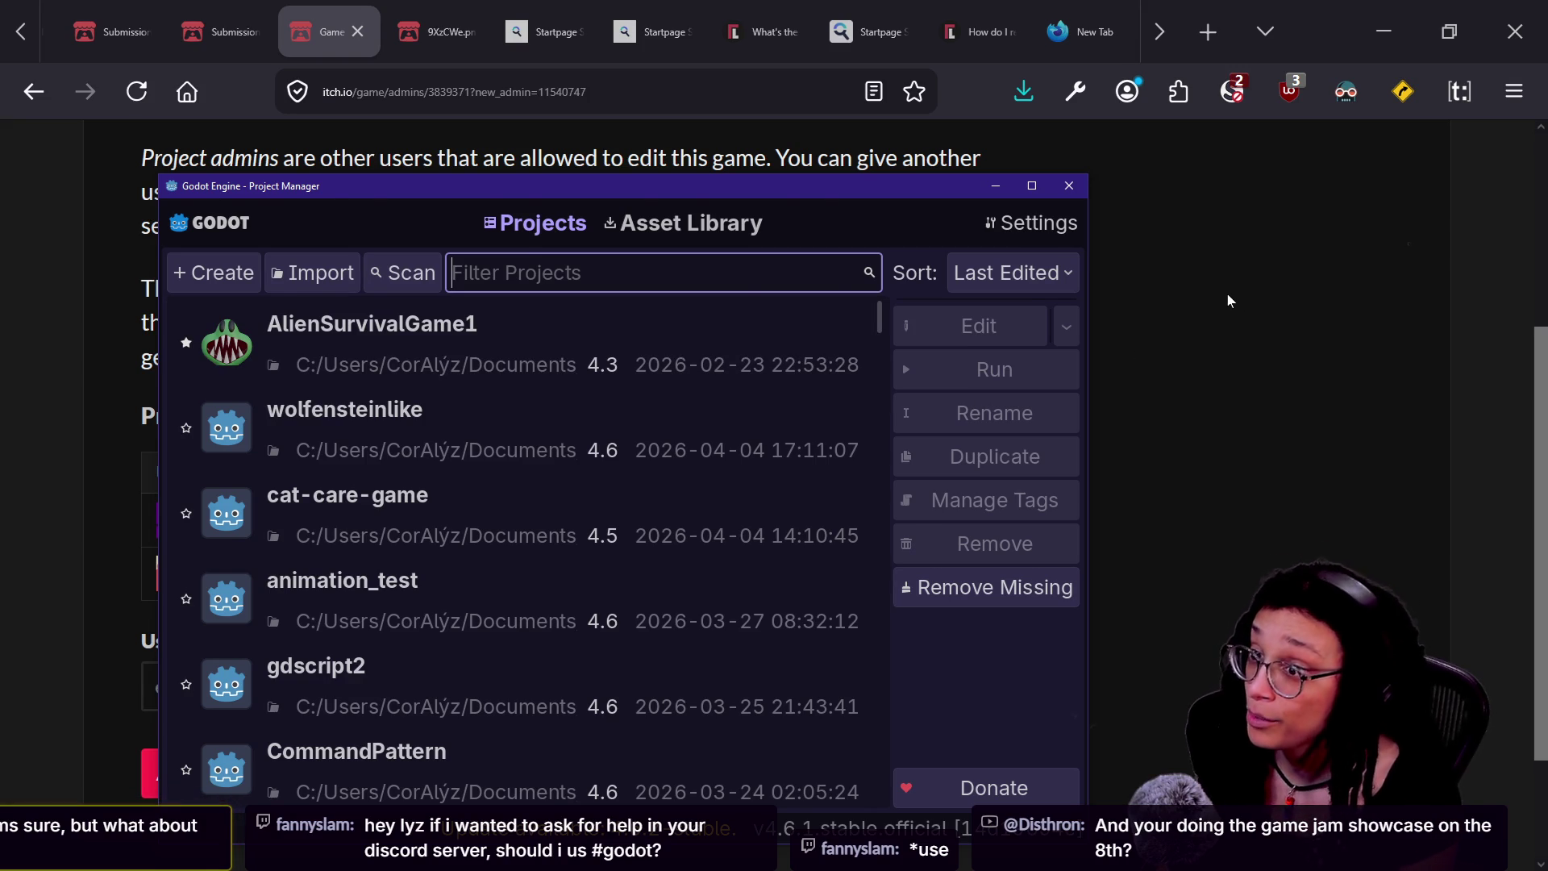
click(1113, 234)
scroll(323, 32, up, 3)
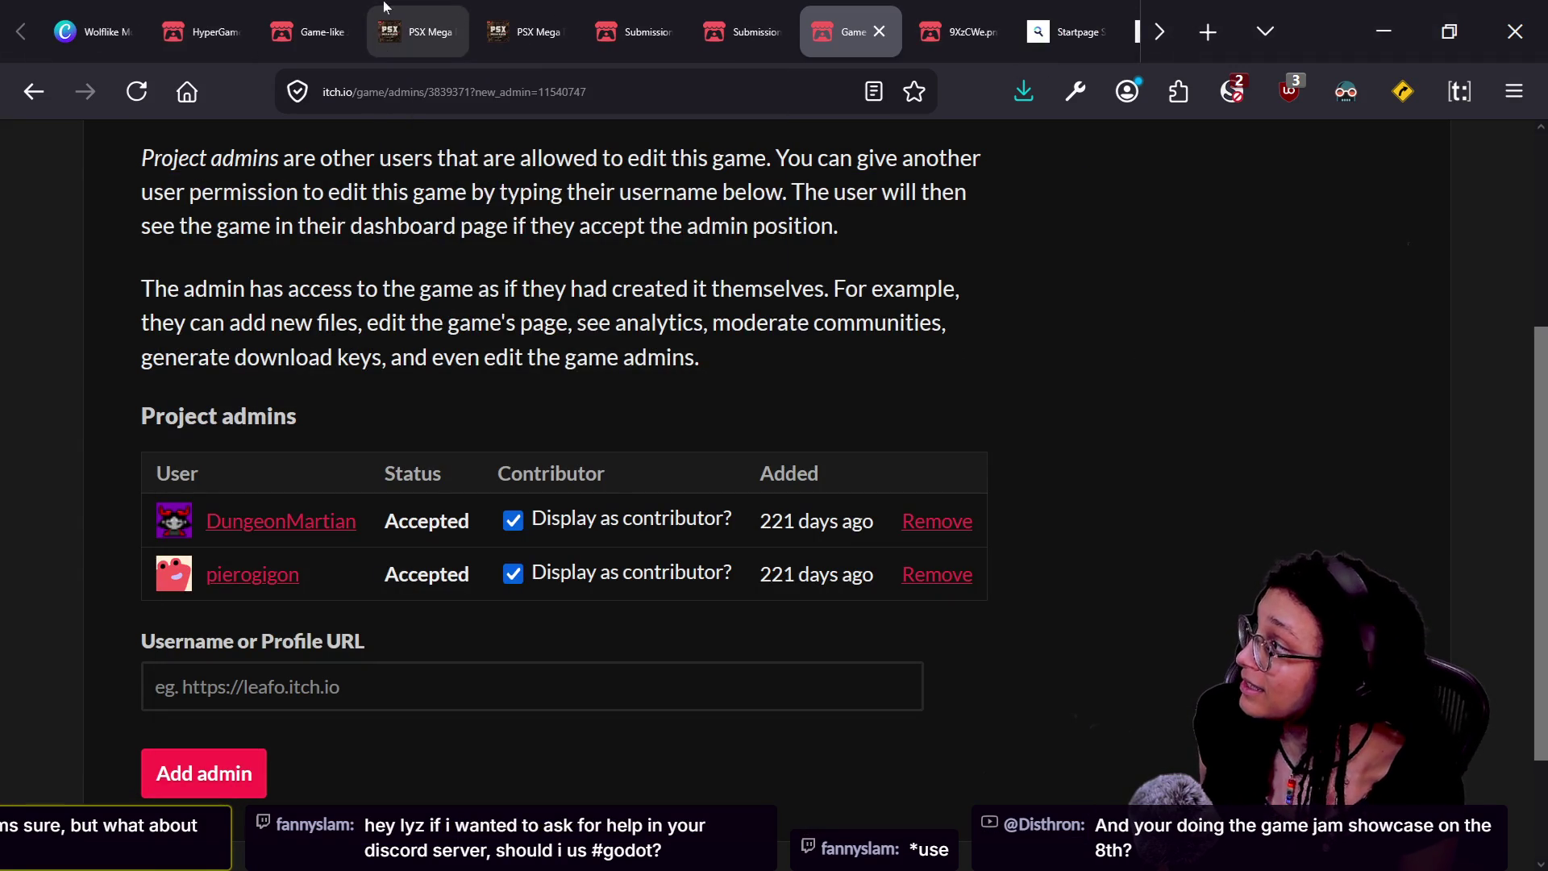
key(alt+Tab)
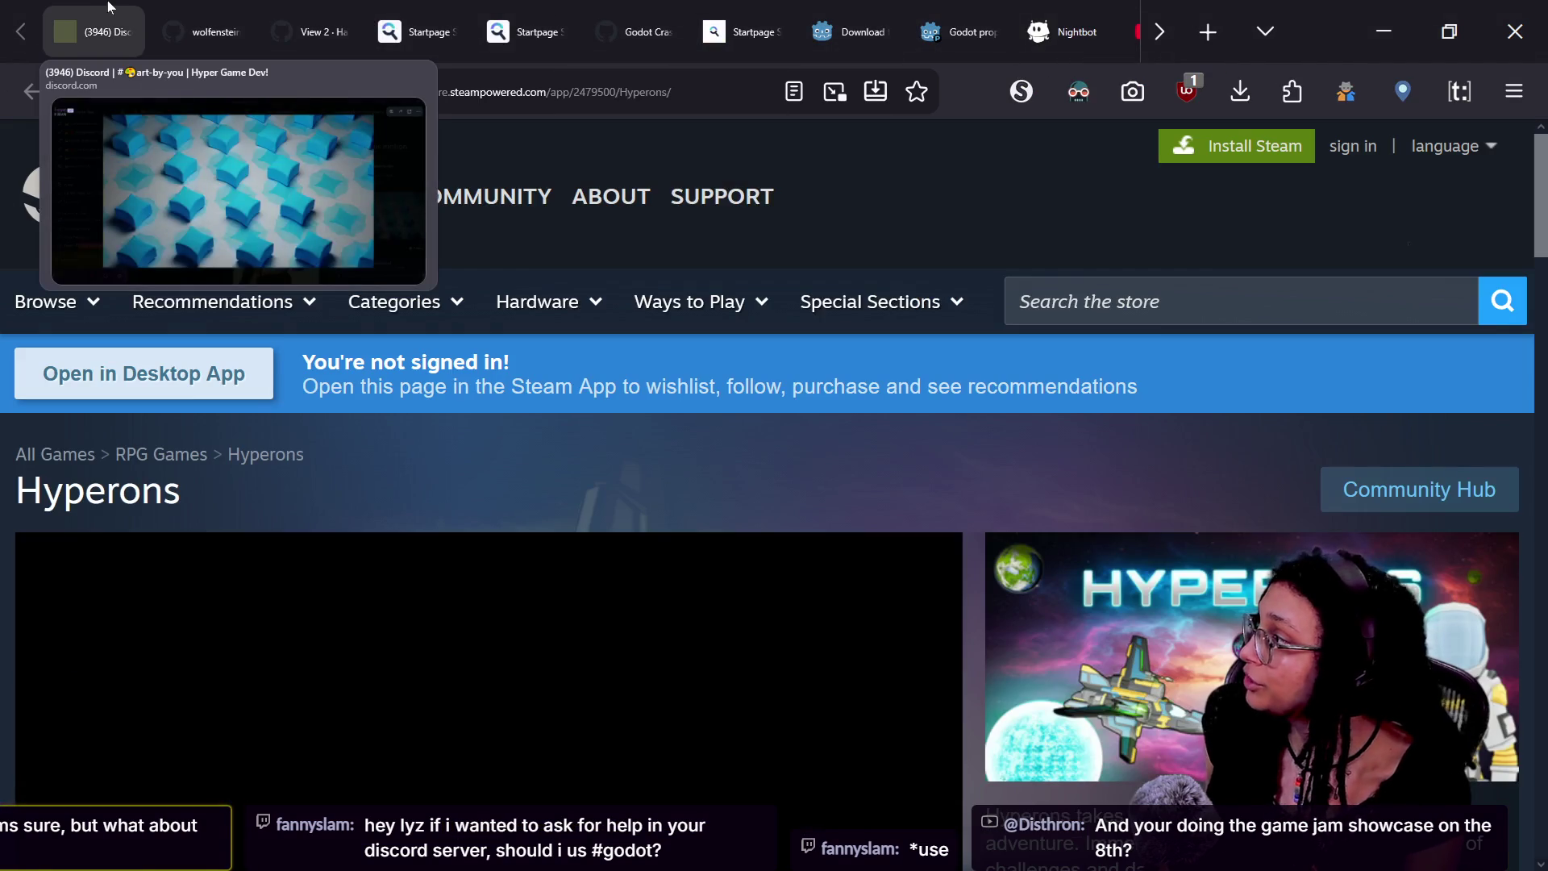
Go to the Discord server and open the godot forum channel under Game Engines.
click(93, 31)
click(1417, 422)
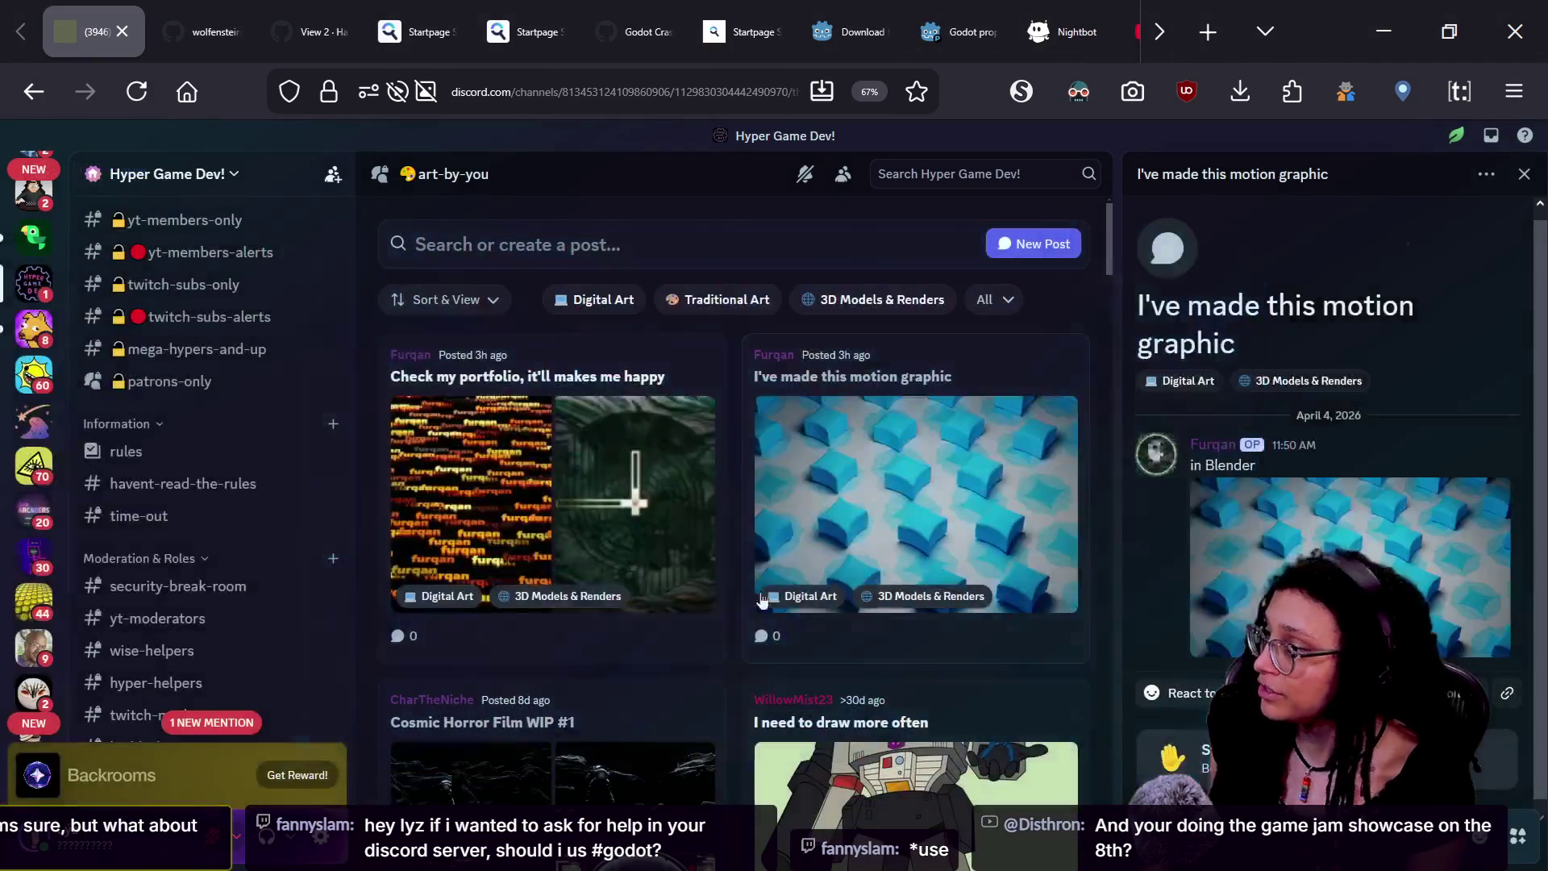
scroll(313, 618, down, 10)
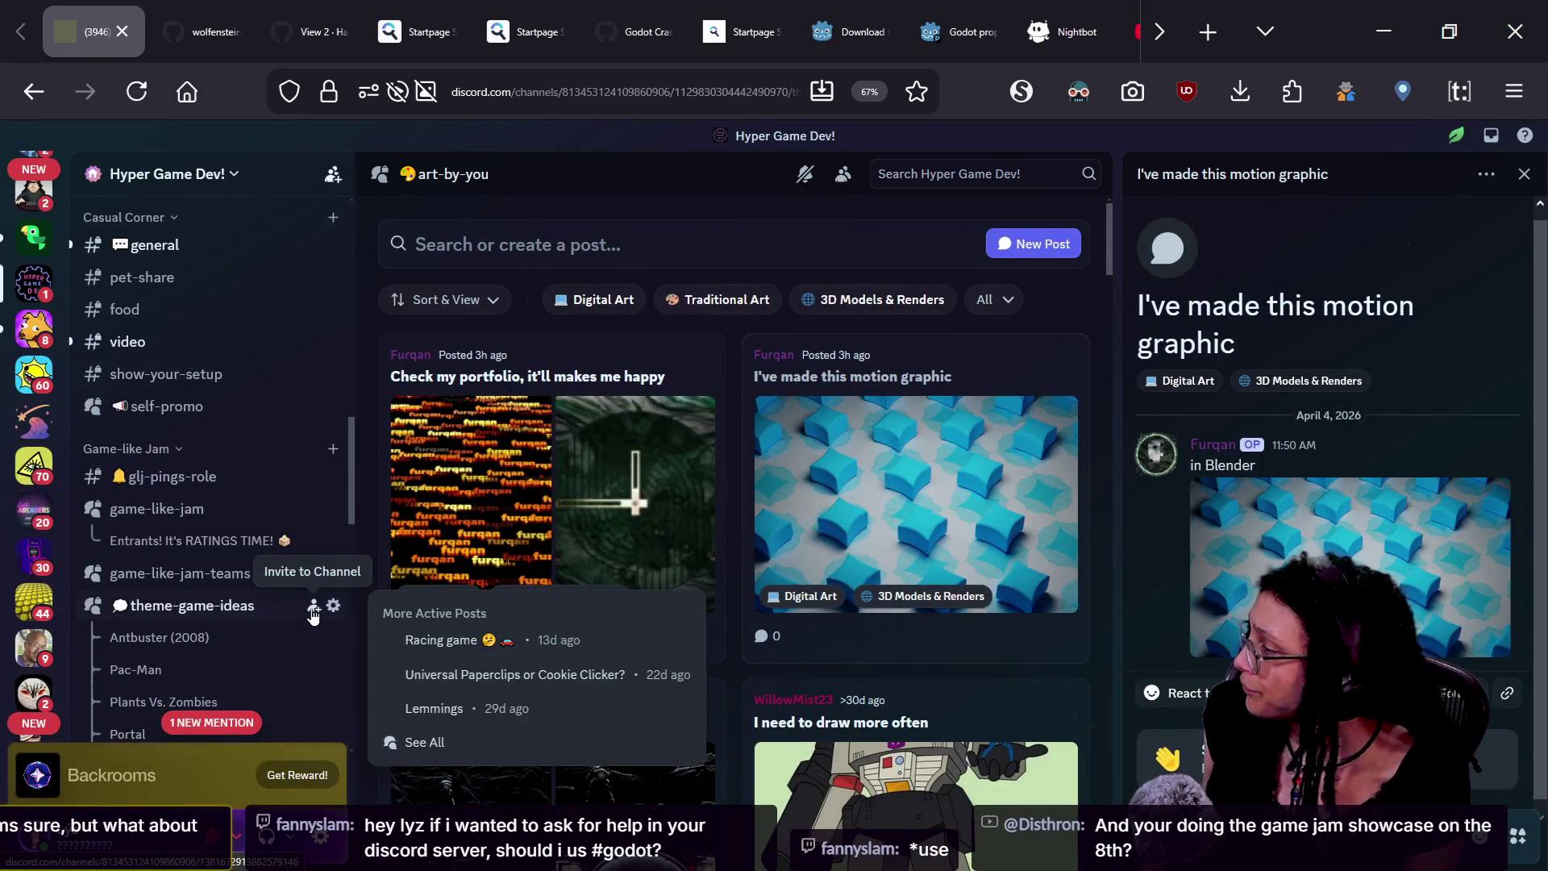
scroll(187, 503, down, 3)
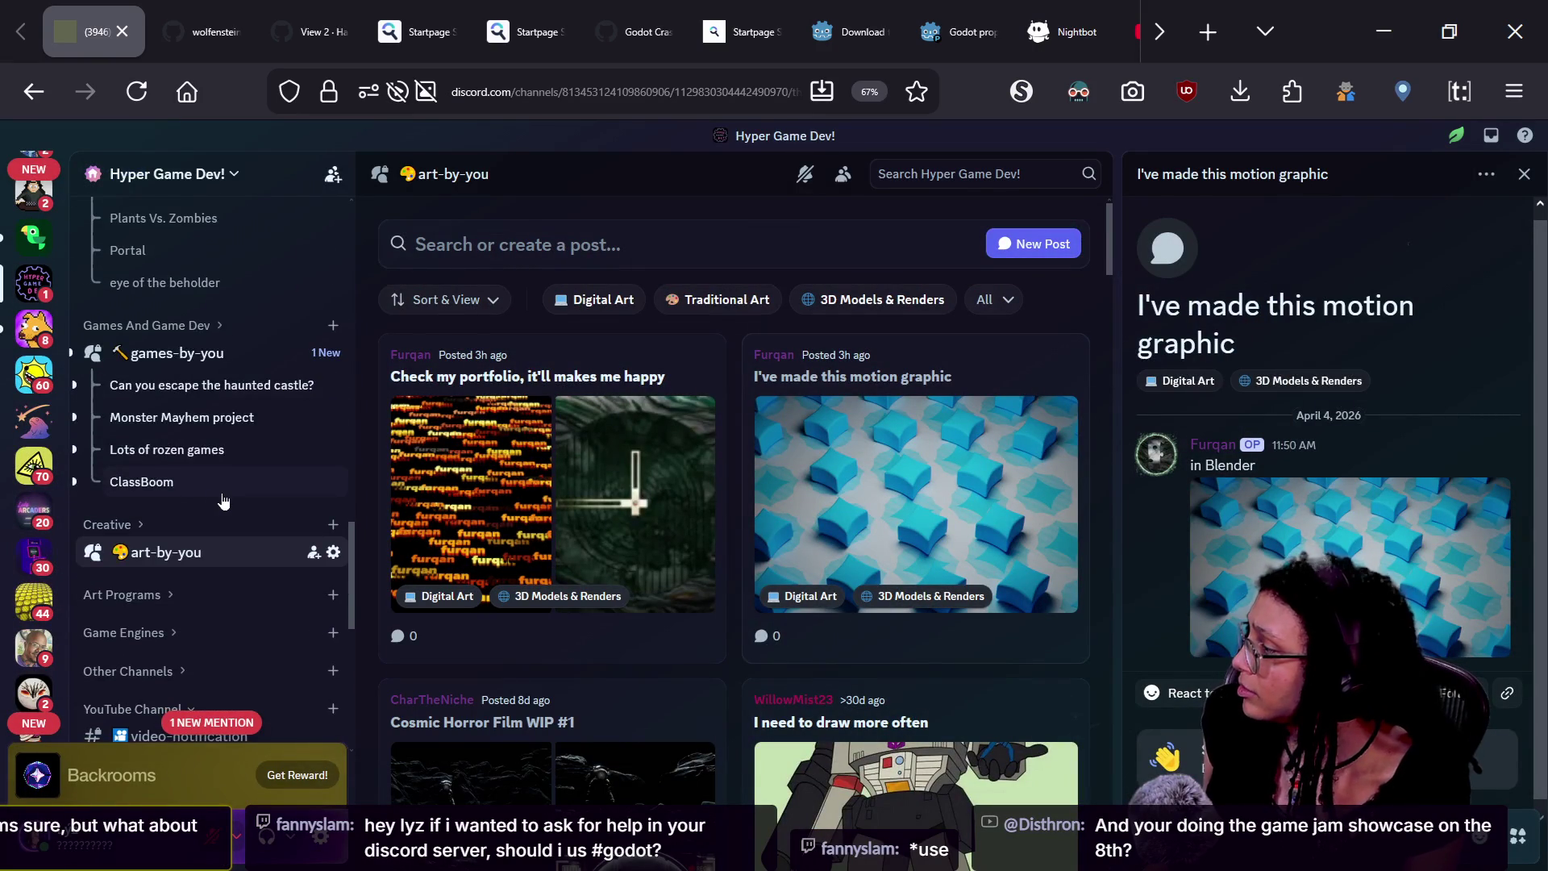
scroll(221, 500, down, 12)
scroll(223, 500, up, 11)
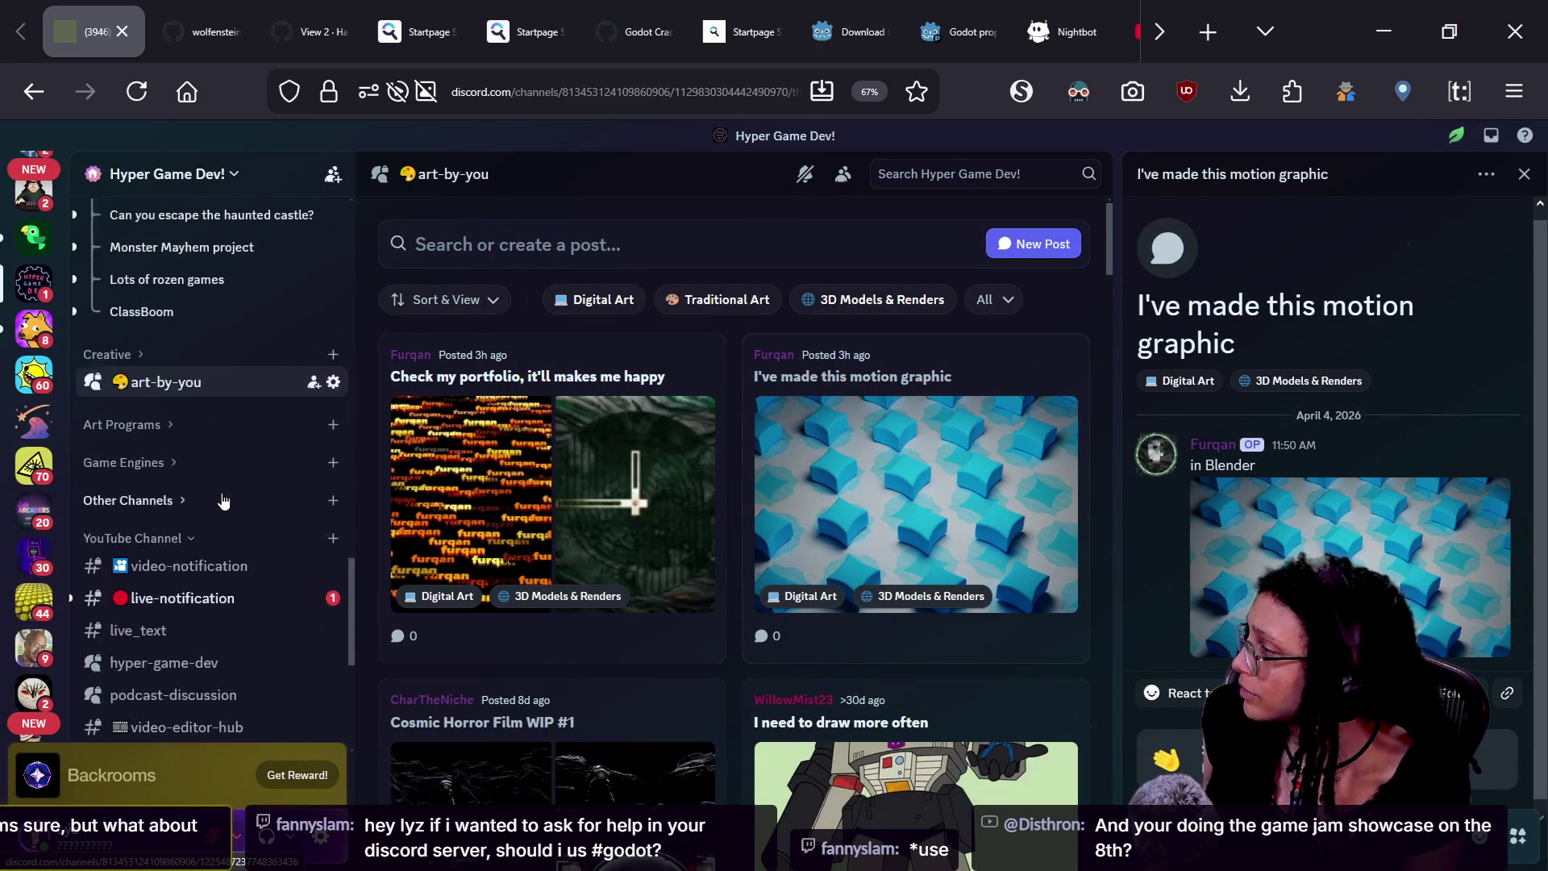
scroll(211, 549, down, 3)
scroll(203, 584, up, 2)
scroll(201, 590, up, 7)
scroll(202, 565, down, 9)
click(214, 447)
mouse_move(129, 482)
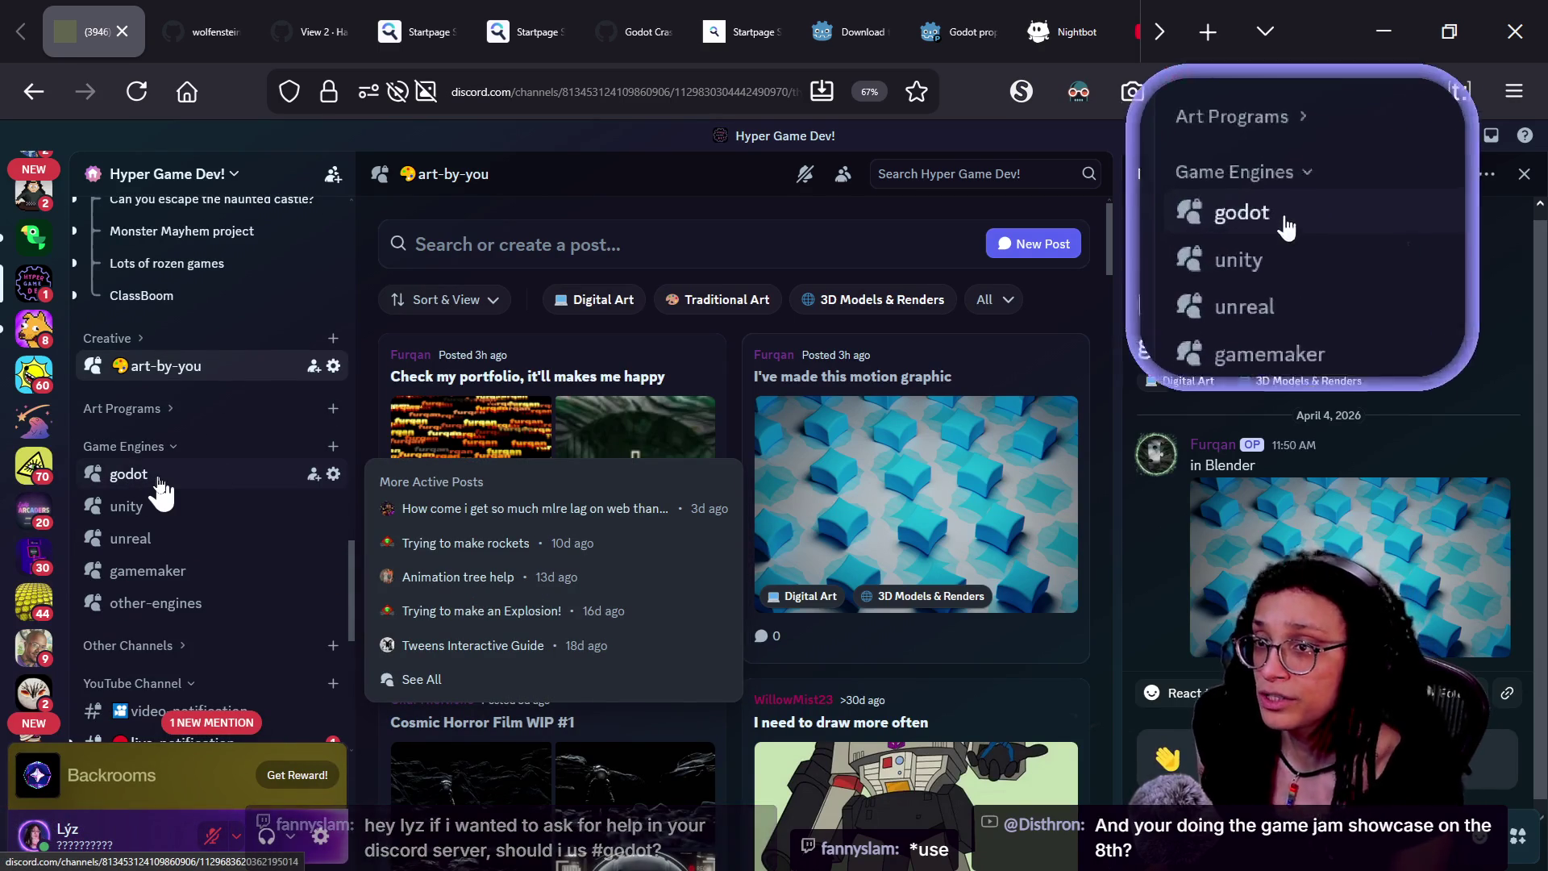
click(134, 486)
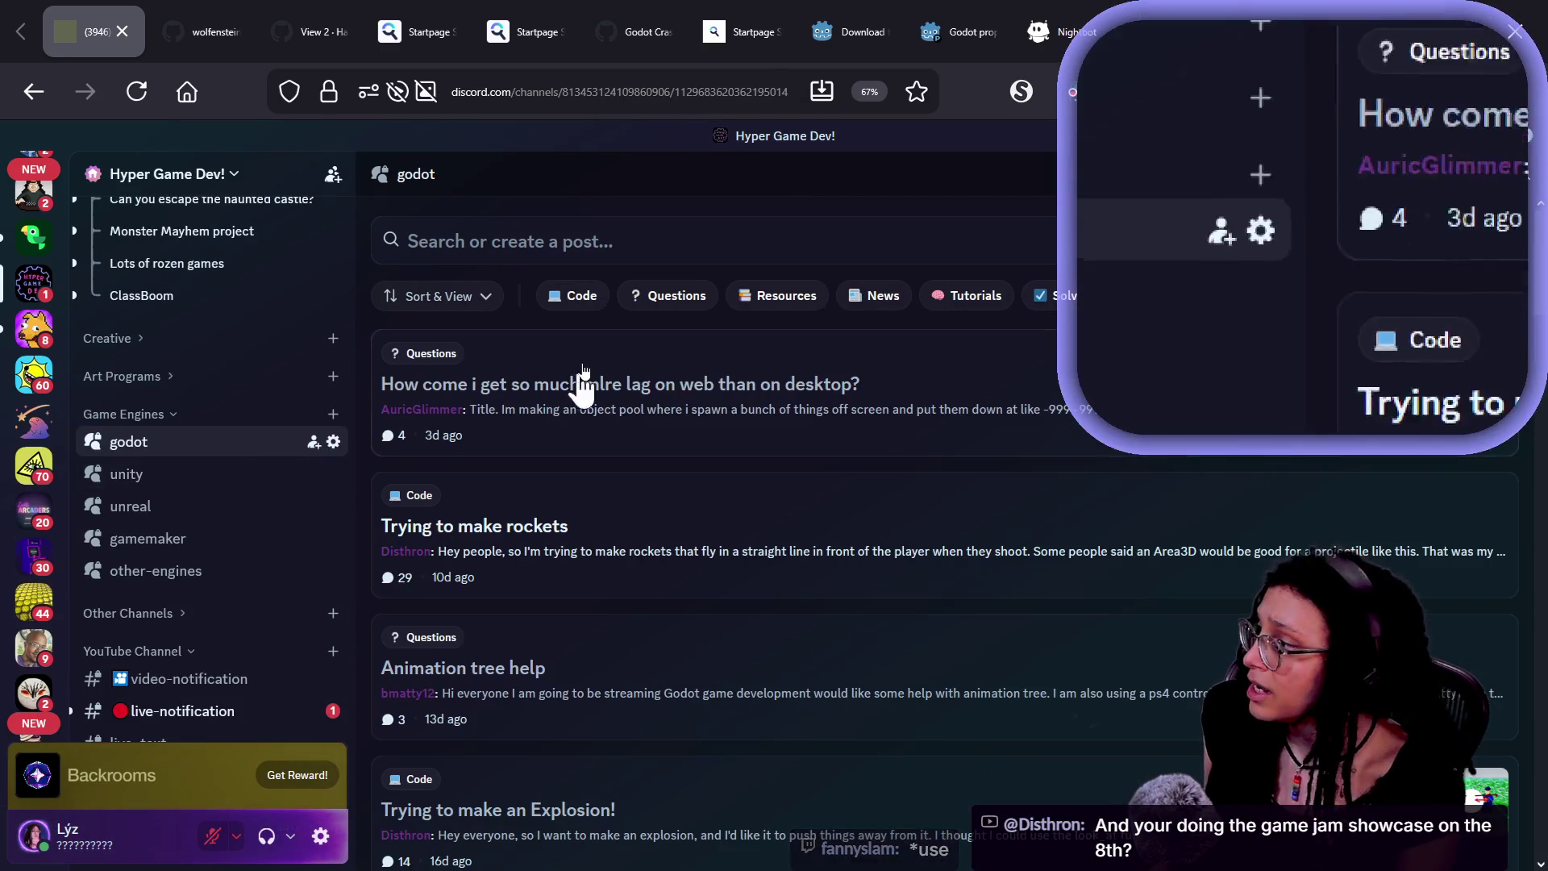
Start a forum post titled 'srgksmdfgdsfg' and begin an @-mention in its body.
text(srgksmdfgdsfg)
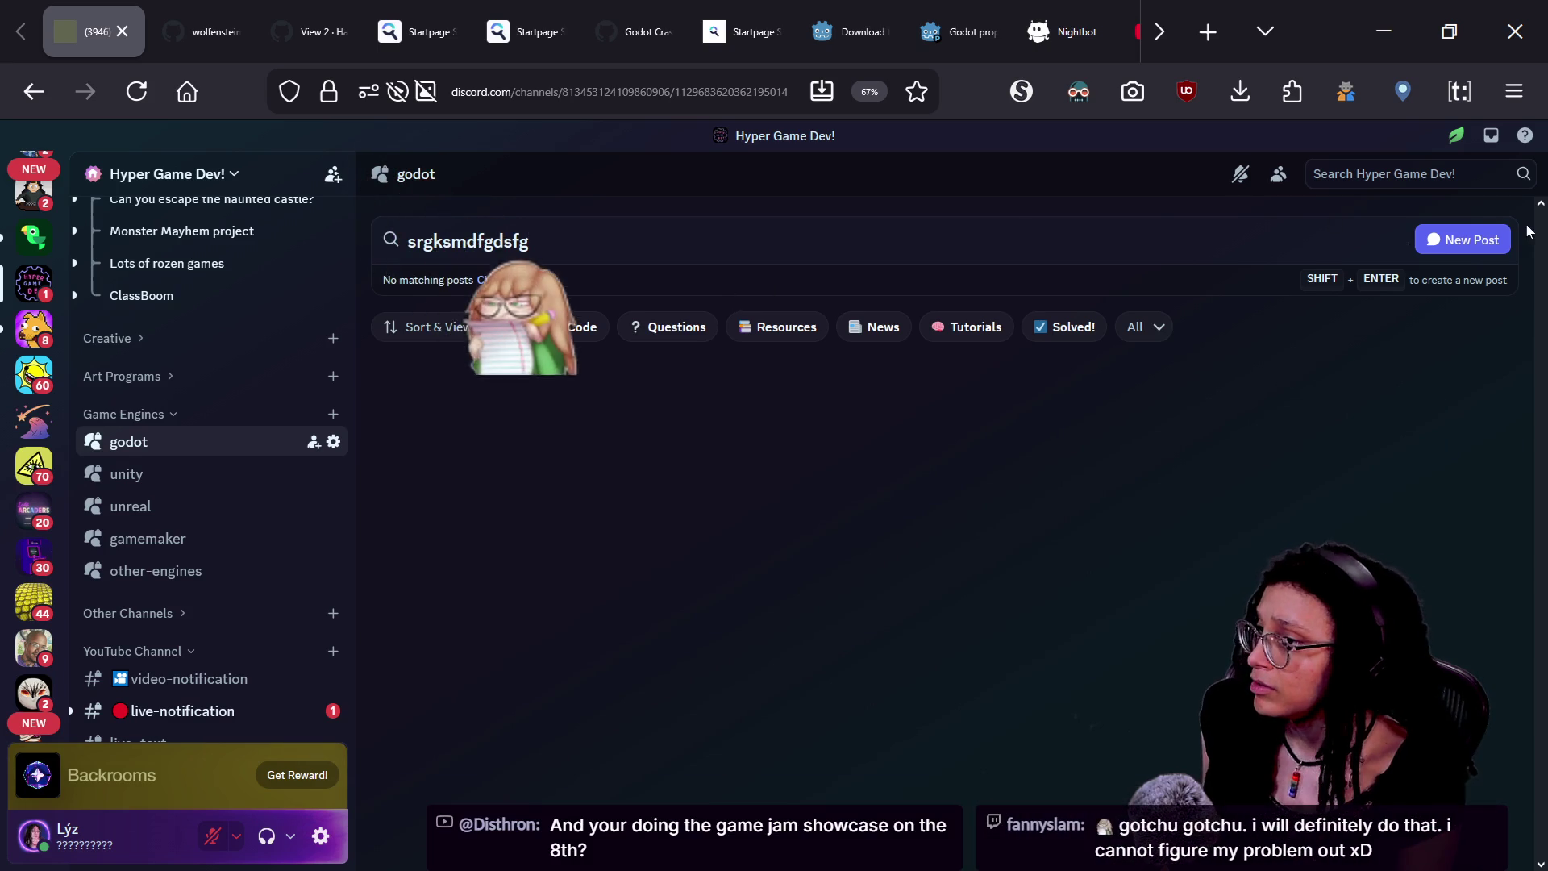
key(shift+Return)
click(743, 303)
text(@godothe)
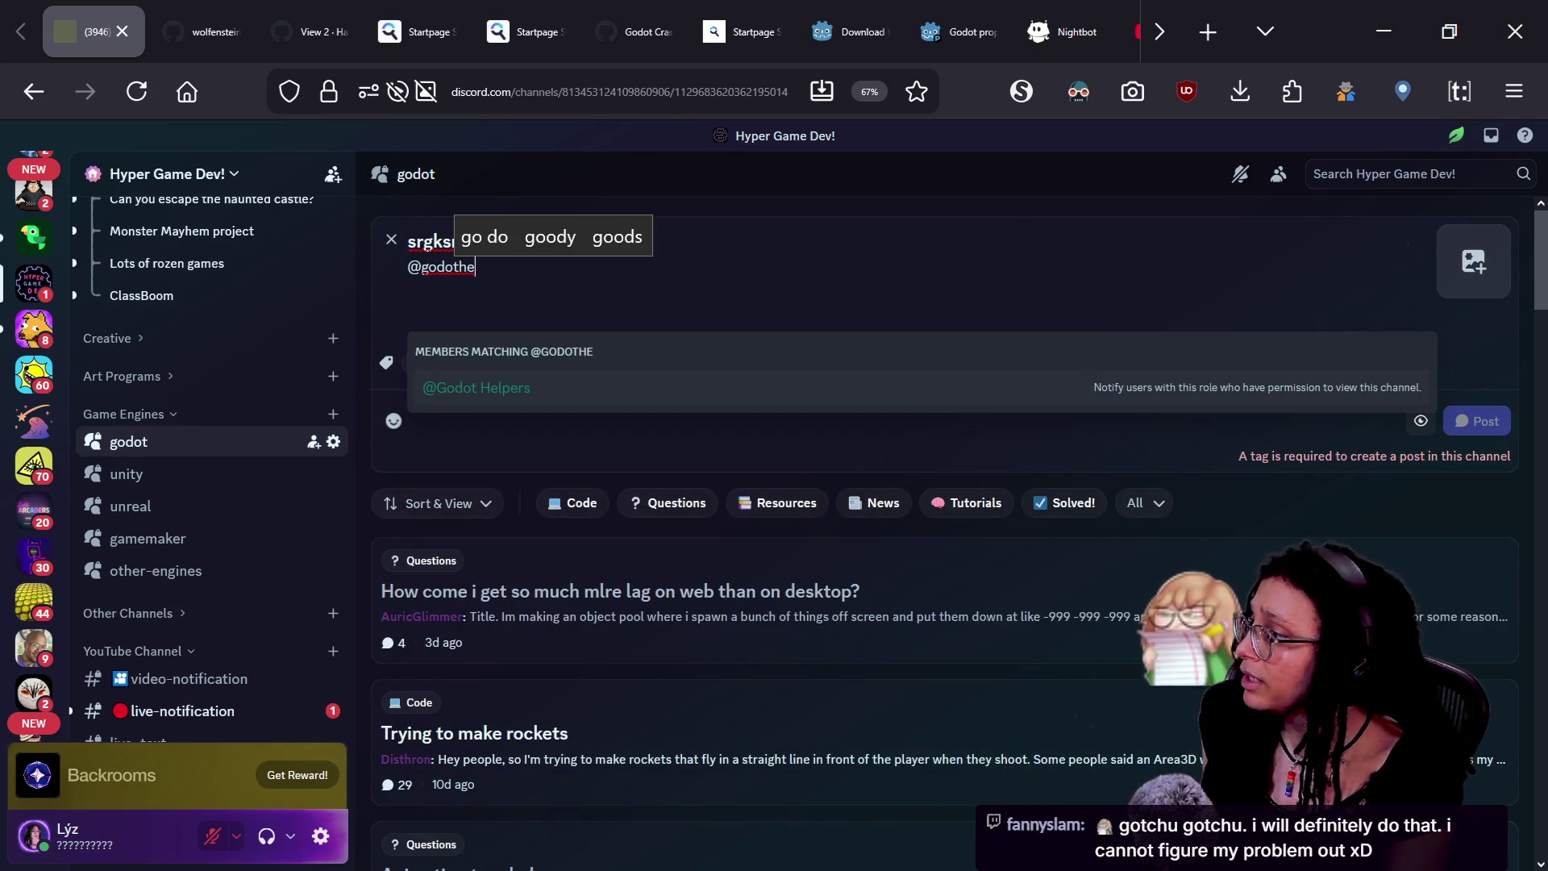
key(Return)
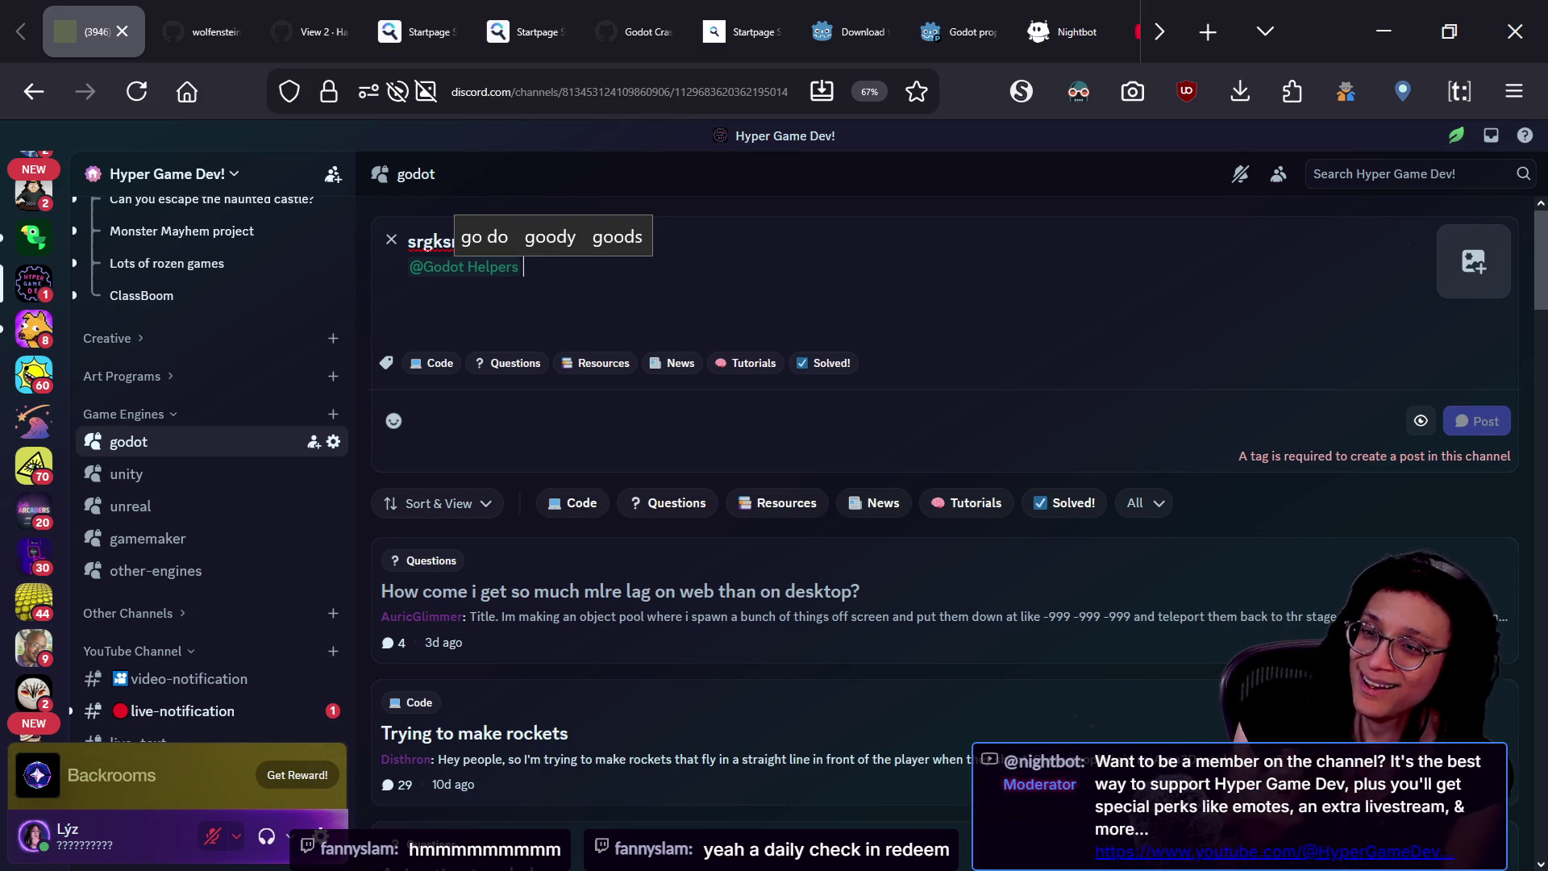
key(BackSpace)
key(BackSpace)
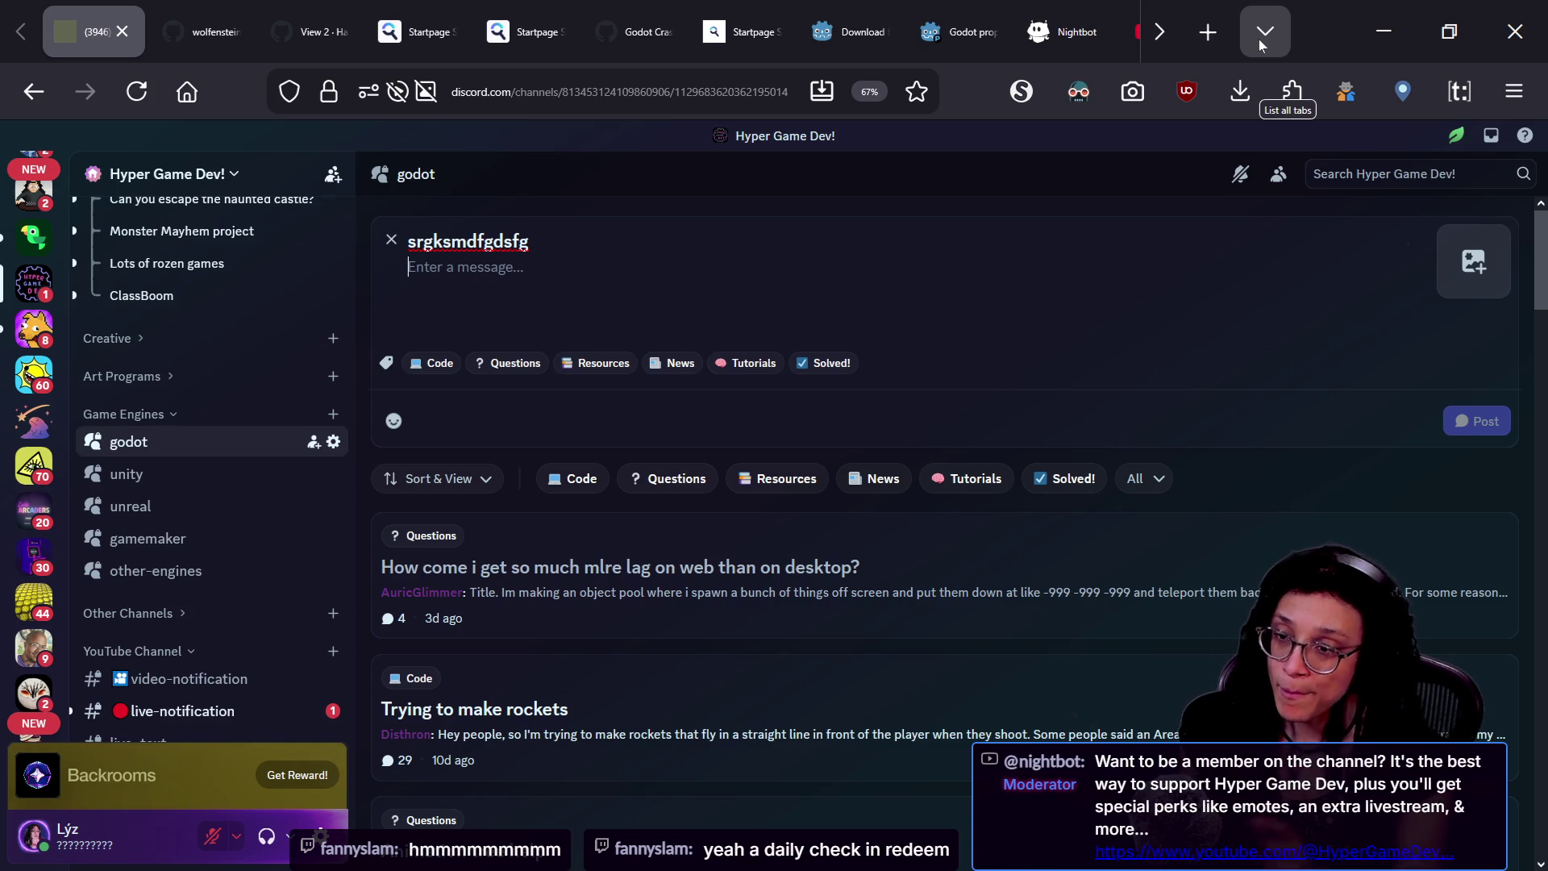
scroll(908, 37, down, 5)
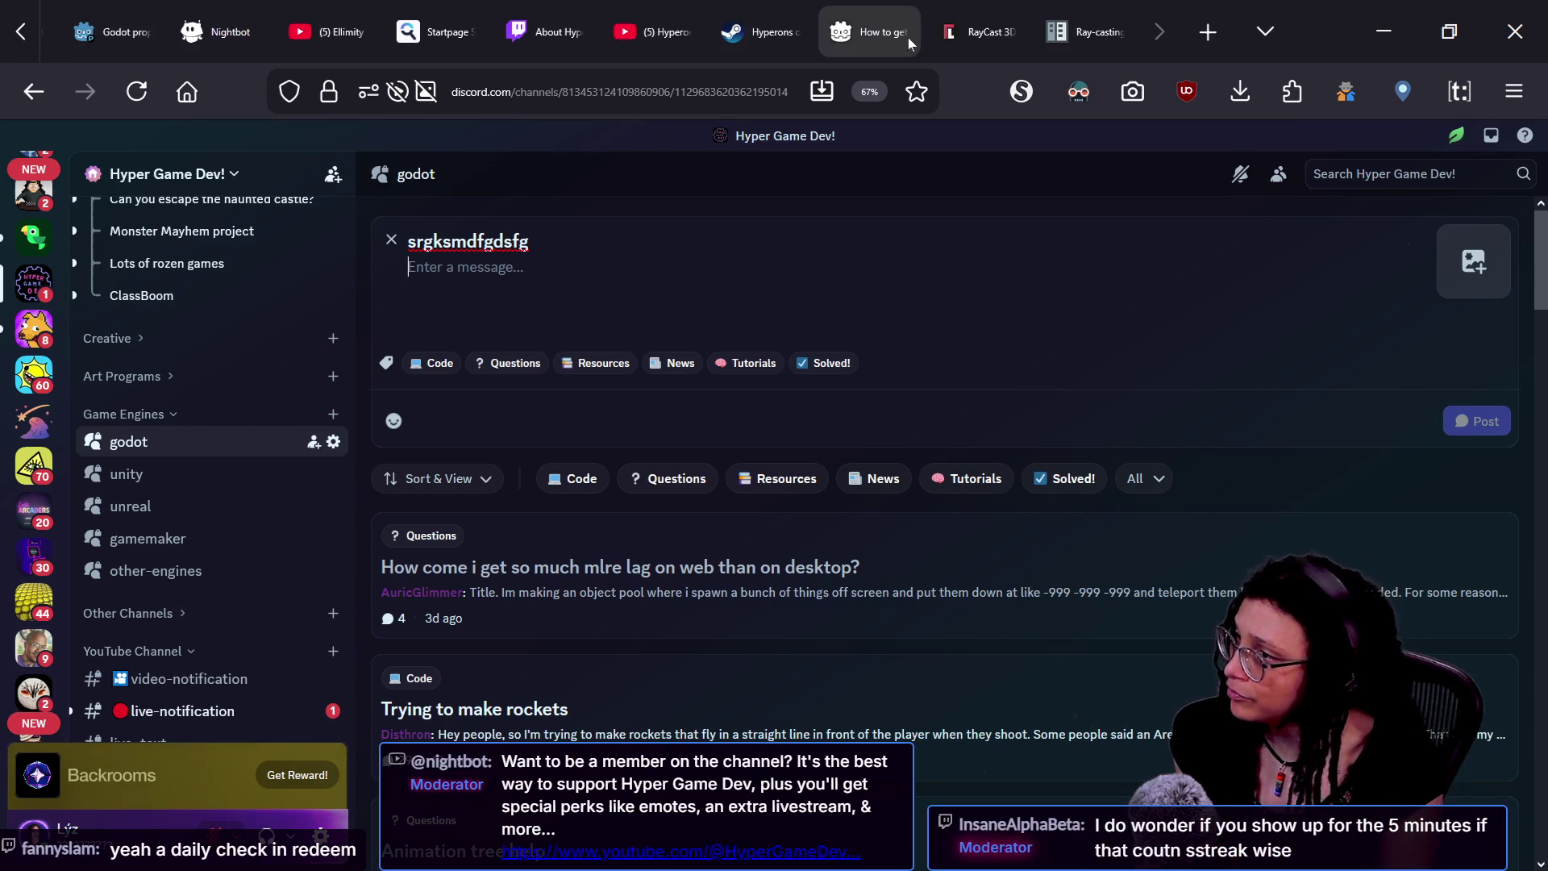
From the Hyperons YouTube tab, open Subscriptions and browse the live game-dev streams.
click(649, 33)
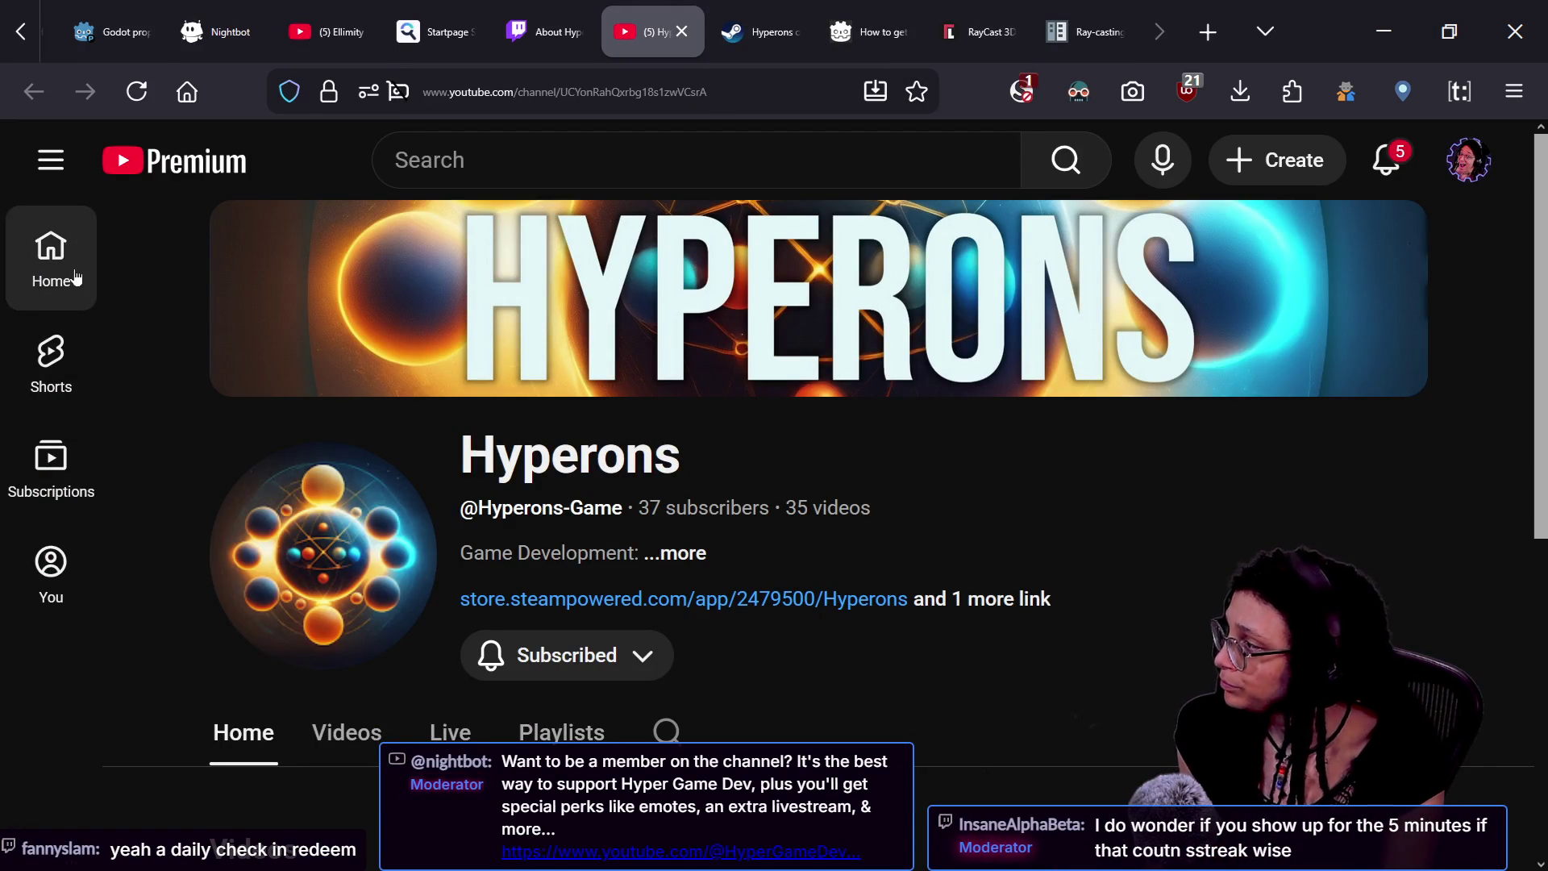
click(51, 451)
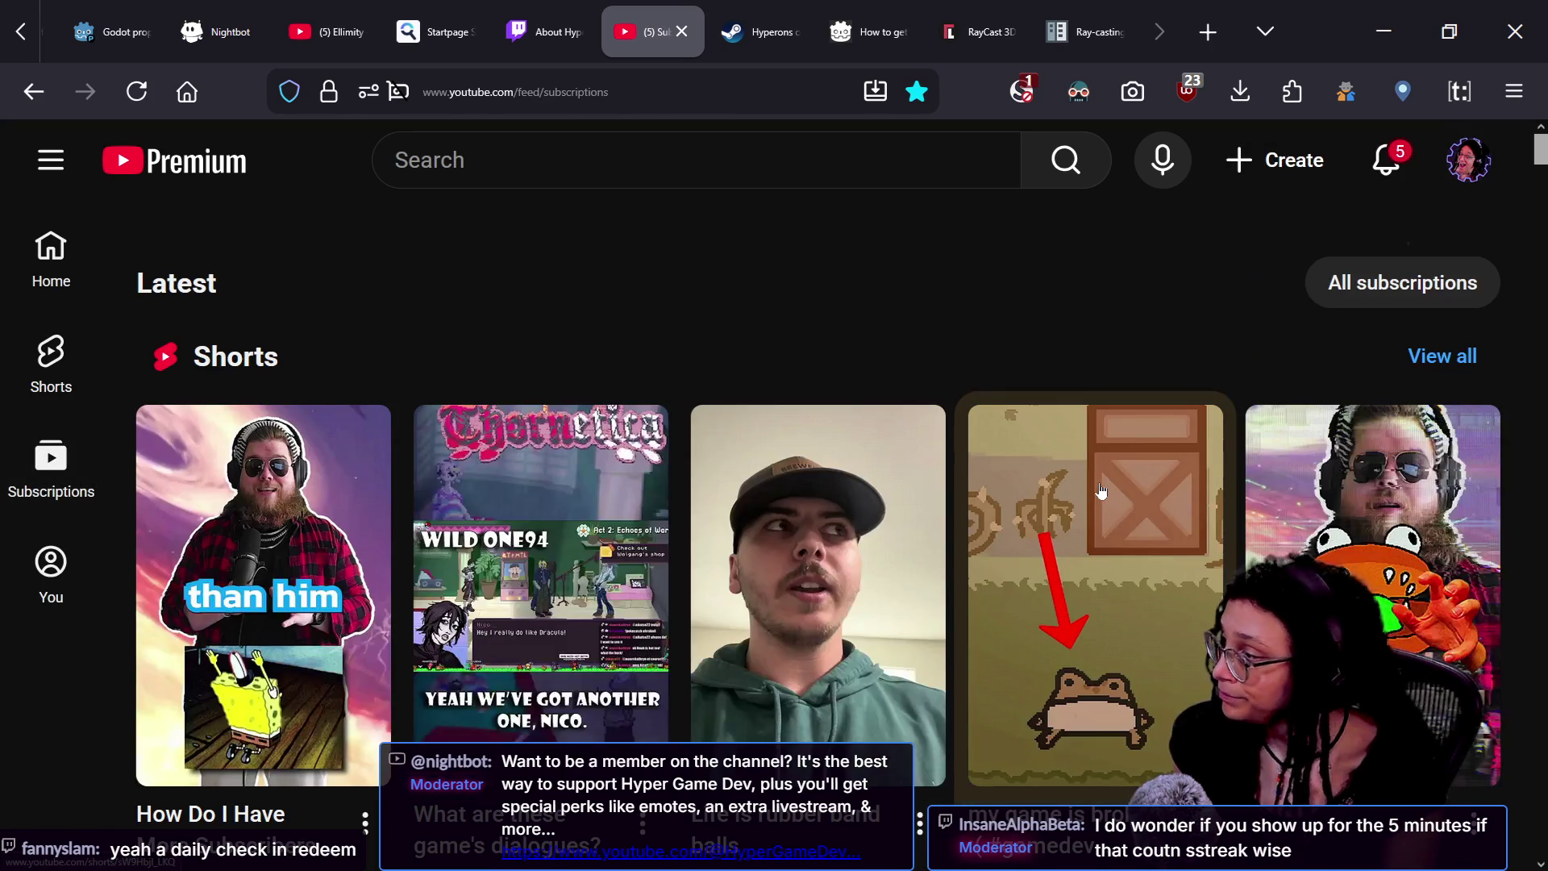
scroll(1102, 488, down, 5)
scroll(1103, 488, down, 3)
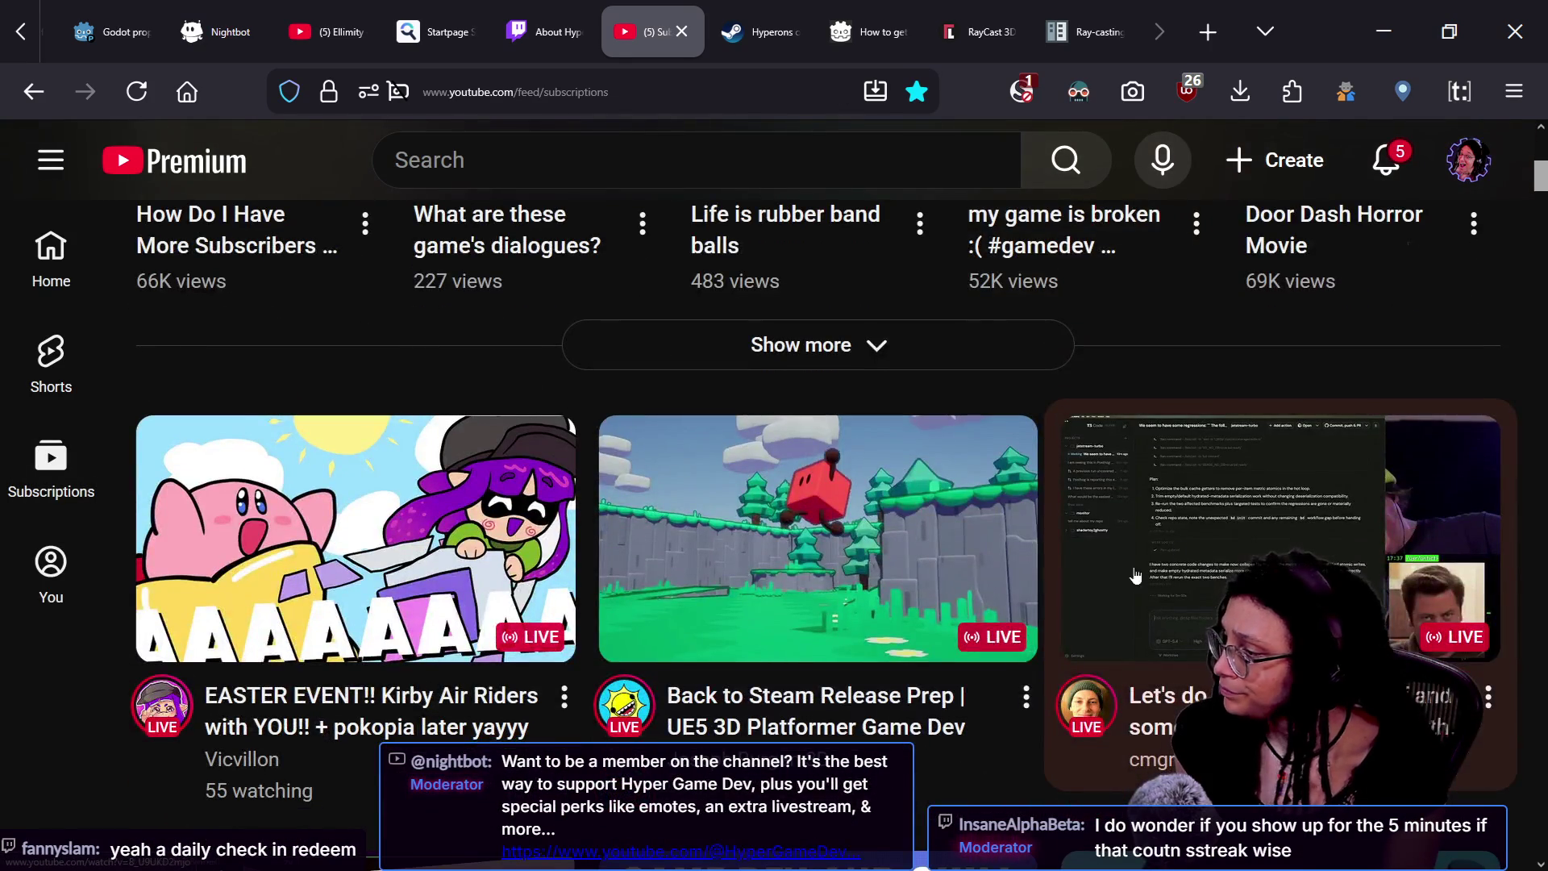
scroll(1040, 692, down, 2)
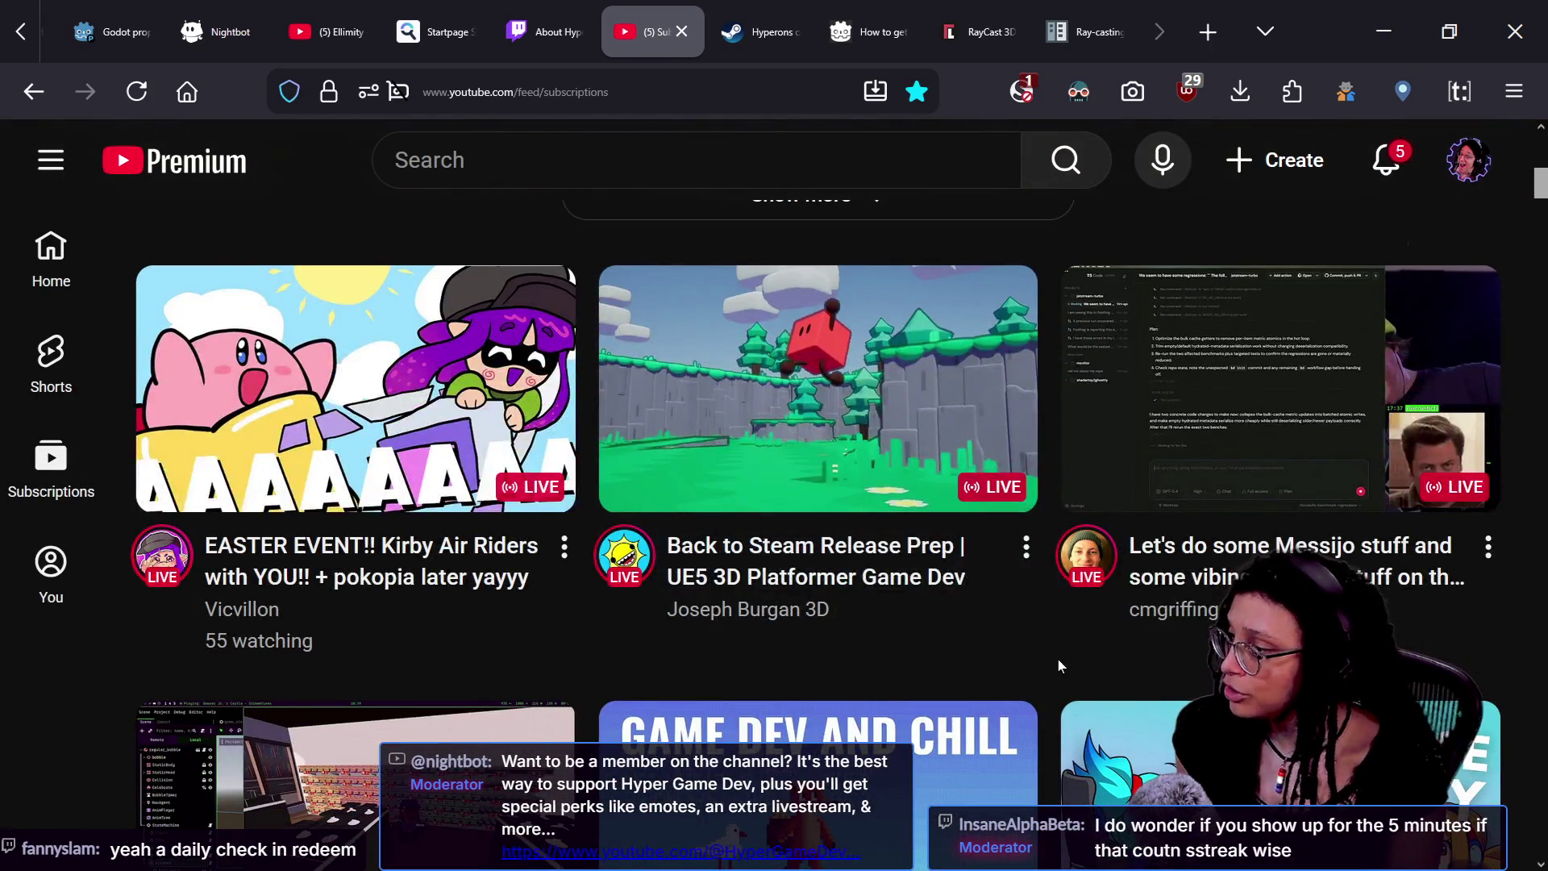
scroll(1059, 663, down, 2)
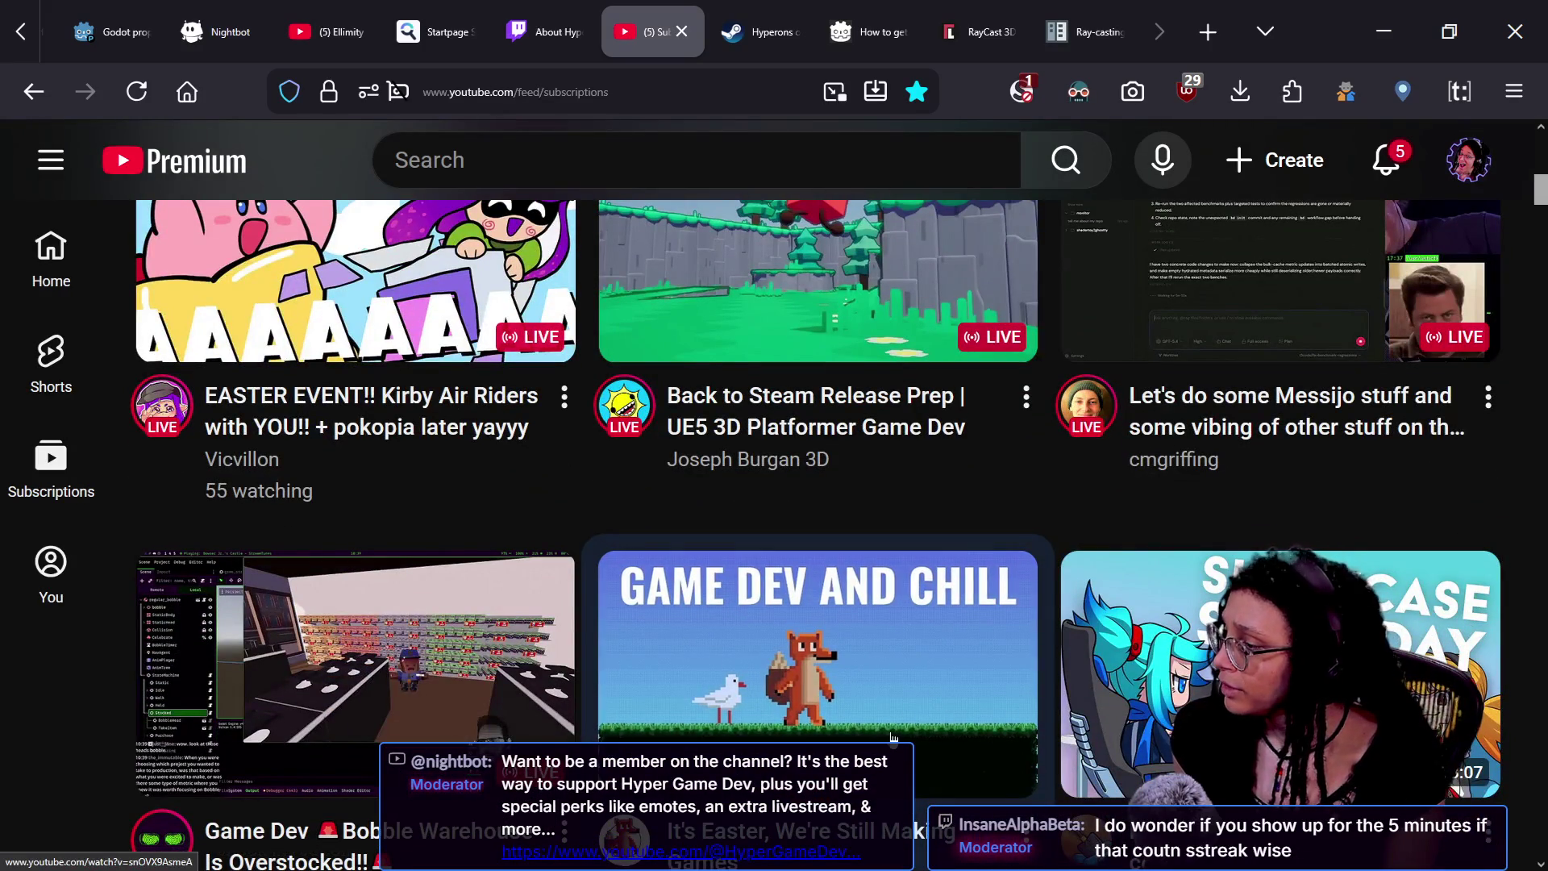
scroll(900, 766, down, 2)
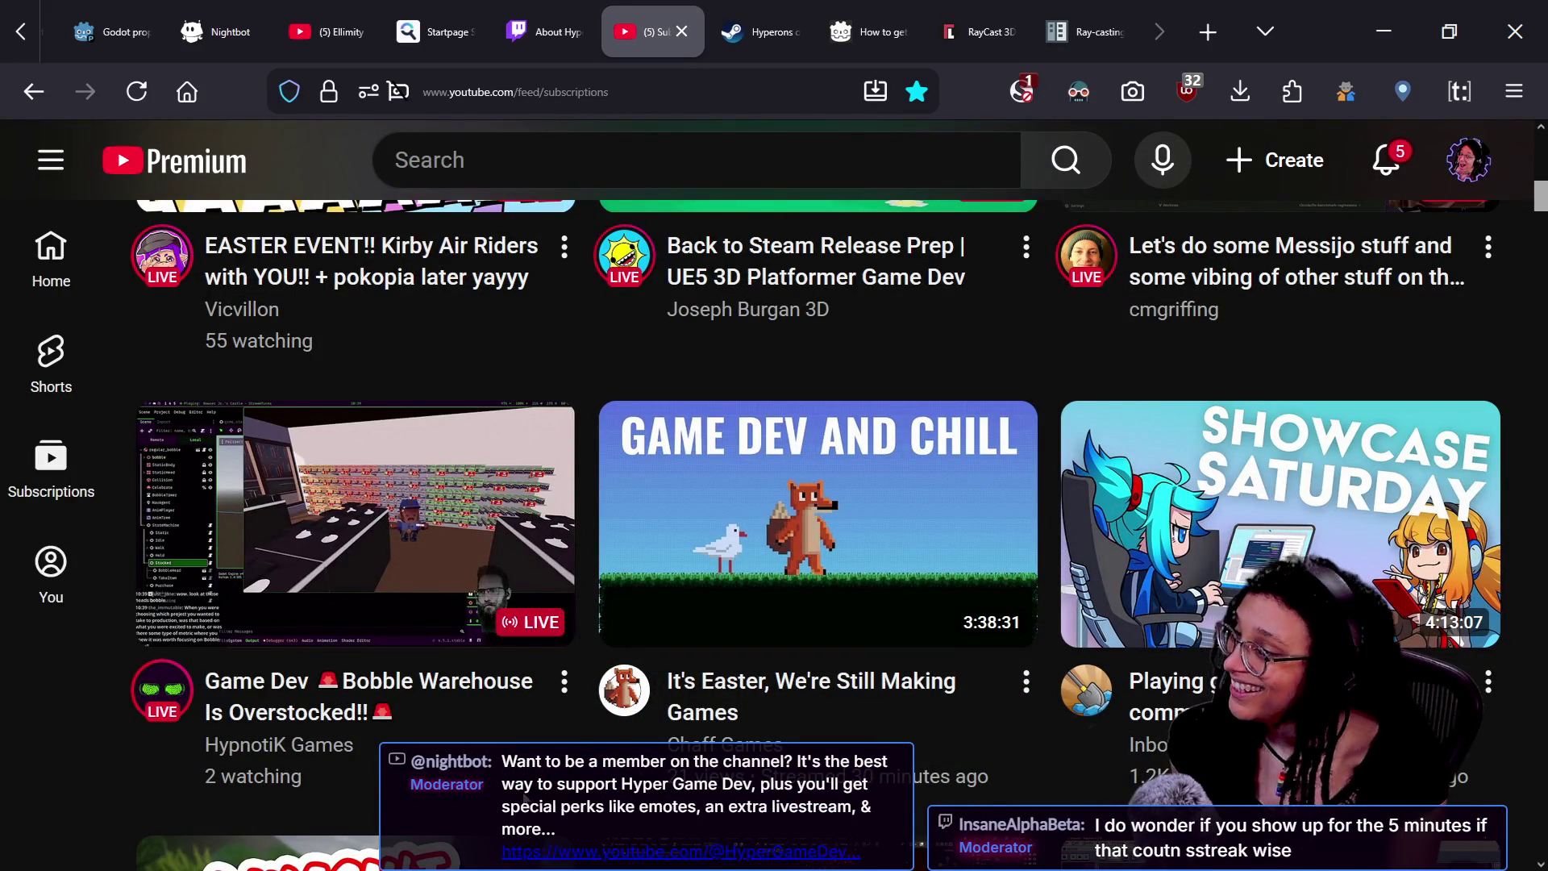
scroll(564, 801, up, 6)
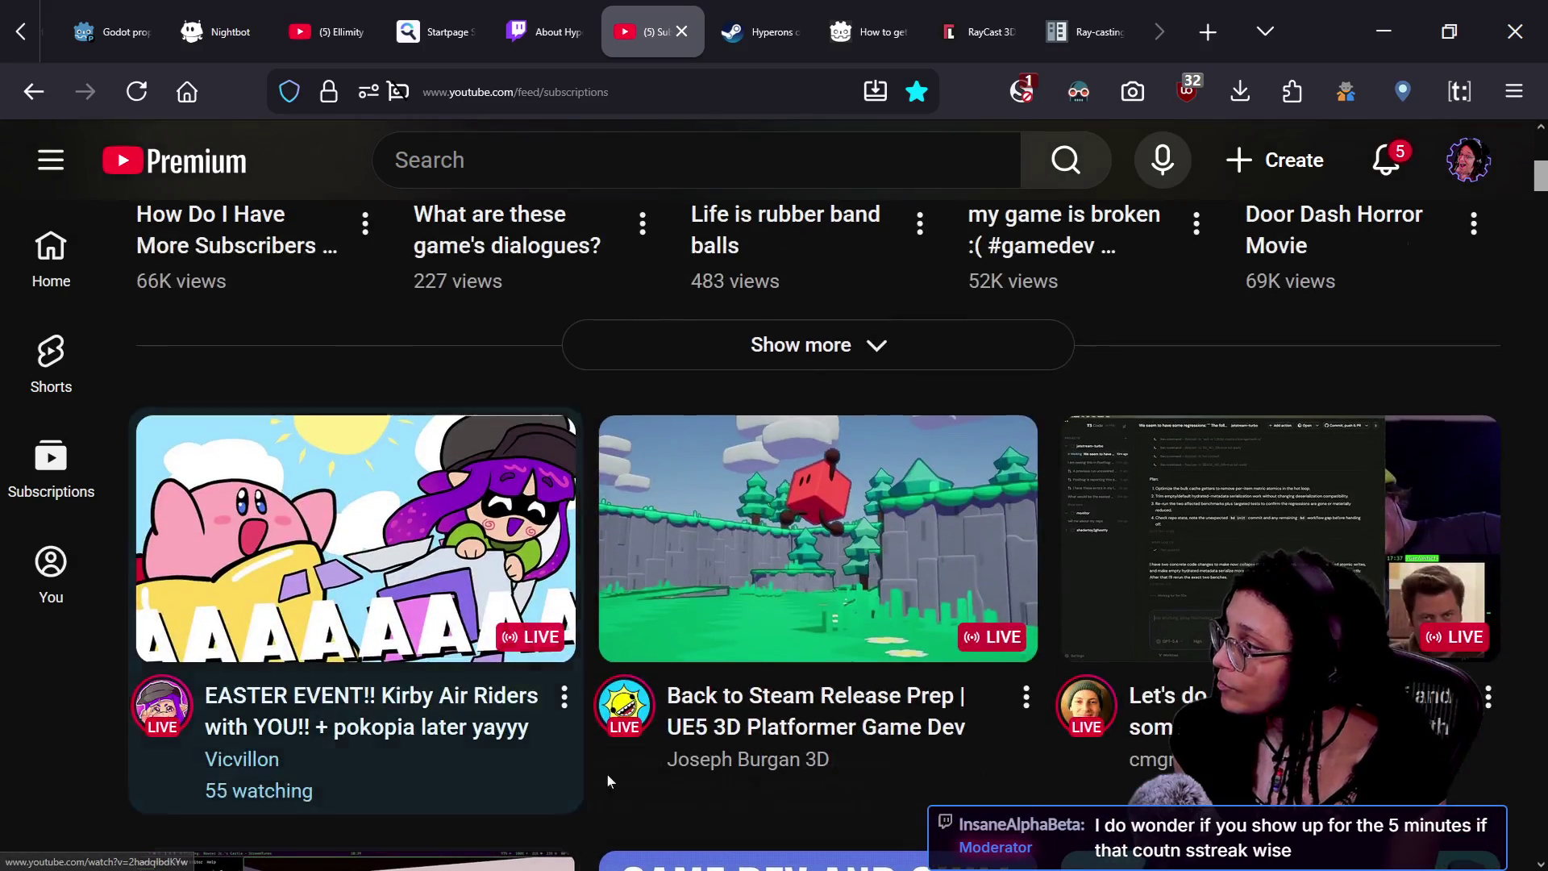
scroll(605, 816, down, 4)
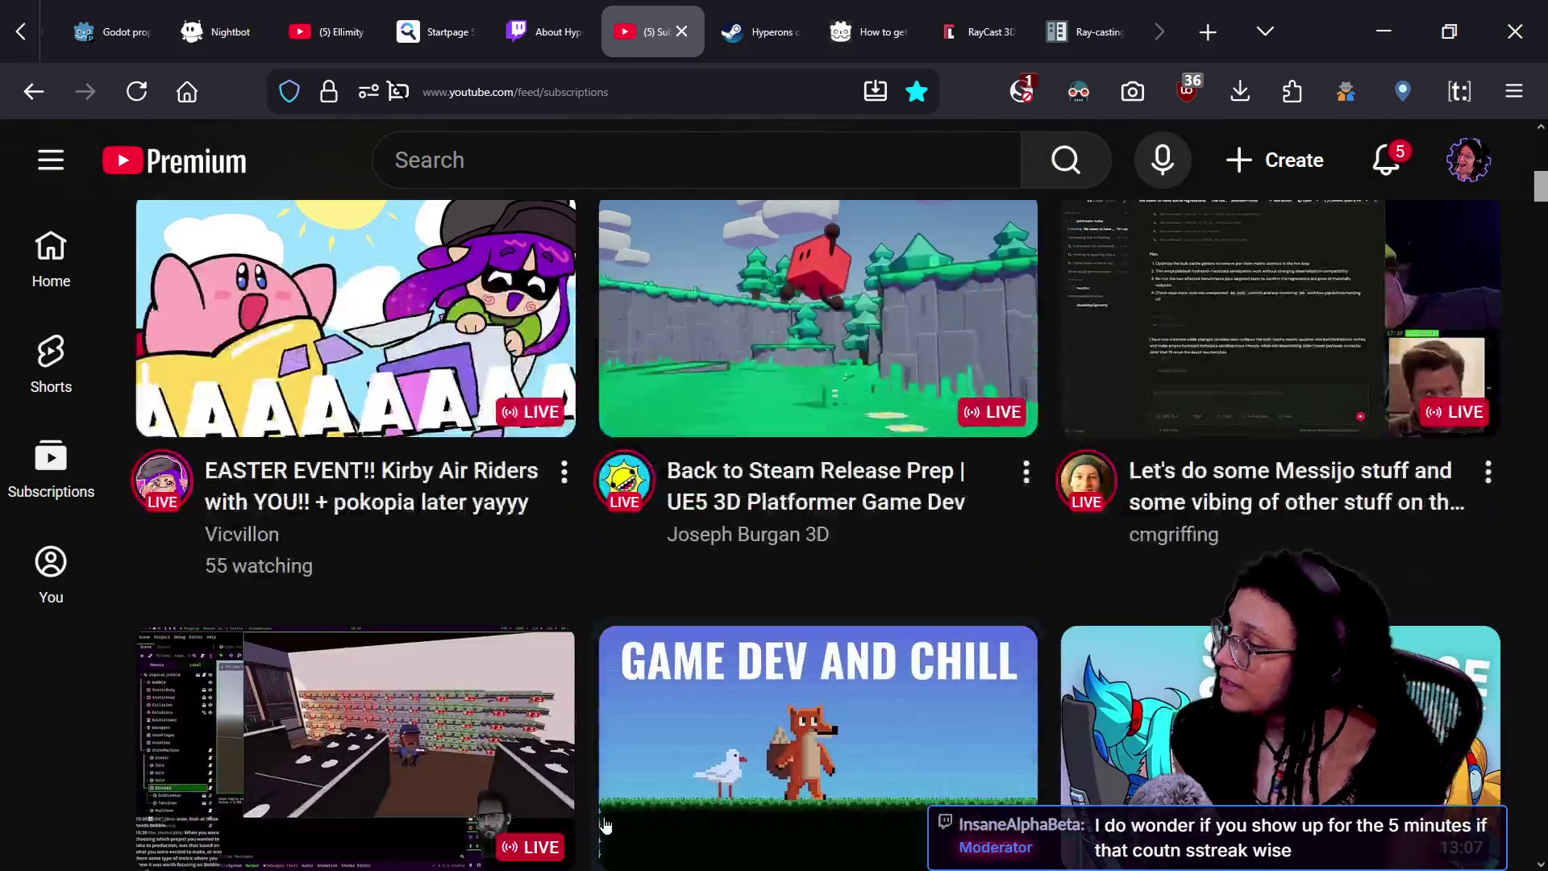
scroll(605, 819, down, 2)
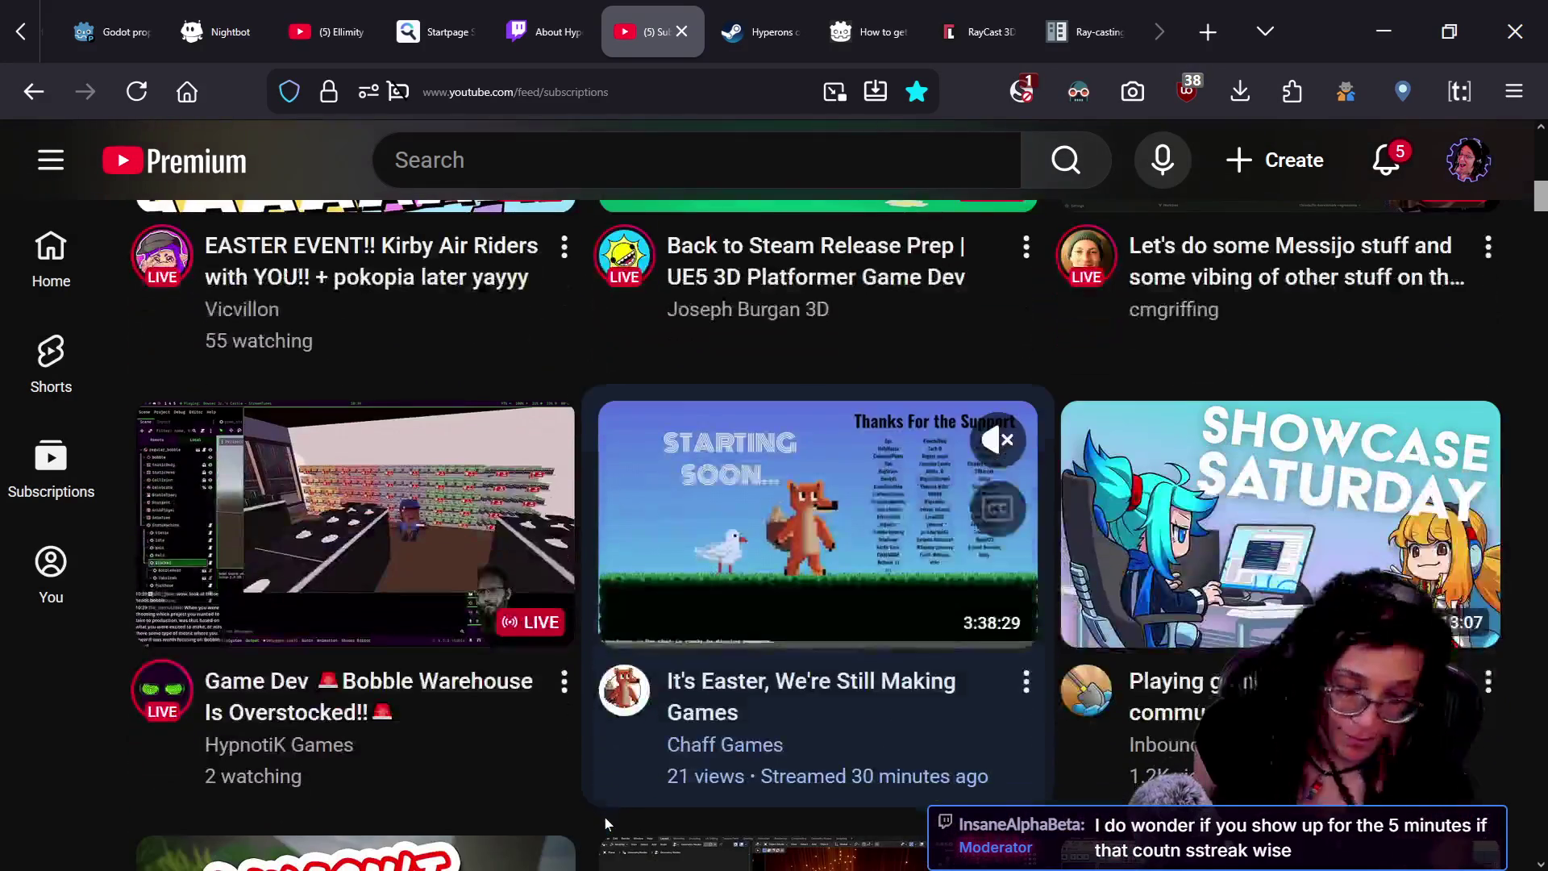
scroll(605, 816, up, 2)
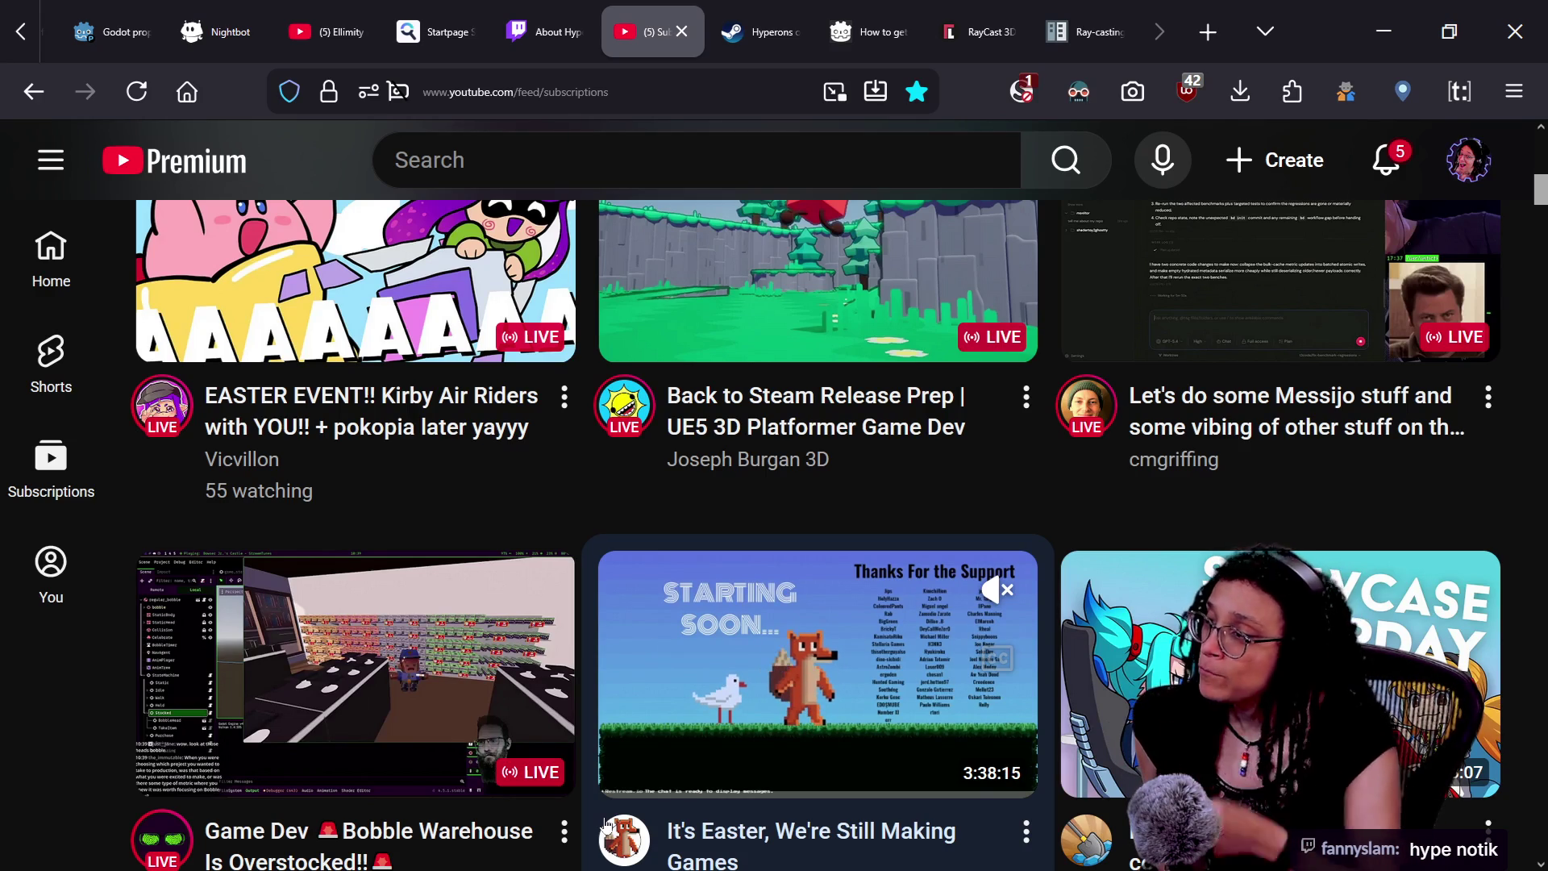
mouse_move(792, 375)
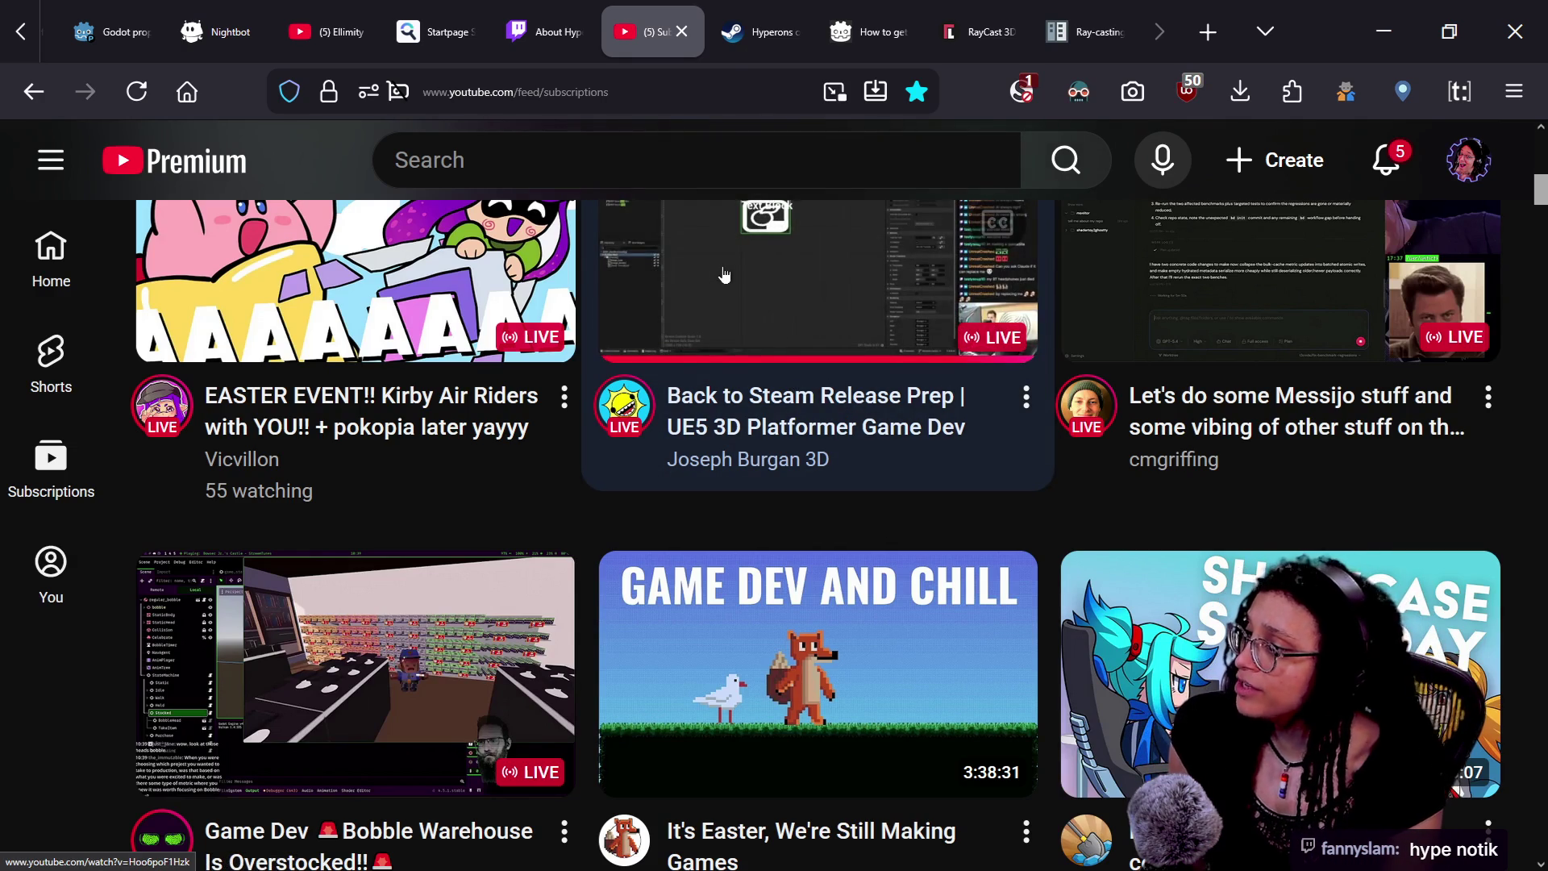
Watch the 'Back to Steam Release Prep | UE5 3D Platformer Game Dev' stream full screen, then exit full screen.
click(724, 275)
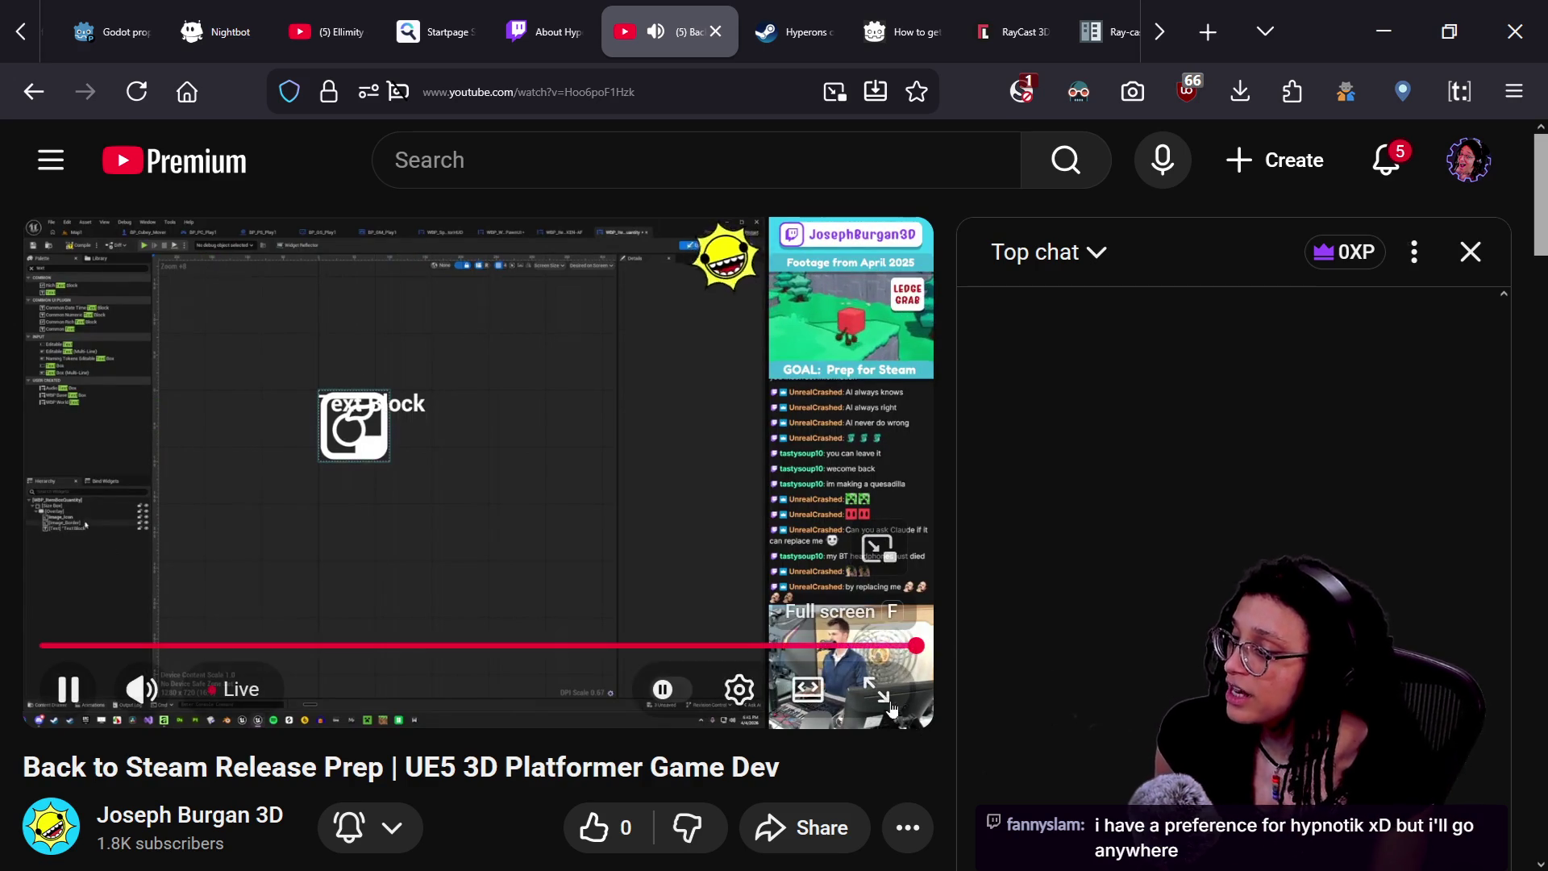
click(894, 711)
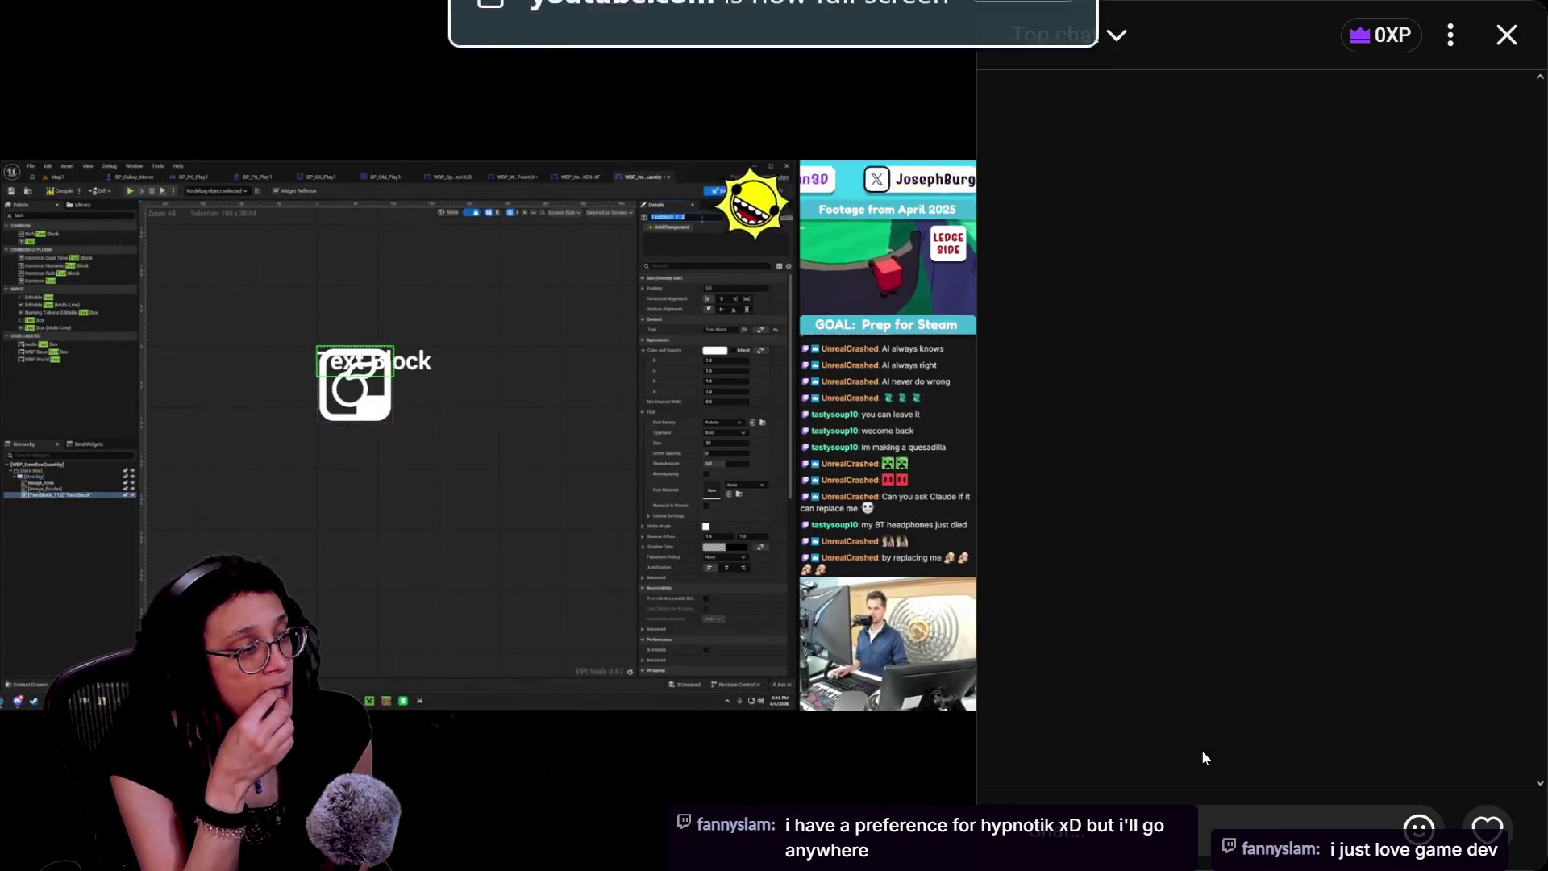
mouse_move(925, 766)
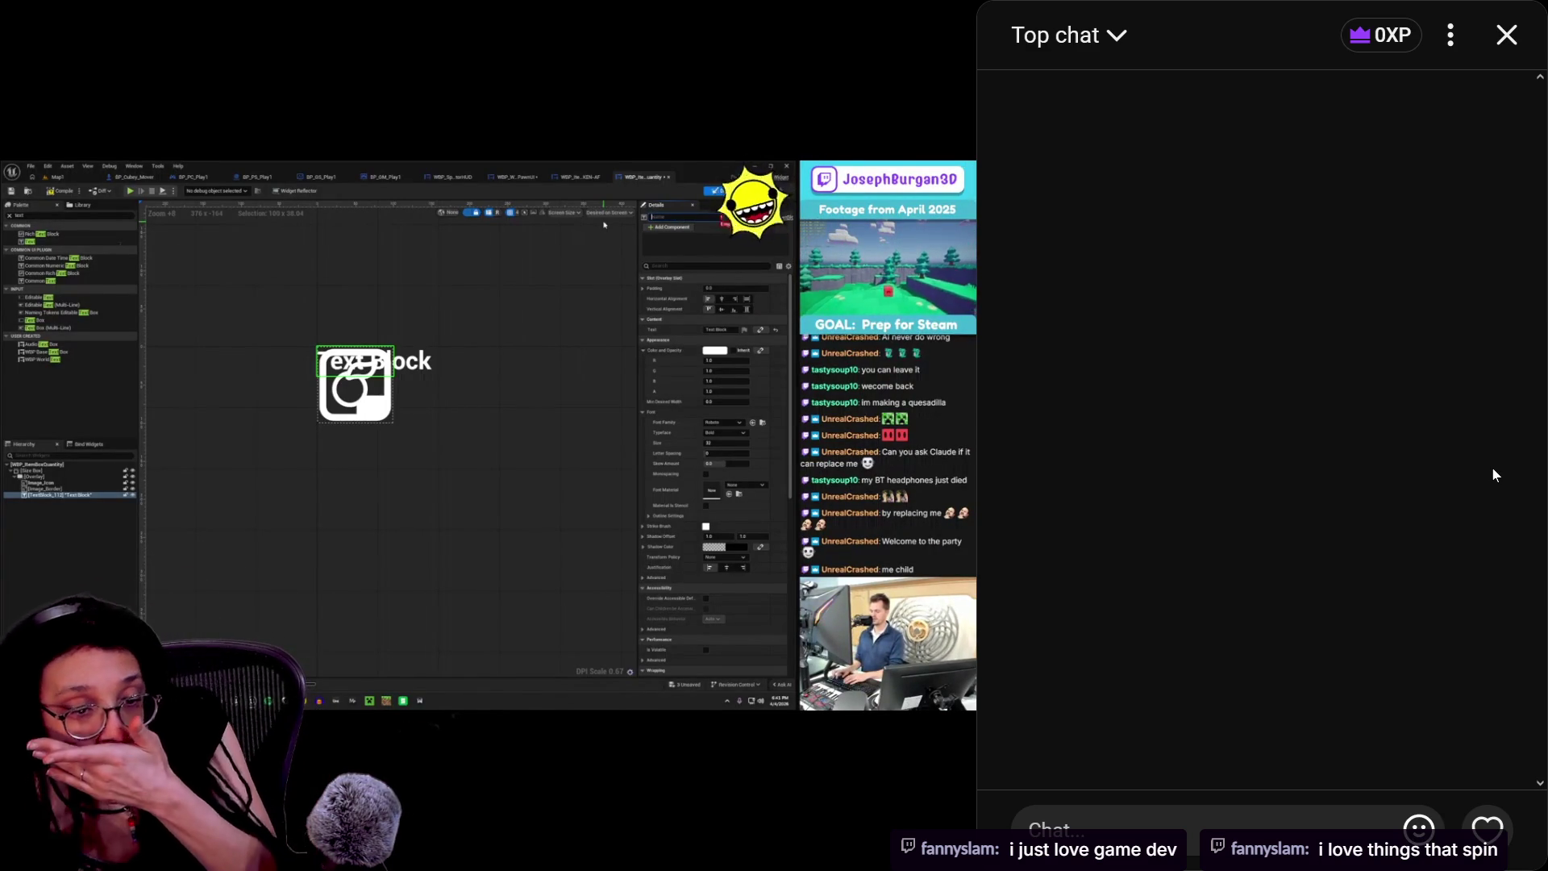
key(Escape)
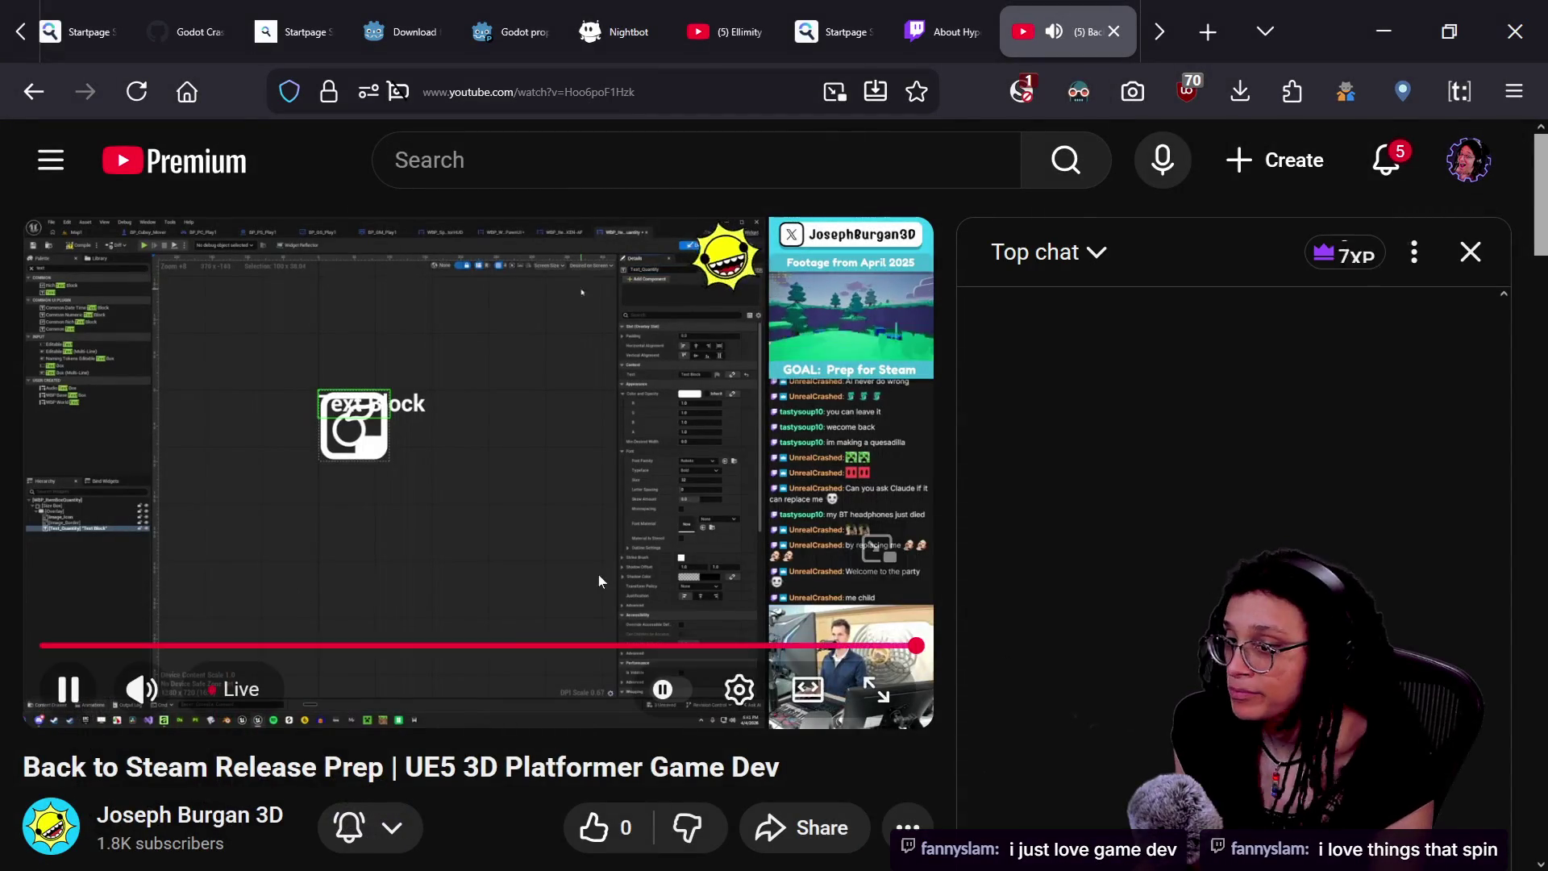
From the subscriptions feed, open HypnotiK Games' live stream 'Game Dev Bobble Warehouse Is Overstocked!!'.
click(33, 91)
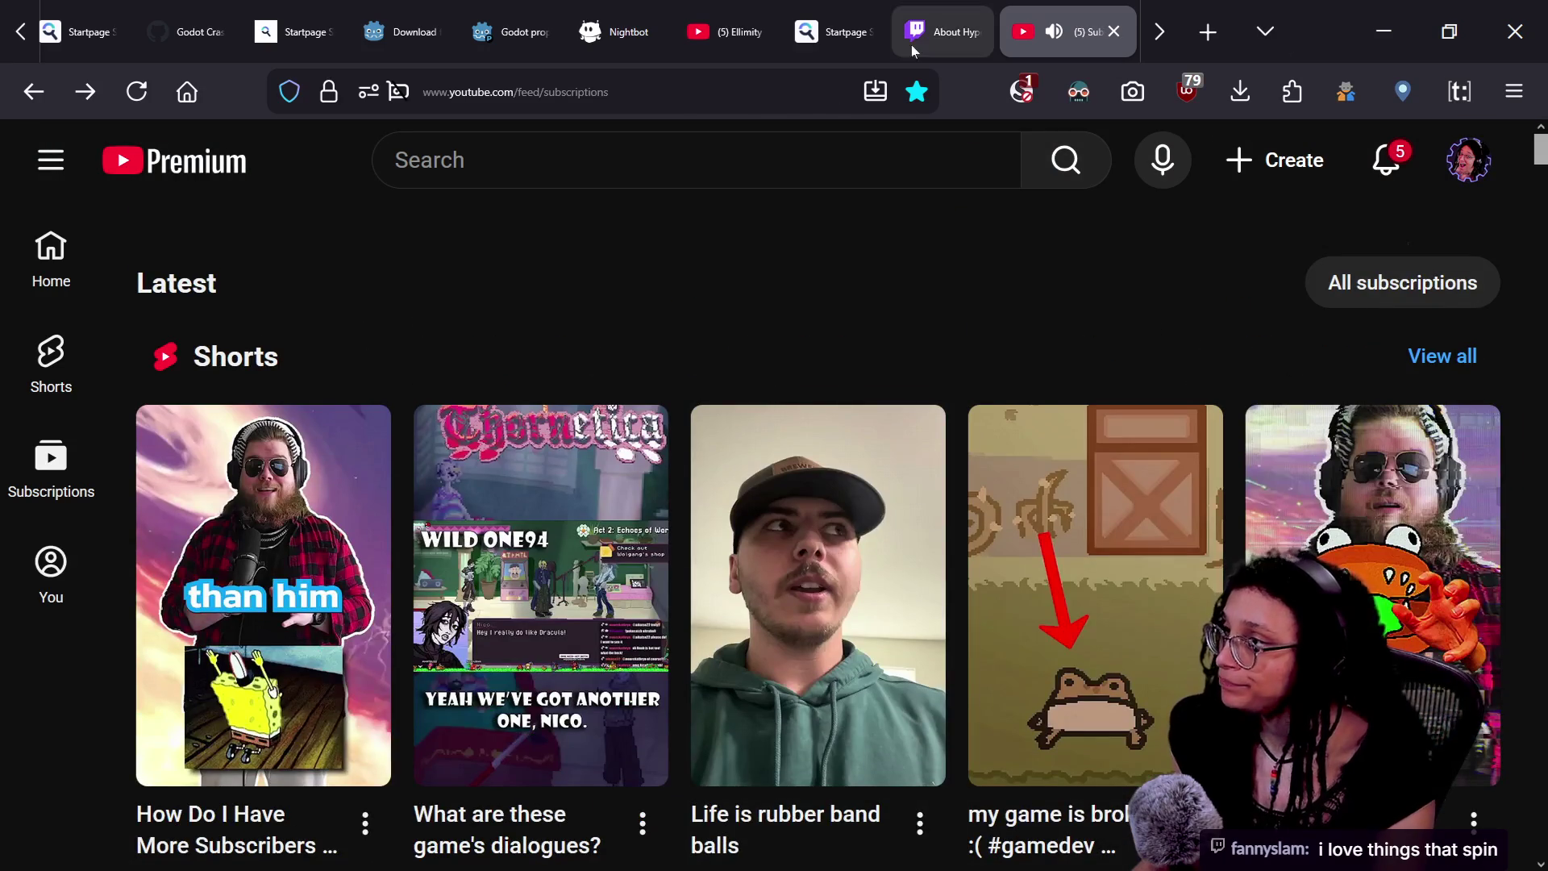
scroll(885, 449, down, 10)
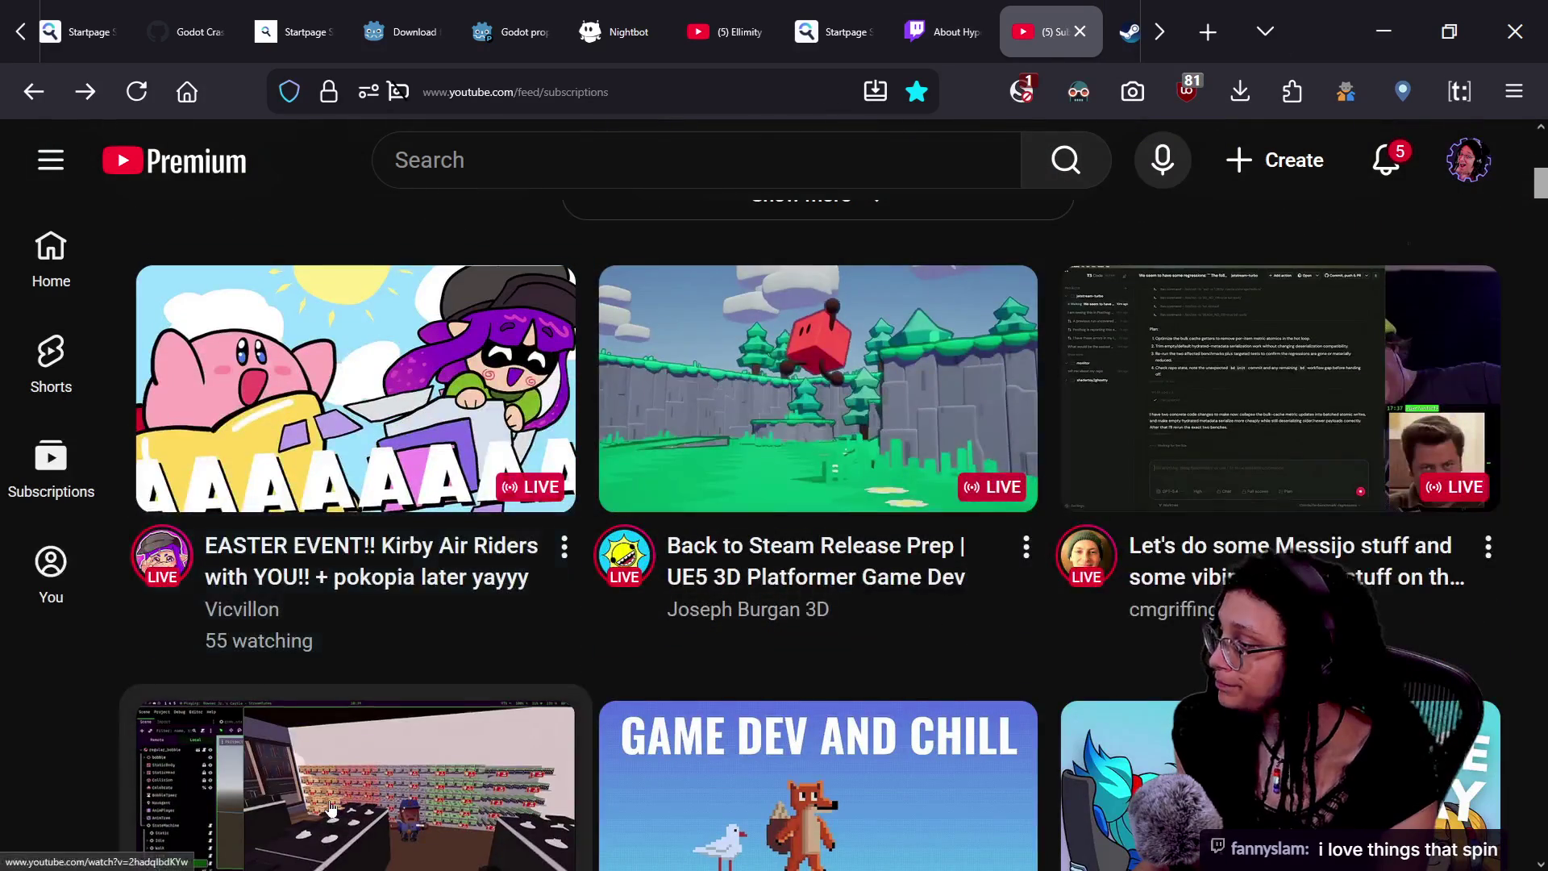
scroll(361, 759, down, 2)
click(362, 758)
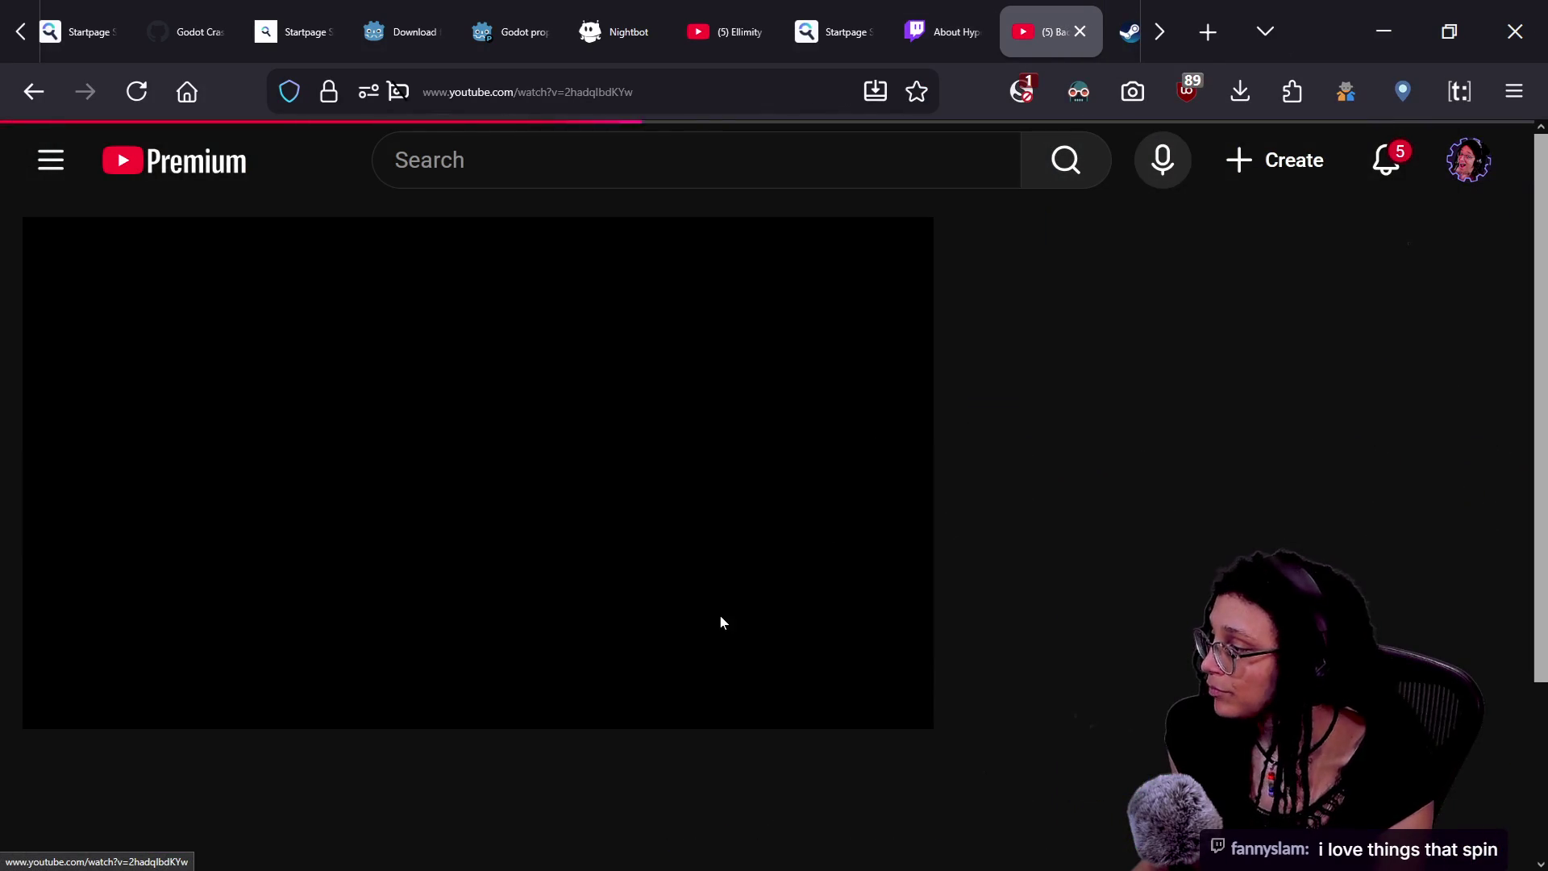
Watch the raided stream for a while, then switch back to the stream chat window.
scroll(606, 797, down, 4)
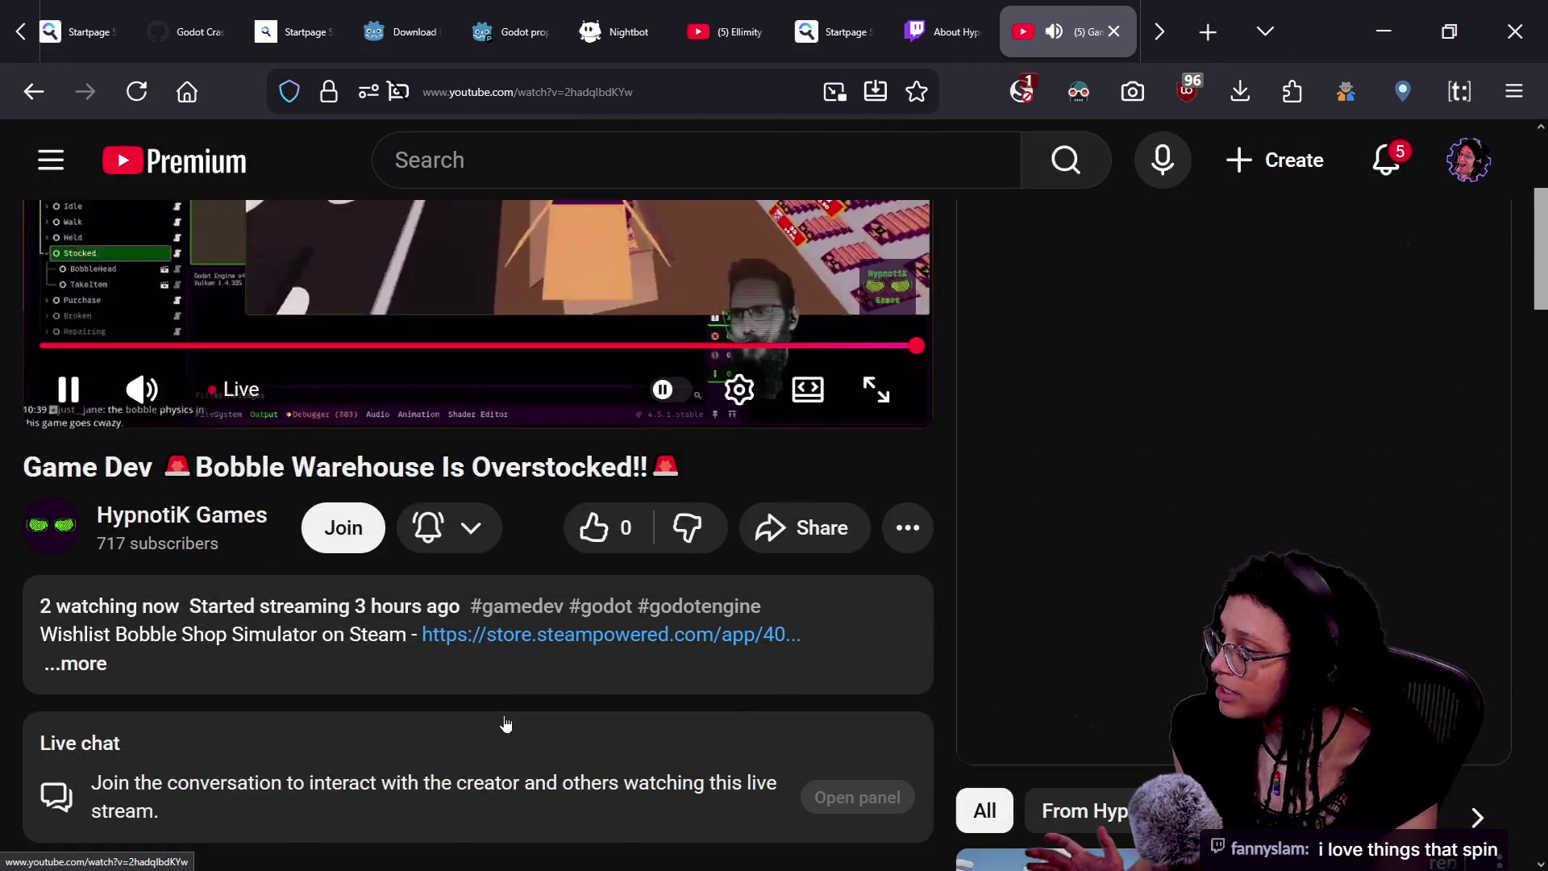
scroll(507, 724, up, 4)
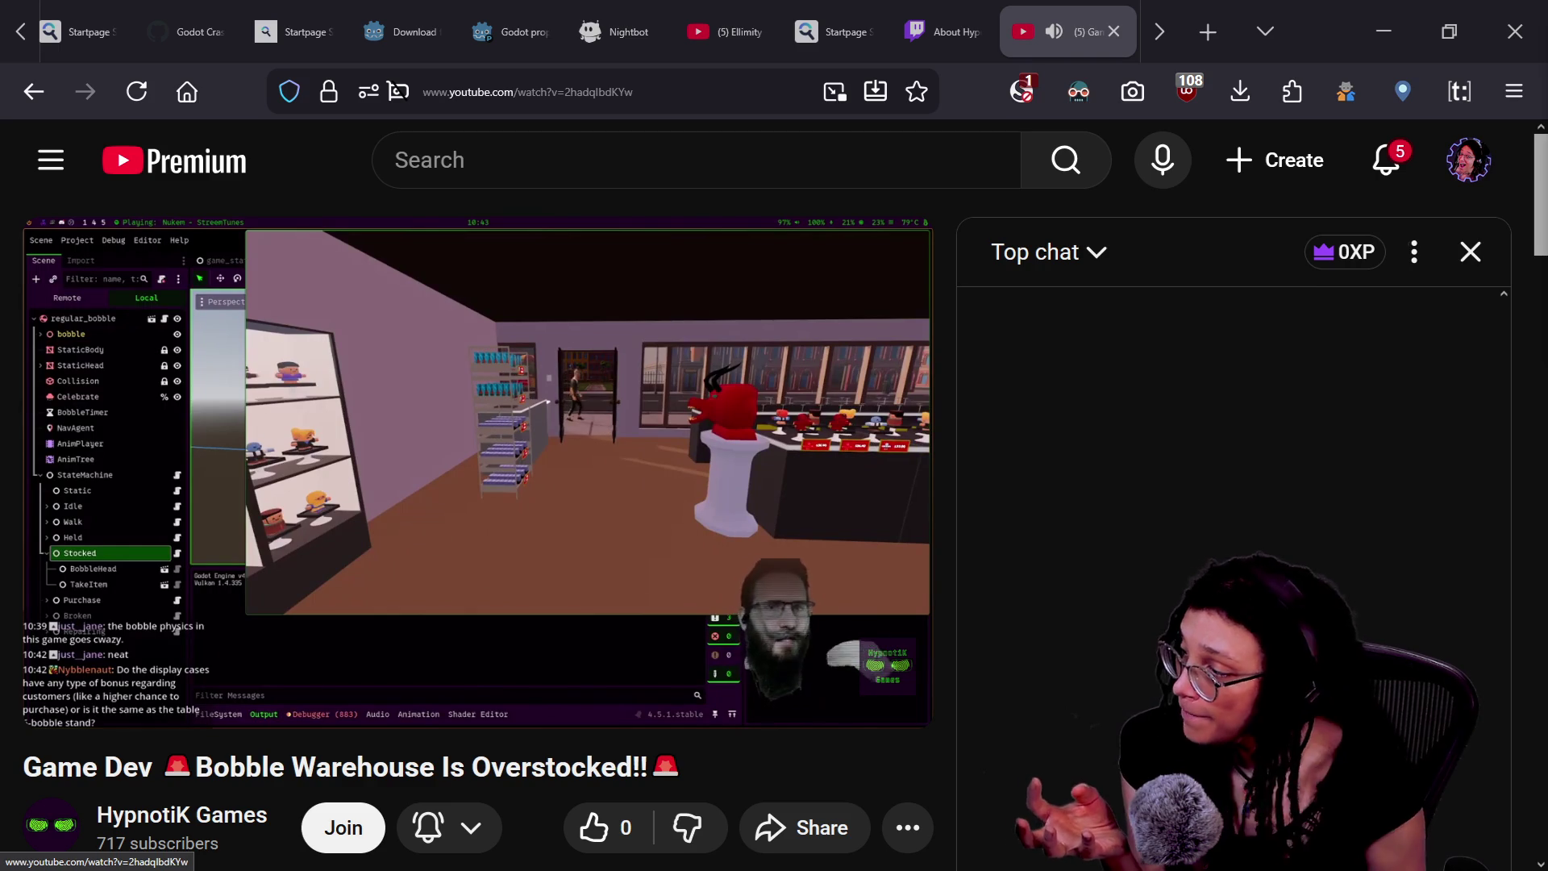
mouse_move(154, 692)
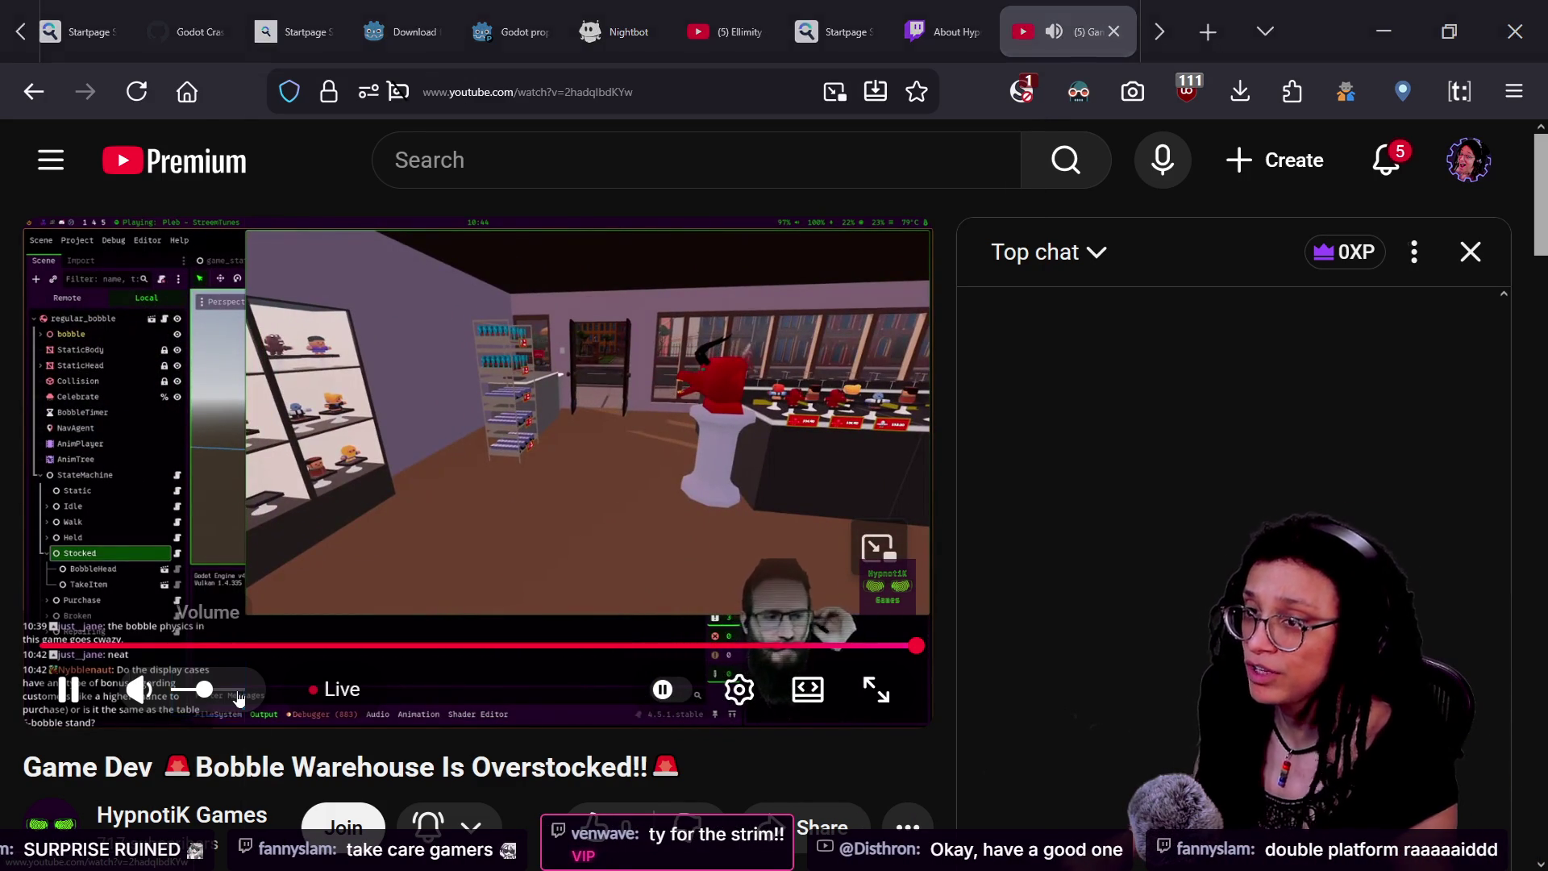
key(alt+Tab)
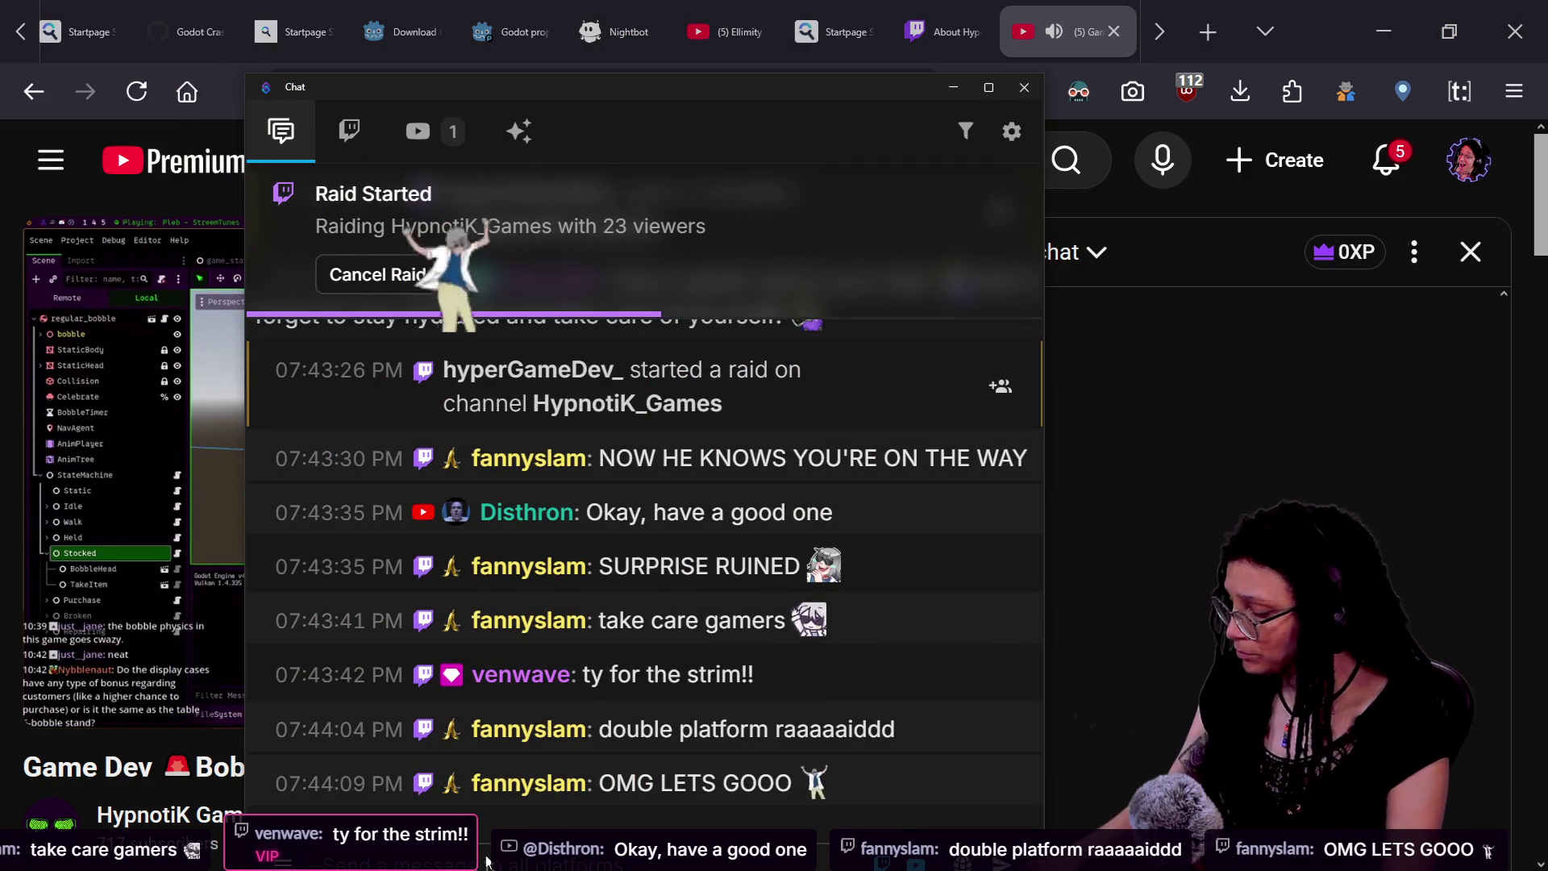